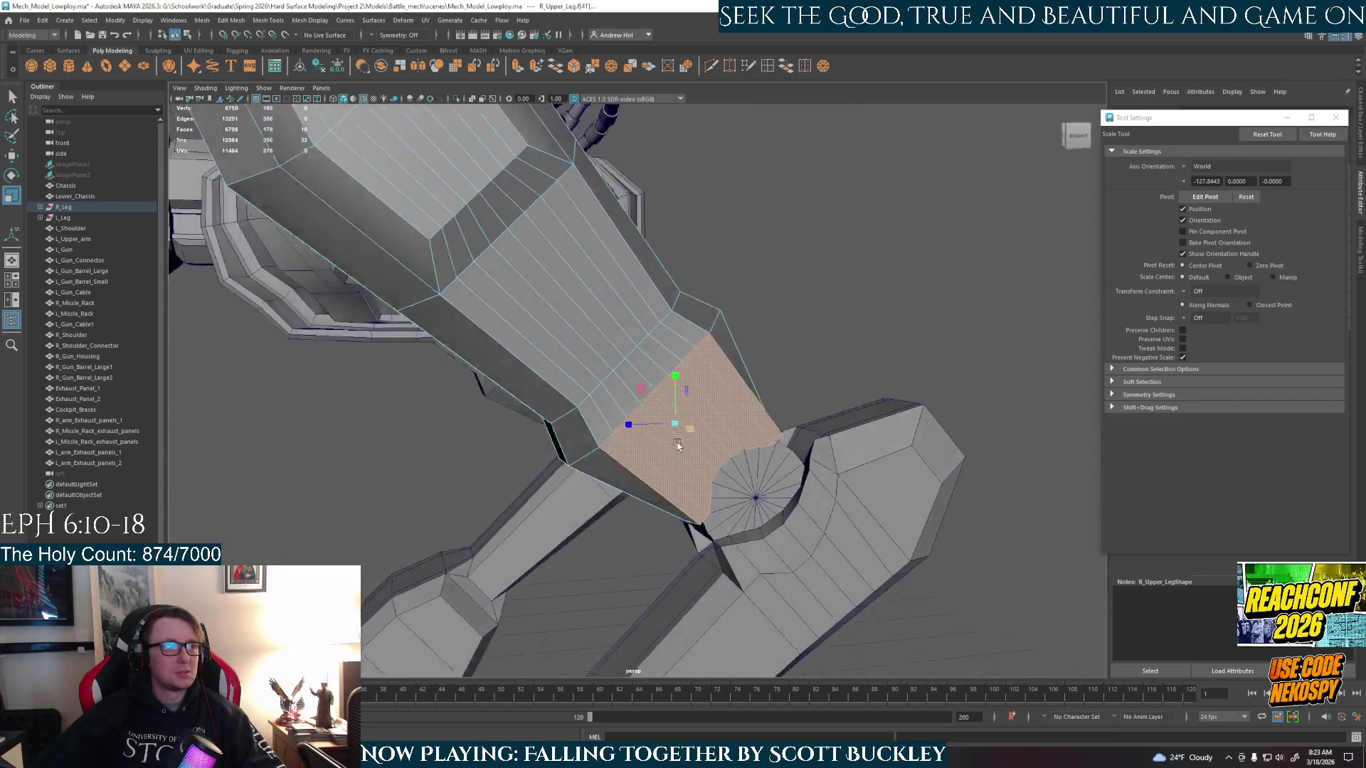
# - Extrude the lower-end faces of R_Upper_Leg and scale them slightly narrower
pyautogui.press('e')
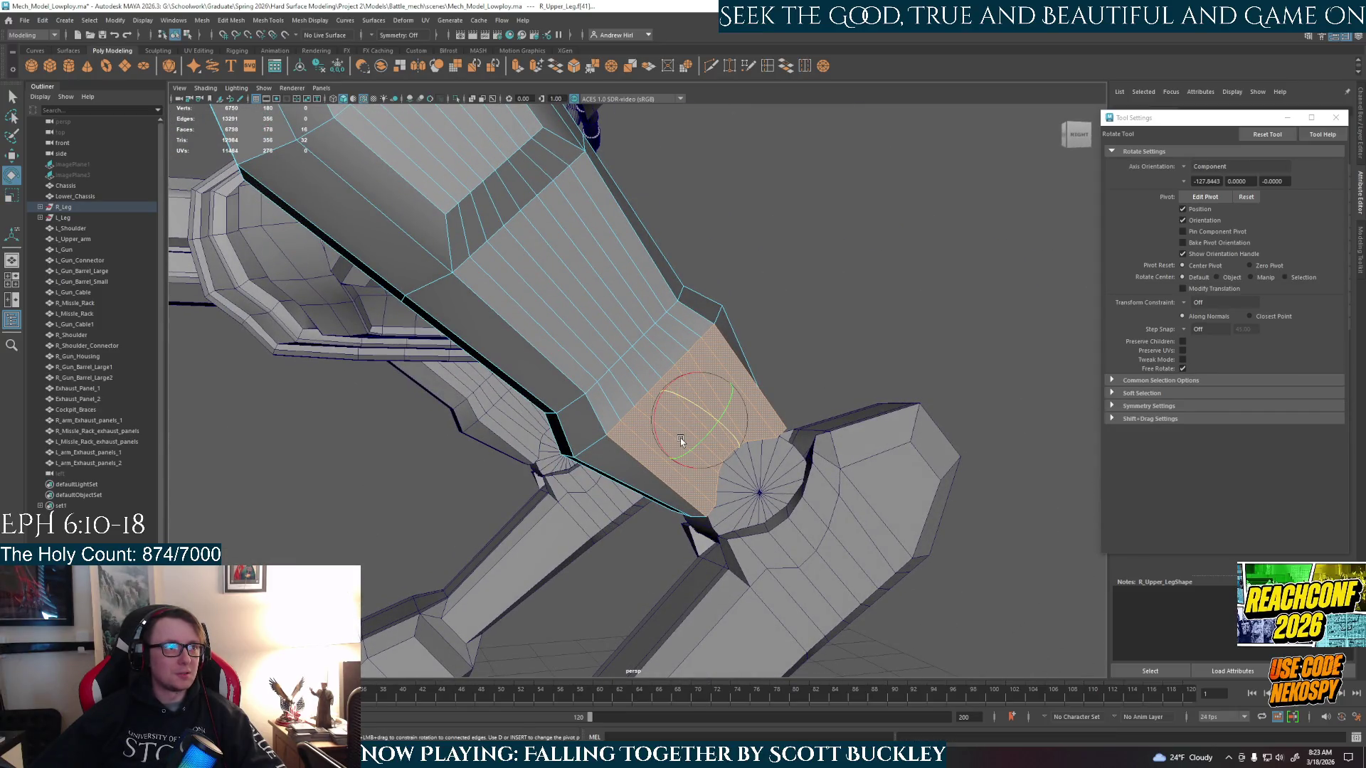
pyautogui.hotkey('ctrl', 'e')
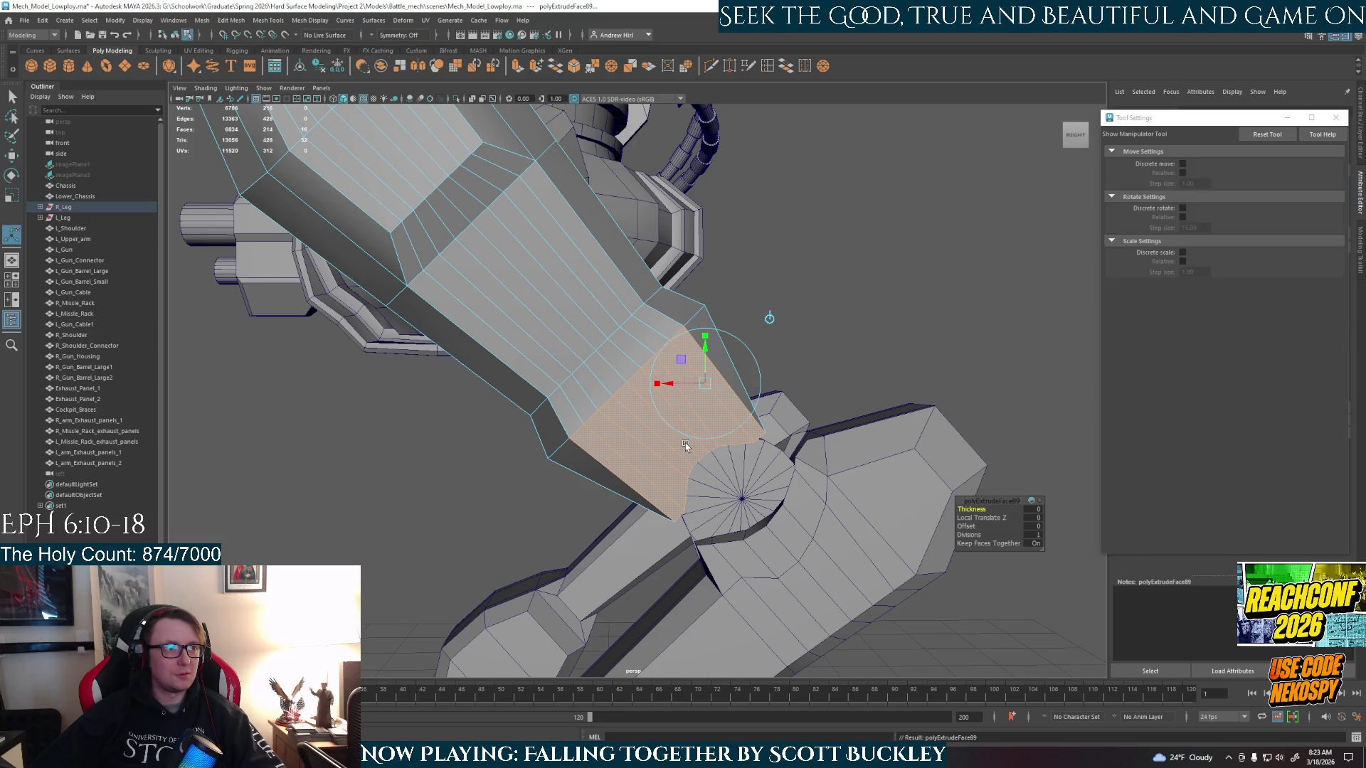
pyautogui.press('r')
pyautogui.moveTo(635, 394)
pyautogui.mouseDown()
pyautogui.moveTo(558, 437)
pyautogui.moveTo(531, 436)
pyautogui.moveTo(605, 406)
pyautogui.moveTo(585, 392)
pyautogui.moveTo(458, 421)
pyautogui.moveTo(572, 454)
pyautogui.mouseUp()
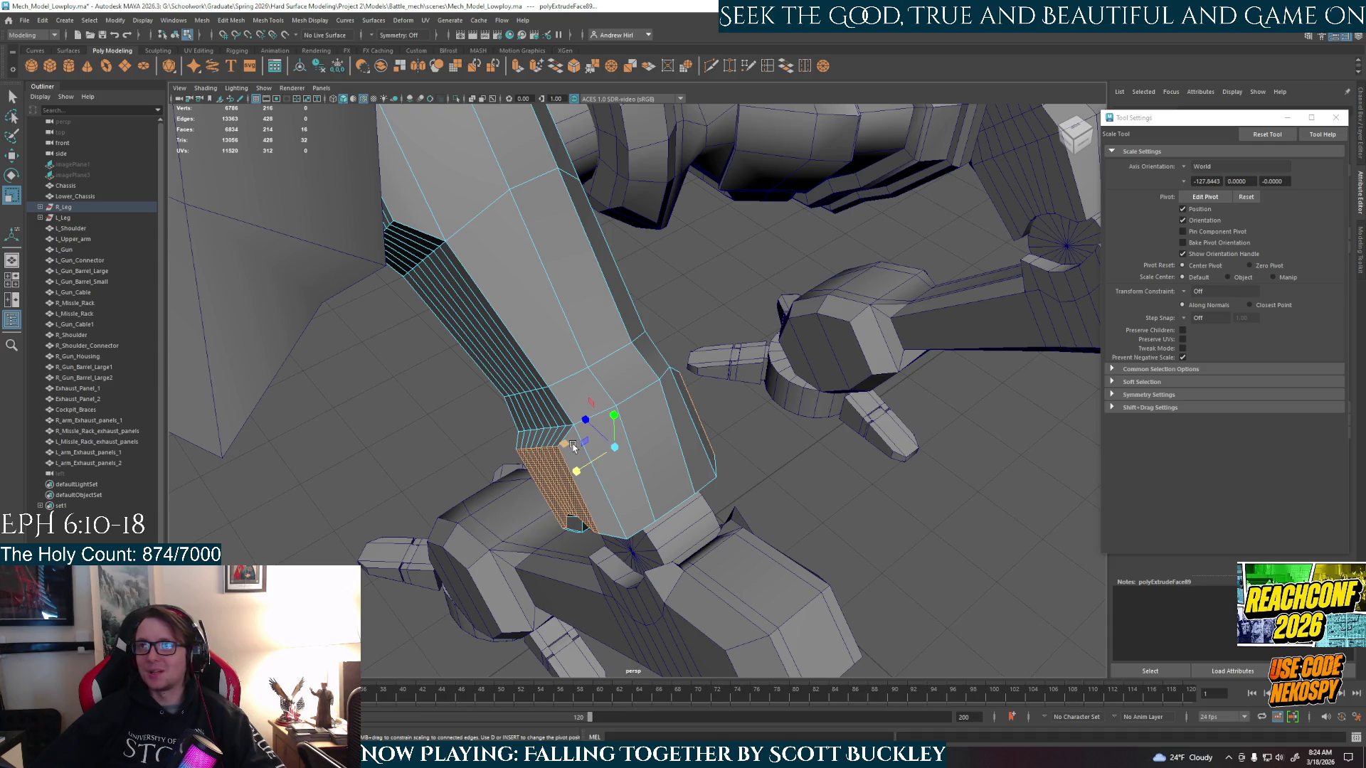
# - Check the narrowed end from below, return to Object Mode, and pick an edge on the leg
pyautogui.moveTo(573, 446)
pyautogui.keyDown('alt'); pyautogui.mouseDown()
pyautogui.moveTo(732, 466)
pyautogui.moveTo(712, 484)
pyautogui.moveTo(602, 511)
pyautogui.moveTo(585, 491)
pyautogui.moveTo(619, 455)
pyautogui.moveTo(727, 406)
pyautogui.mouseUp(); pyautogui.keyUp('alt')
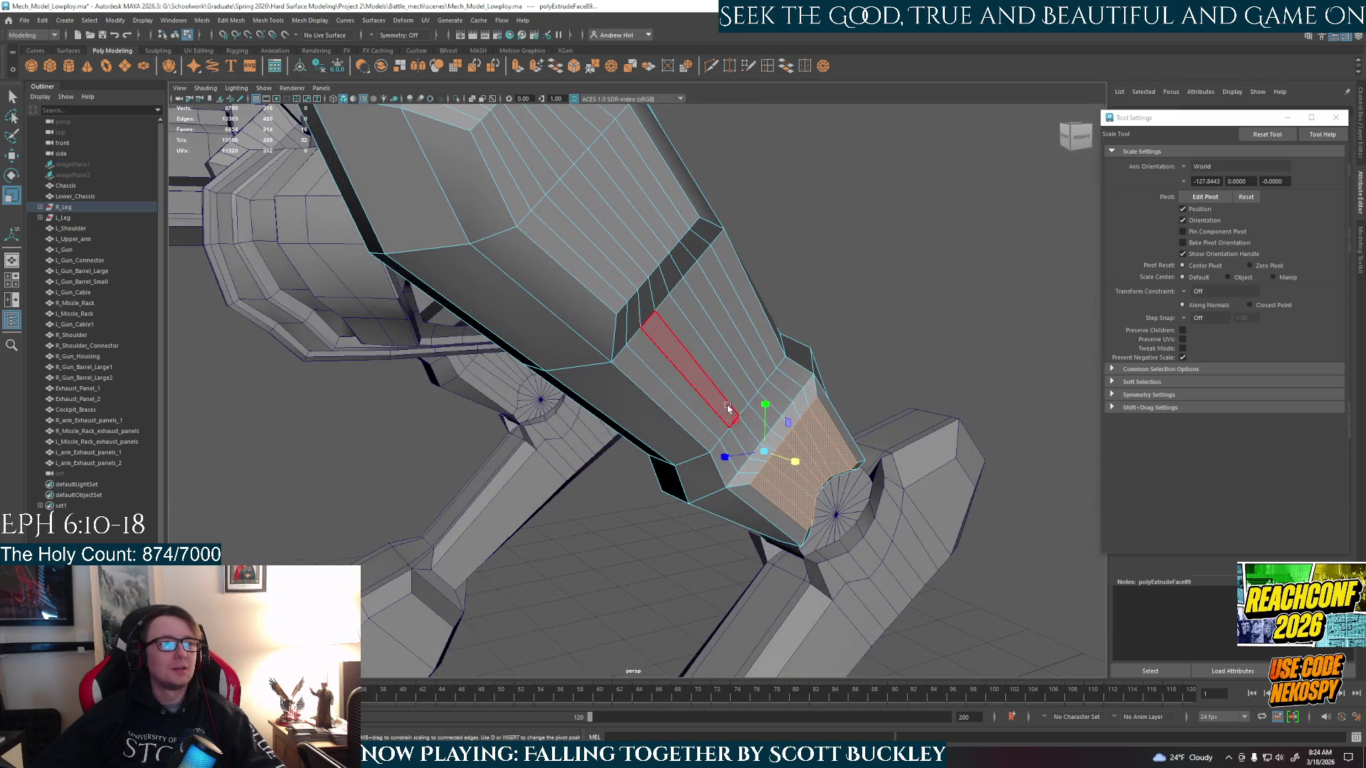
pyautogui.moveTo(727, 405); pyautogui.dragTo(784, 369, button='right')
pyautogui.moveTo(784, 369)
pyautogui.keyDown('alt'); pyautogui.mouseDown()
pyautogui.moveTo(839, 360)
pyautogui.moveTo(863, 428)
pyautogui.moveTo(797, 442)
pyautogui.mouseUp(); pyautogui.keyUp('alt')
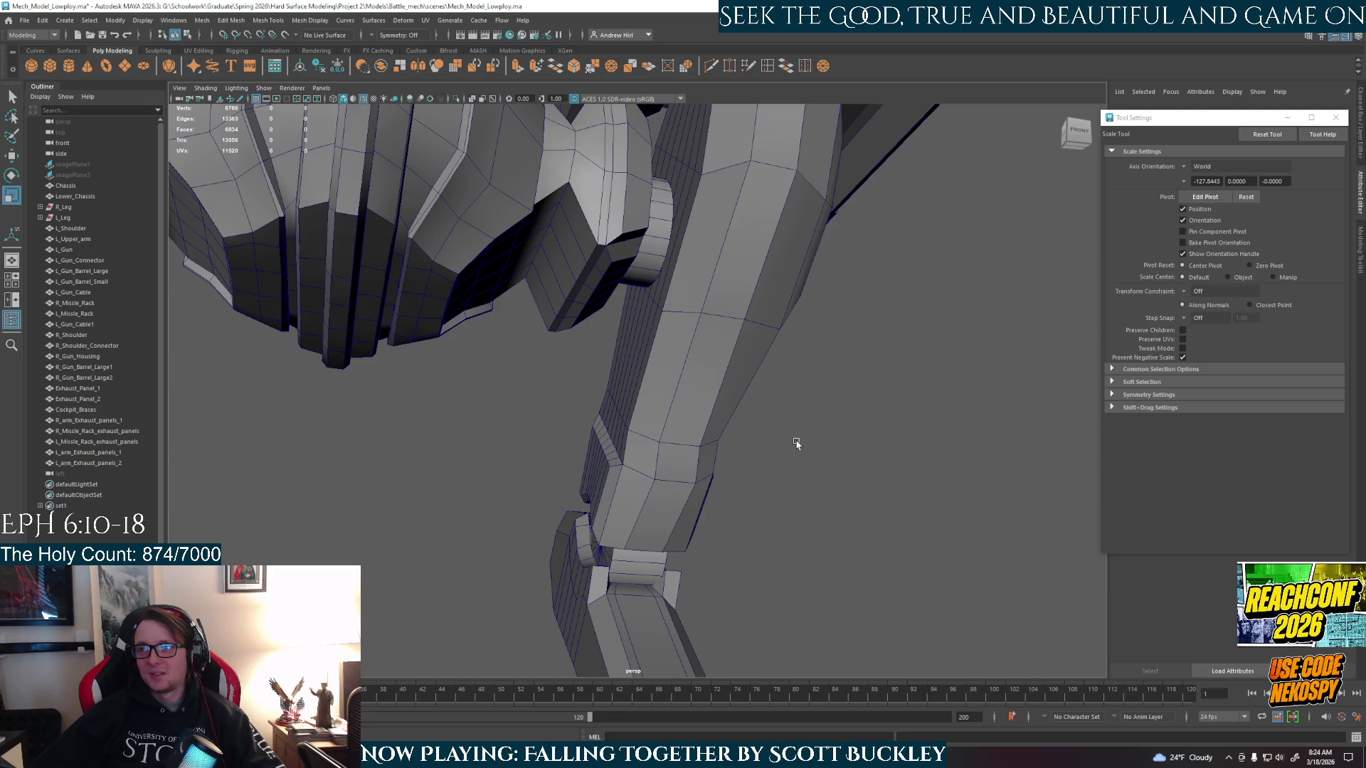
pyautogui.moveTo(783, 472)
pyautogui.keyDown('alt'); pyautogui.mouseDown()
pyautogui.moveTo(735, 477)
pyautogui.moveTo(637, 446)
pyautogui.moveTo(692, 541)
pyautogui.mouseUp(); pyautogui.keyUp('alt')
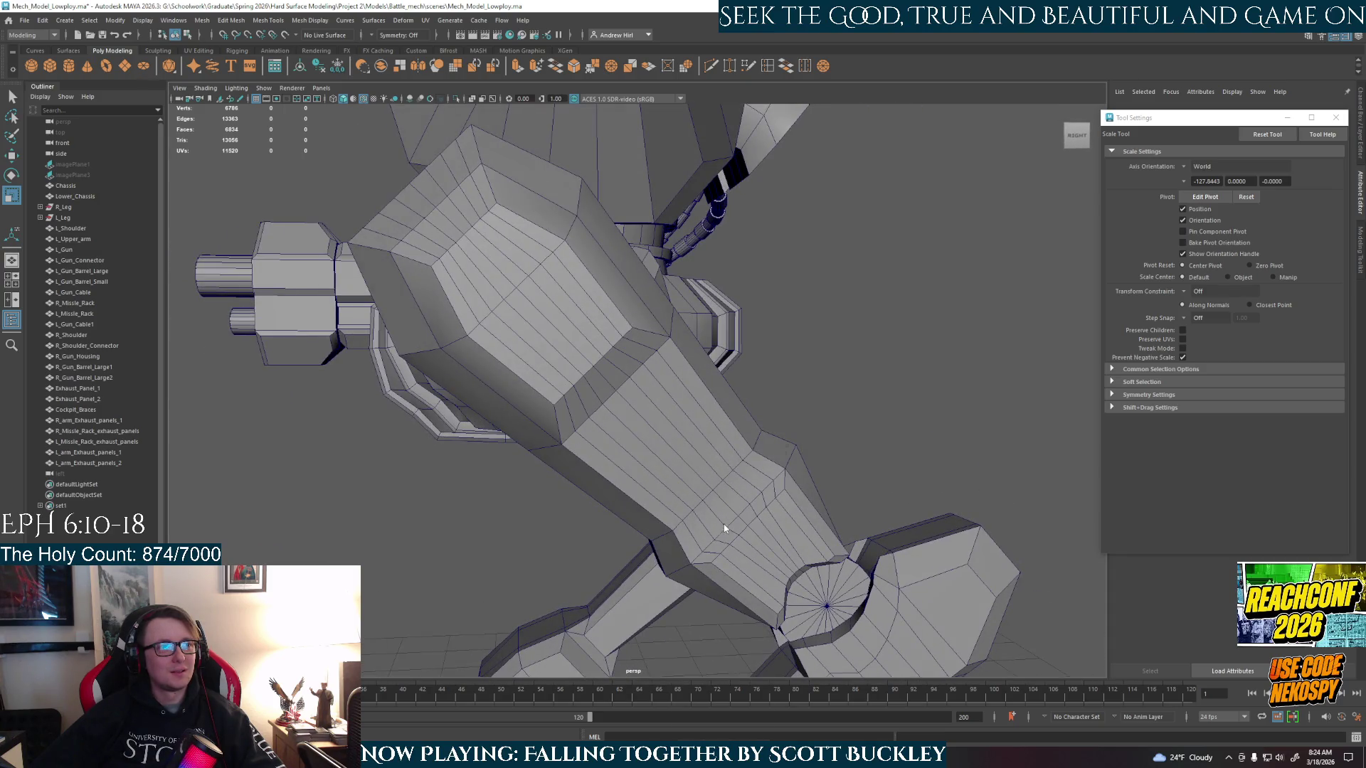
pyautogui.moveTo(723, 457); pyautogui.dragTo(679, 459, button='right')
pyautogui.click(769, 486)
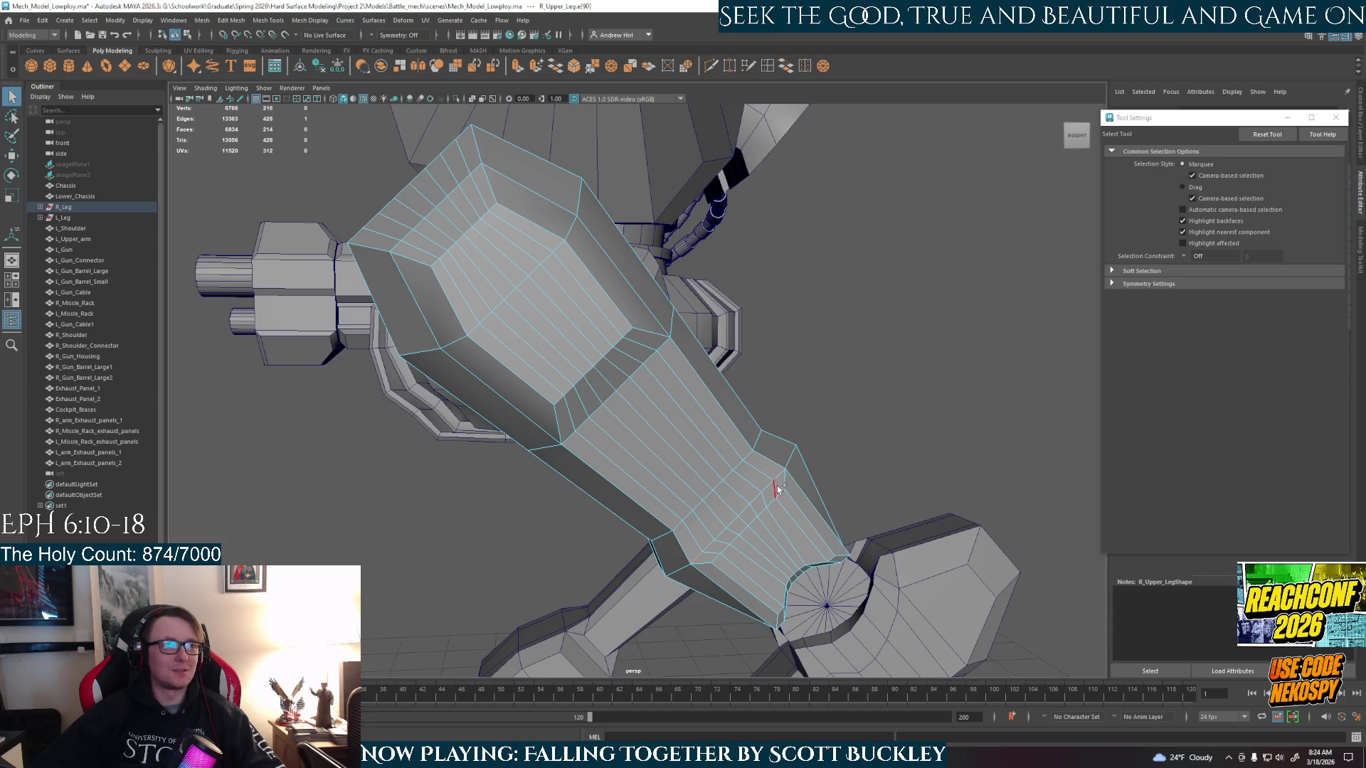
# - Slide the selected edge loop up along the right upper leg with the Move tool
pyautogui.keyDown('alt'); pyautogui.moveTo(790, 498); pyautogui.dragTo(616, 527); pyautogui.keyUp('alt')
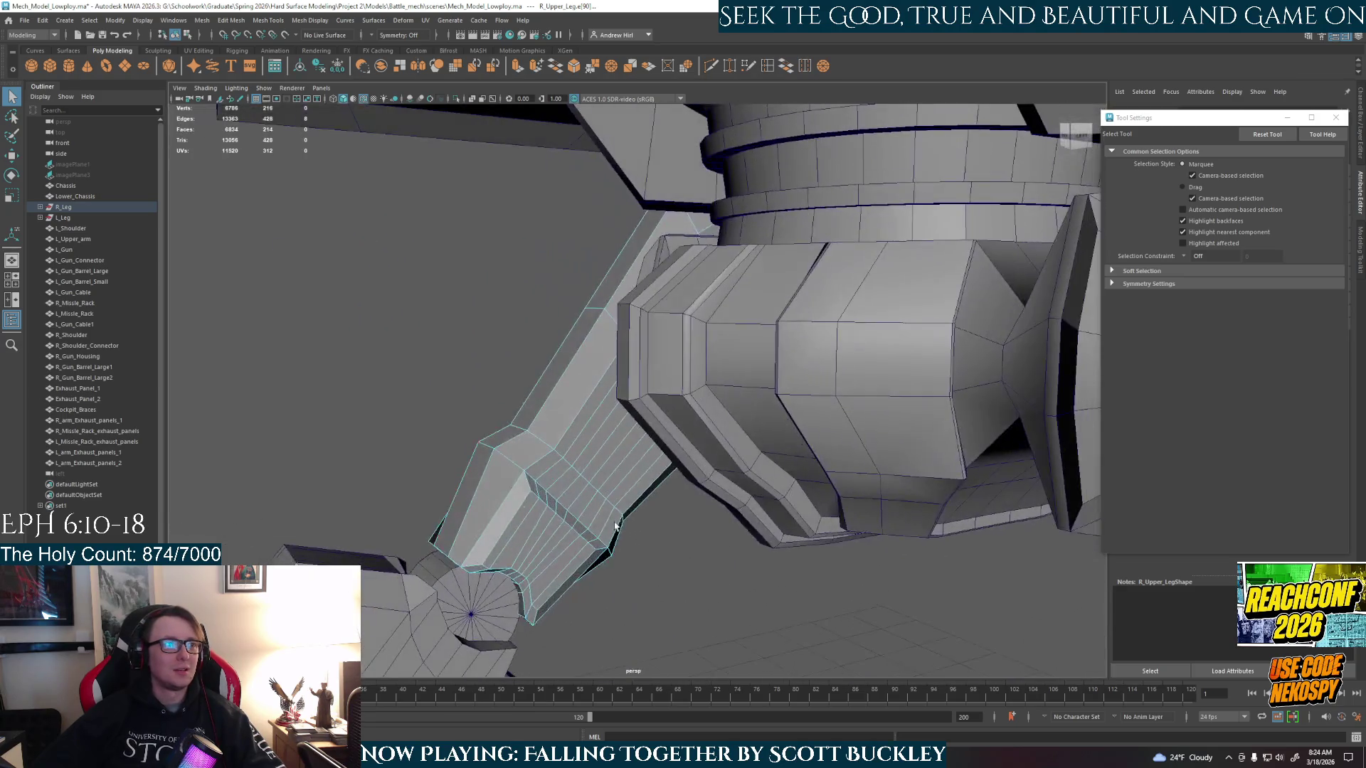
pyautogui.click(609, 539)
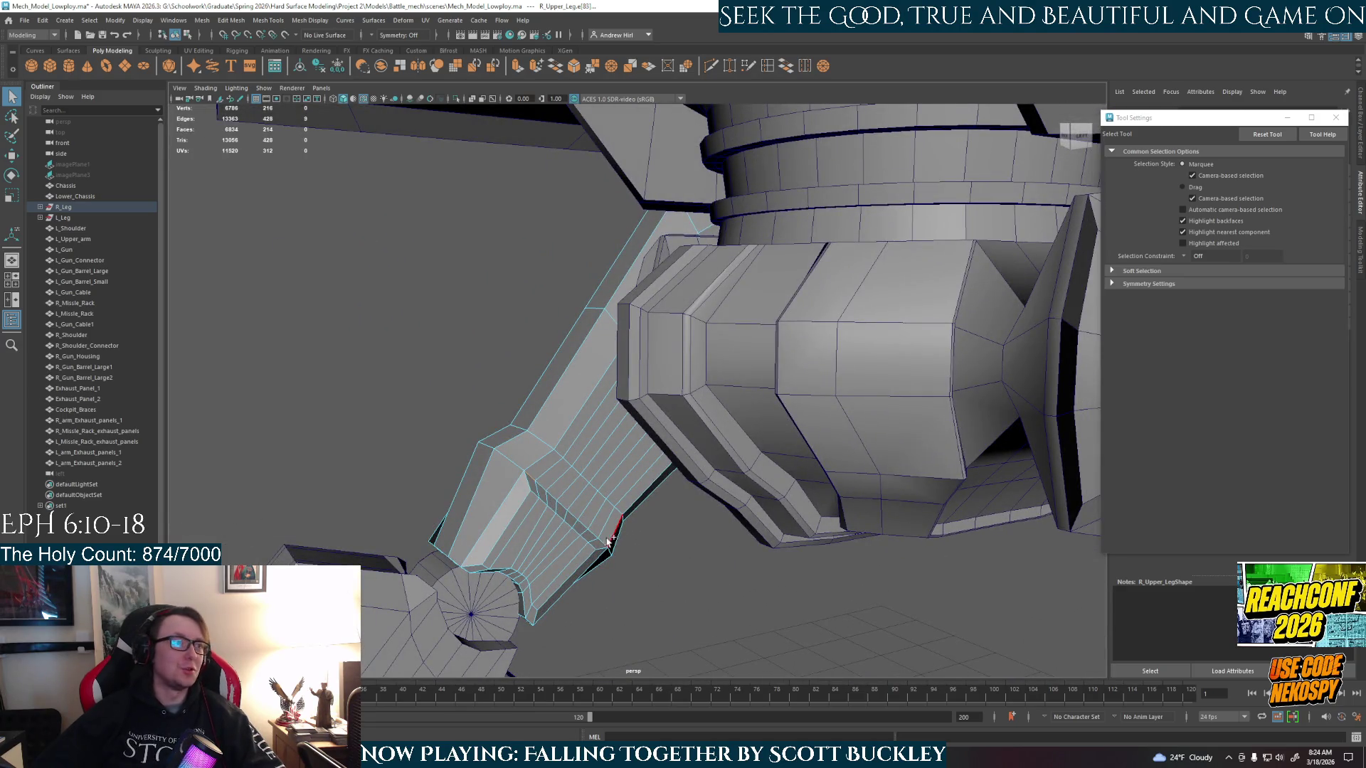
pyautogui.keyDown('alt'); pyautogui.moveTo(602, 543); pyautogui.dragTo(1088, 528); pyautogui.keyUp('alt')
pyautogui.press('w')
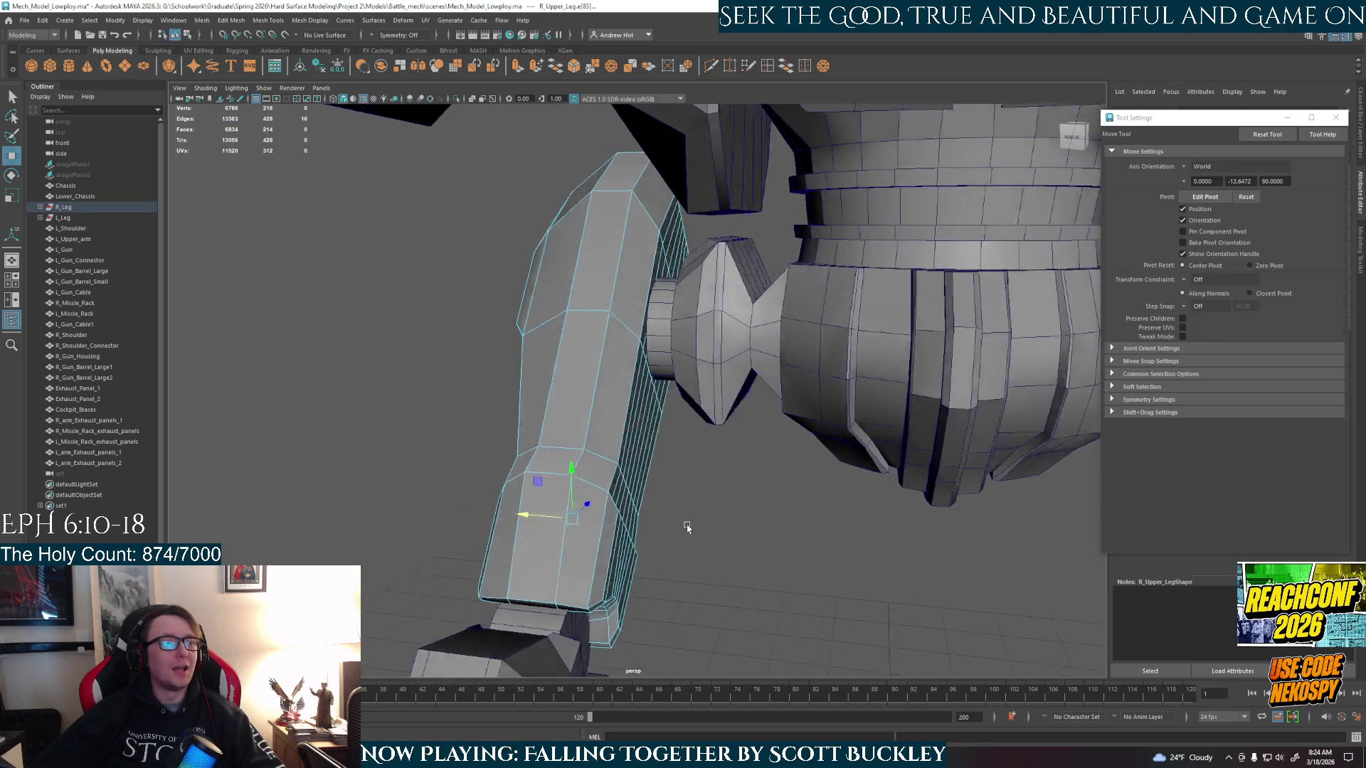
pyautogui.scroll(5, 686, 527)
pyautogui.scroll(-5, 552, 501)
pyautogui.moveTo(552, 501)
pyautogui.keyDown('alt'); pyautogui.mouseDown()
pyautogui.moveTo(702, 515)
pyautogui.moveTo(774, 504)
pyautogui.mouseUp(); pyautogui.keyUp('alt')
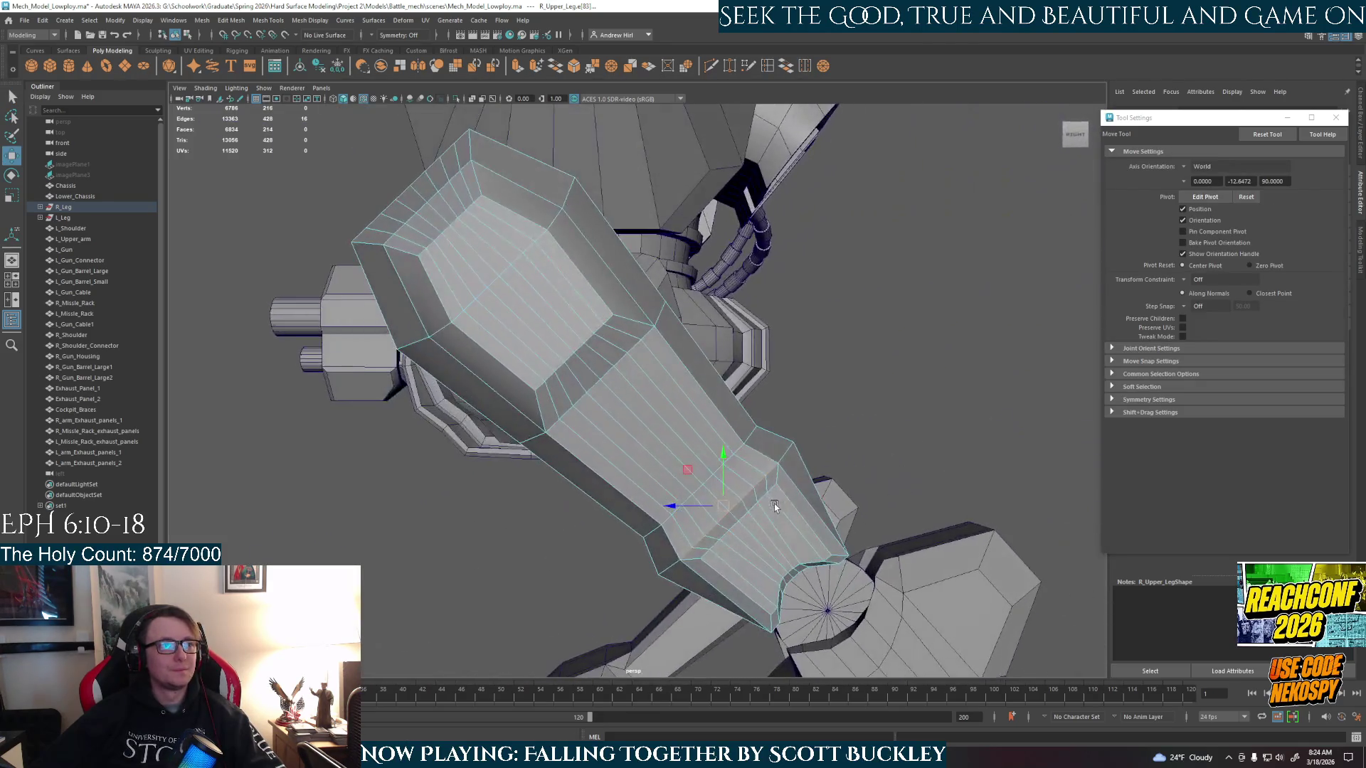
pyautogui.moveTo(685, 476); pyautogui.dragTo(678, 464)
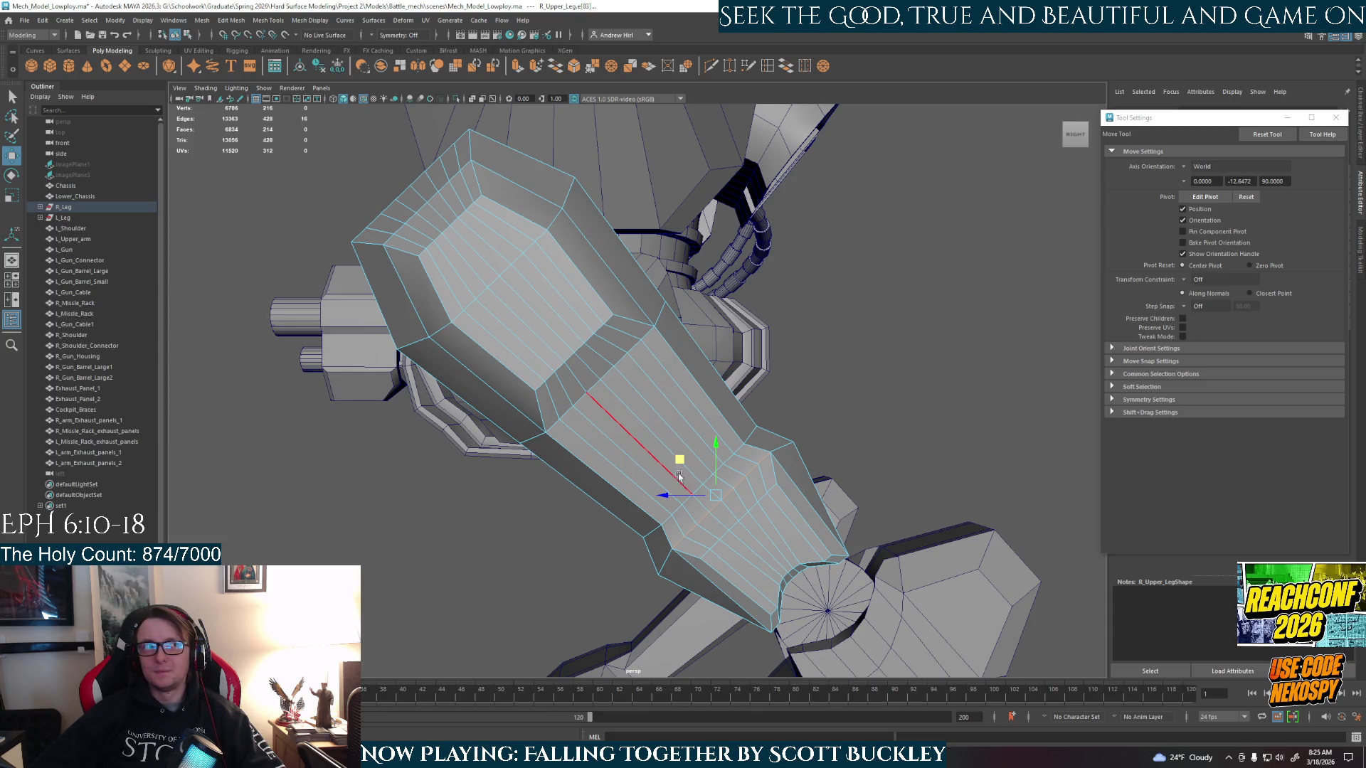
pyautogui.moveTo(698, 509)
pyautogui.keyDown('alt'); pyautogui.mouseDown()
pyautogui.moveTo(711, 498)
pyautogui.moveTo(685, 486)
pyautogui.moveTo(744, 503)
pyautogui.mouseUp(); pyautogui.keyUp('alt')
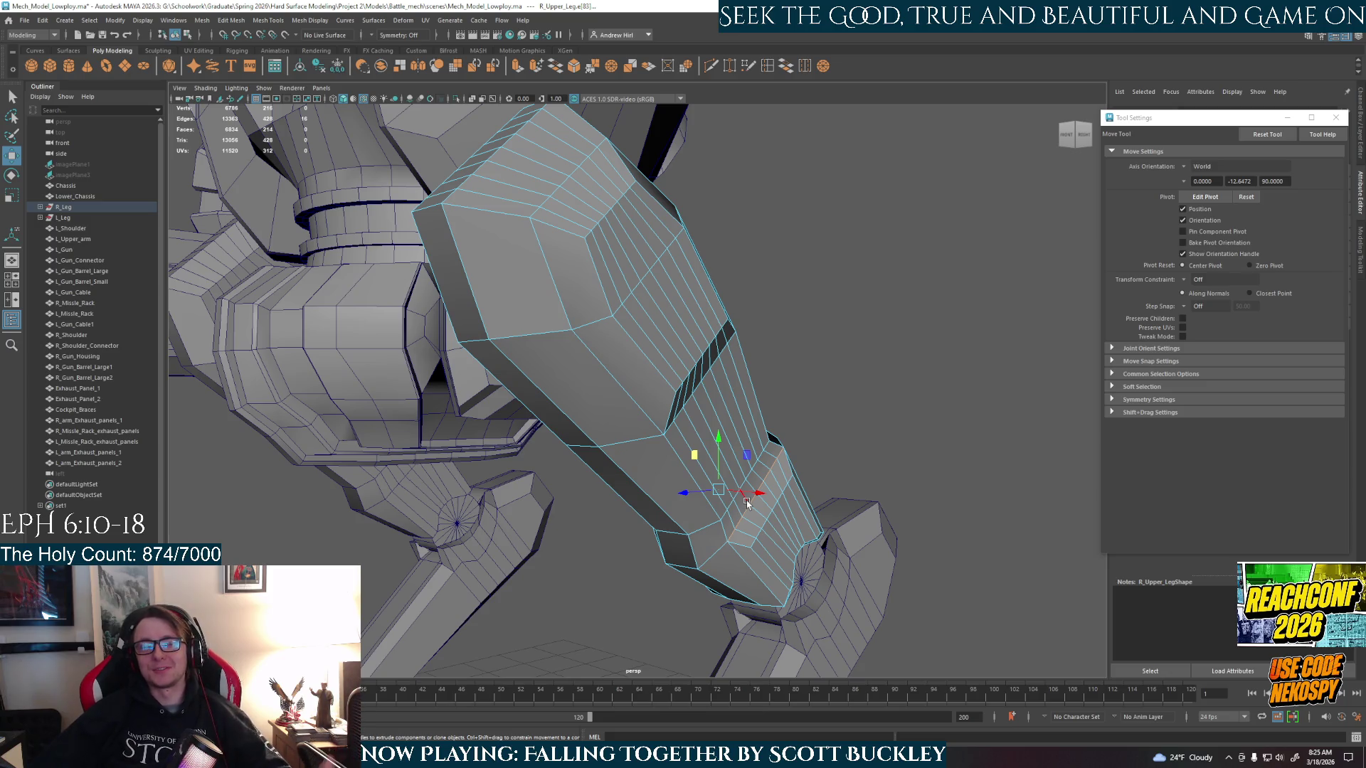
pyautogui.keyDown('alt'); pyautogui.moveTo(705, 421); pyautogui.dragTo(683, 452); pyautogui.keyUp('alt')
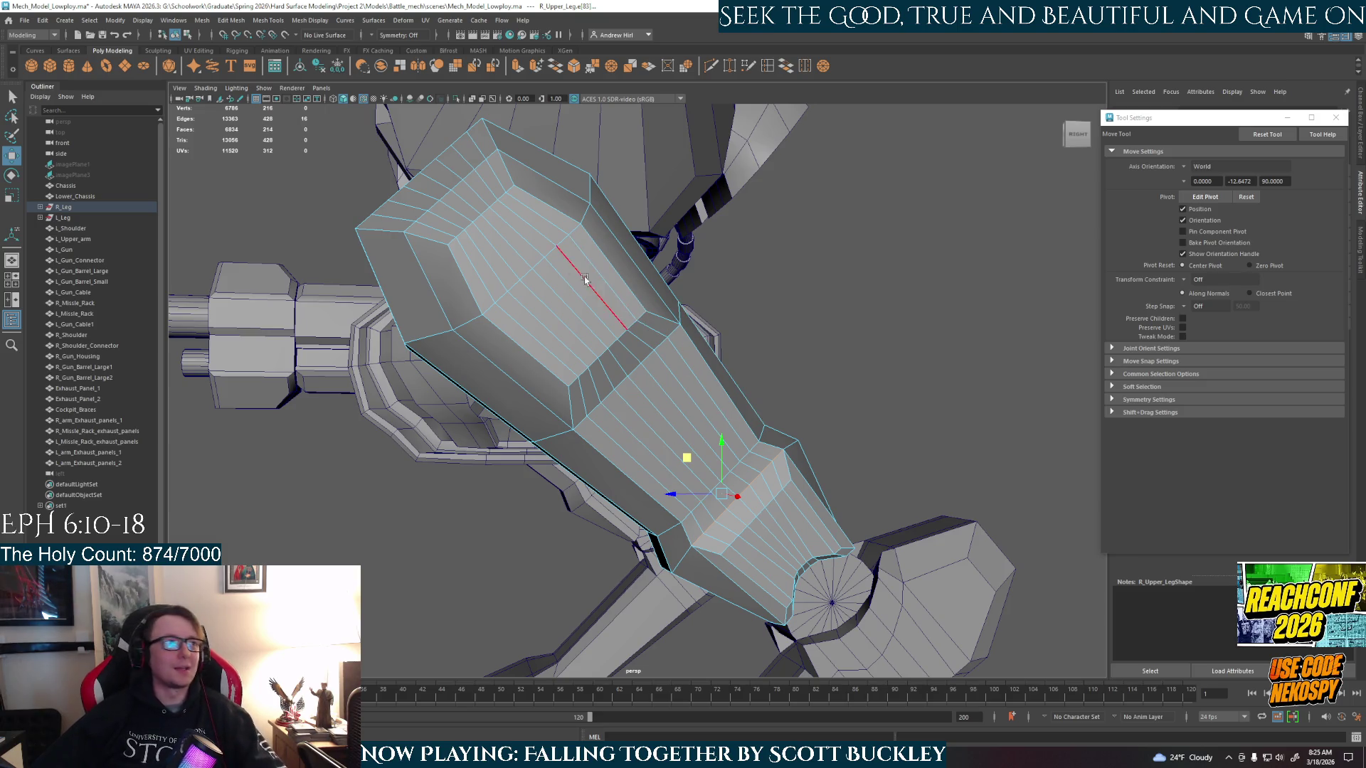
# - Convert the edge selection to faces and pick a single face on the leg
pyautogui.moveTo(591, 285)
pyautogui.keyDown('alt'); pyautogui.mouseDown()
pyautogui.moveTo(569, 283)
pyautogui.moveTo(680, 307)
pyautogui.moveTo(665, 306)
pyautogui.mouseUp(); pyautogui.keyUp('alt')
pyautogui.keyDown('ctrl'); pyautogui.moveTo(665, 306); pyautogui.dragTo(662, 226, button='right'); pyautogui.keyUp('ctrl')
pyautogui.press('q')
pyautogui.click(666, 232)
pyautogui.moveTo(787, 434)
pyautogui.keyDown('alt'); pyautogui.mouseDown()
pyautogui.moveTo(829, 387)
pyautogui.moveTo(555, 488)
pyautogui.moveTo(598, 483)
pyautogui.mouseUp(); pyautogui.keyUp('alt')
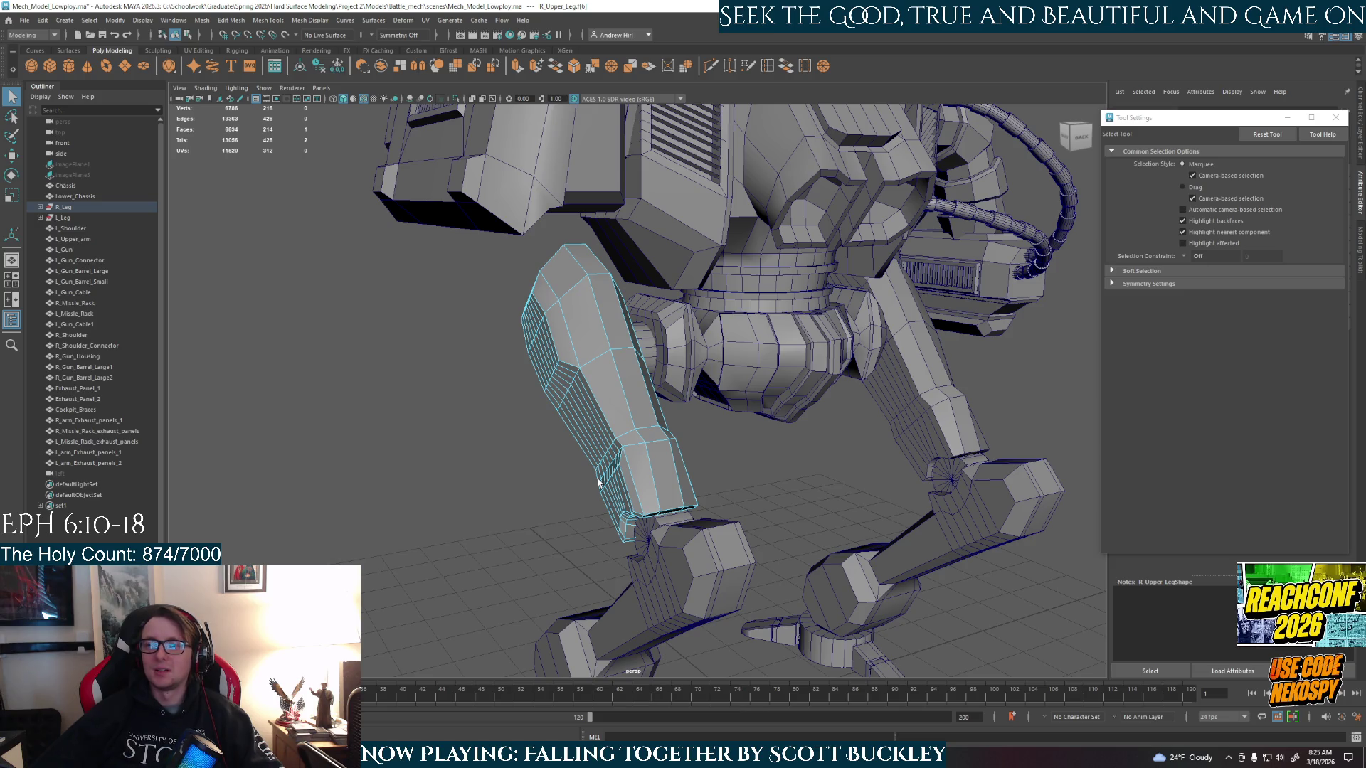
pyautogui.moveTo(601, 470)
pyautogui.keyDown('alt'); pyautogui.mouseDown()
pyautogui.moveTo(651, 320)
pyautogui.moveTo(697, 285)
pyautogui.moveTo(776, 313)
pyautogui.moveTo(768, 356)
pyautogui.mouseUp(); pyautogui.keyUp('alt')
# - Extrude the strip of eight side faces, testing a scale and undoing it
pyautogui.keyDown('shift'); pyautogui.doubleClick(775, 313); pyautogui.keyUp('shift')
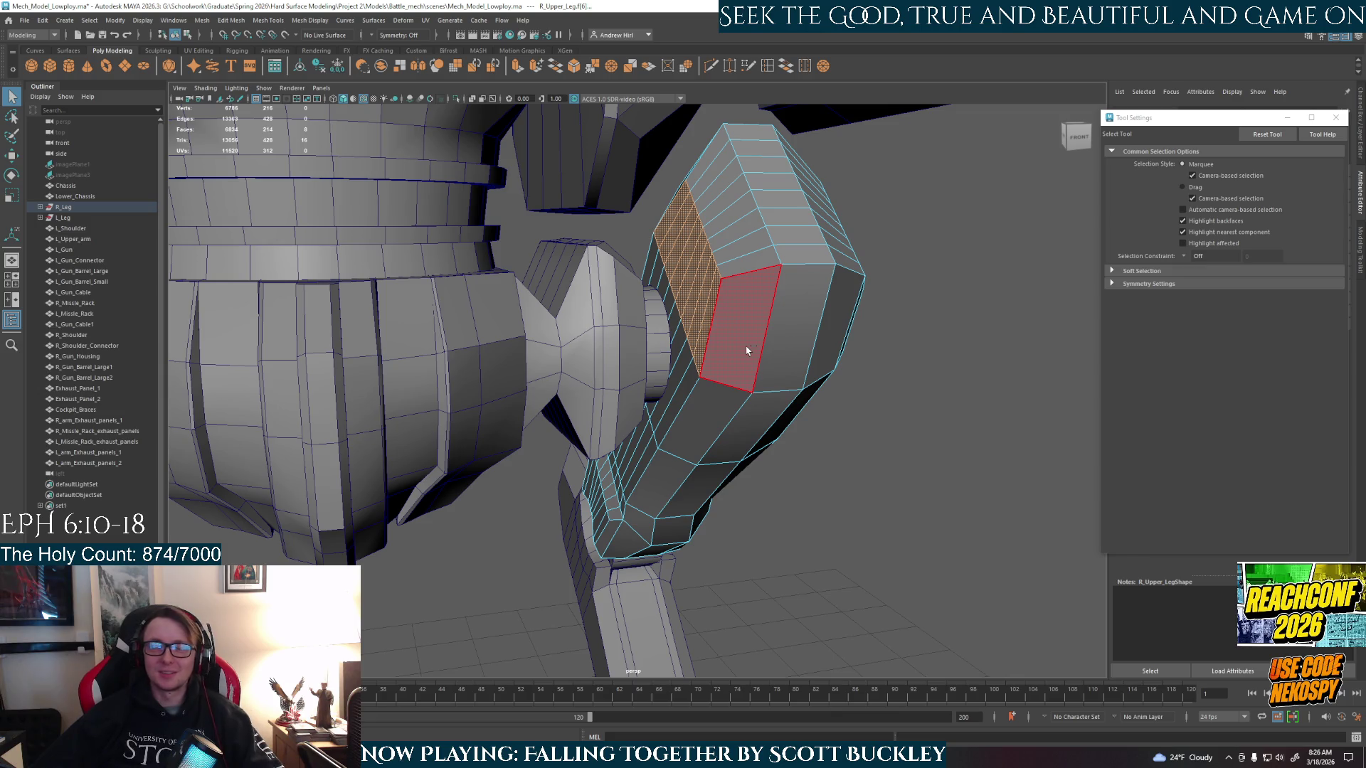
pyautogui.hotkey('ctrl', 'e')
pyautogui.keyDown('alt'); pyautogui.moveTo(727, 364); pyautogui.dragTo(754, 342); pyautogui.keyUp('alt')
pyautogui.press('r')
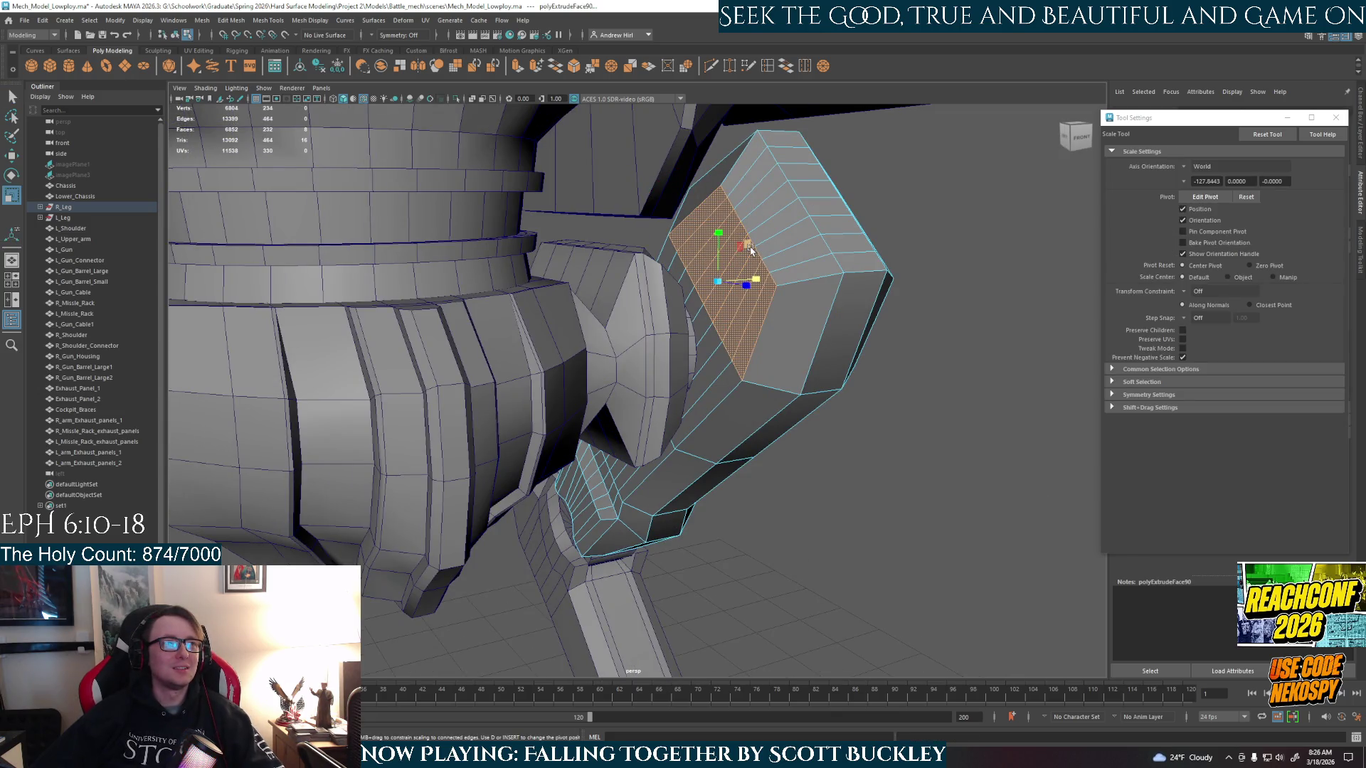
pyautogui.moveTo(749, 249); pyautogui.dragTo(732, 236)
pyautogui.hotkey('ctrl', 'z')
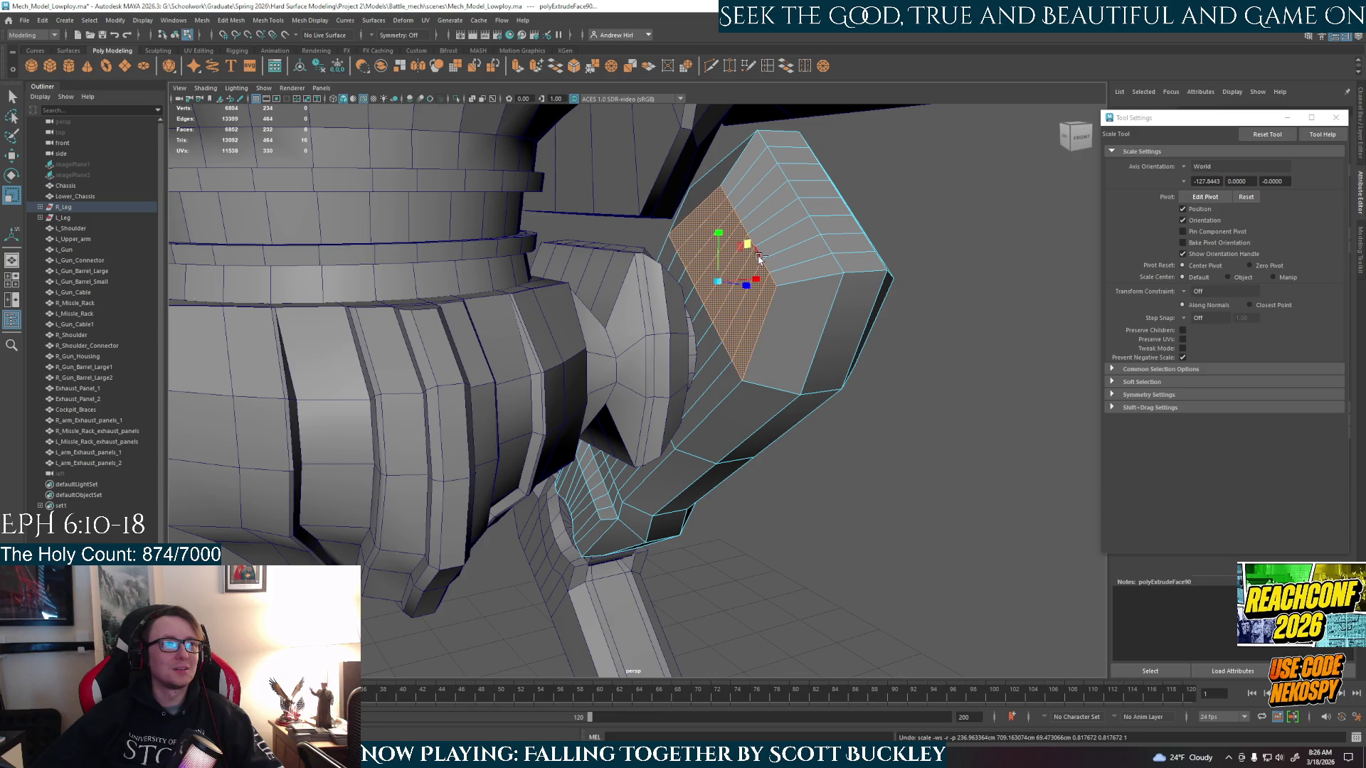
pyautogui.moveTo(765, 281)
pyautogui.keyDown('alt'); pyautogui.mouseDown()
pyautogui.moveTo(783, 274)
pyautogui.moveTo(772, 253)
pyautogui.moveTo(753, 318)
pyautogui.moveTo(722, 313)
pyautogui.mouseUp(); pyautogui.keyUp('alt')
# - Nudge the extruded side faces along one axis and dismiss the autosave prompt
pyautogui.press('w')
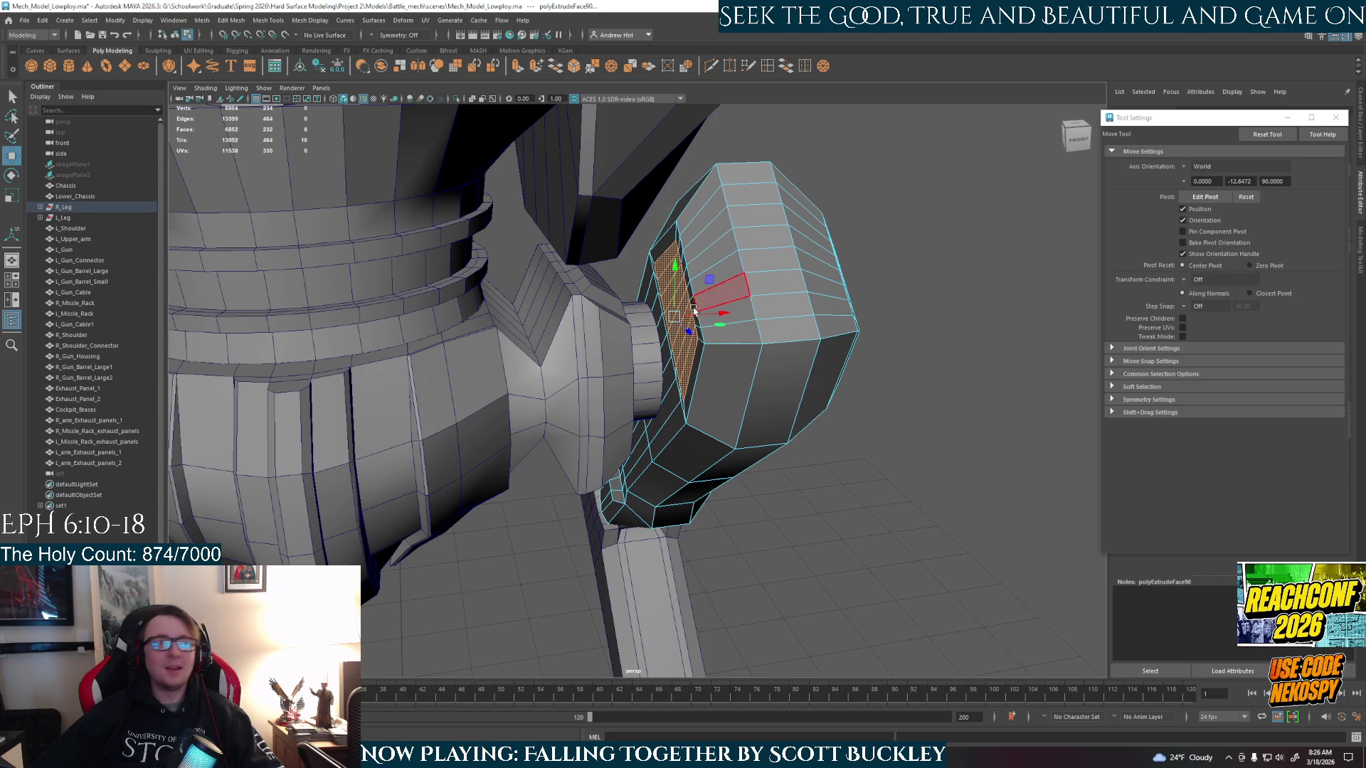
pyautogui.moveTo(724, 313)
pyautogui.mouseDown()
pyautogui.moveTo(710, 318)
pyautogui.moveTo(767, 305)
pyautogui.moveTo(750, 298)
pyautogui.moveTo(747, 312)
pyautogui.moveTo(720, 260)
pyautogui.moveTo(694, 379)
pyautogui.moveTo(665, 431)
pyautogui.moveTo(643, 424)
pyautogui.moveTo(721, 420)
pyautogui.moveTo(734, 371)
pyautogui.moveTo(701, 354)
pyautogui.moveTo(686, 315)
pyautogui.moveTo(703, 283)
pyautogui.moveTo(648, 304)
pyautogui.mouseUp()
pyautogui.click(655, 386)
# - Select a long side edge of the leg, then clear it and return to Object Mode
pyautogui.press('q')
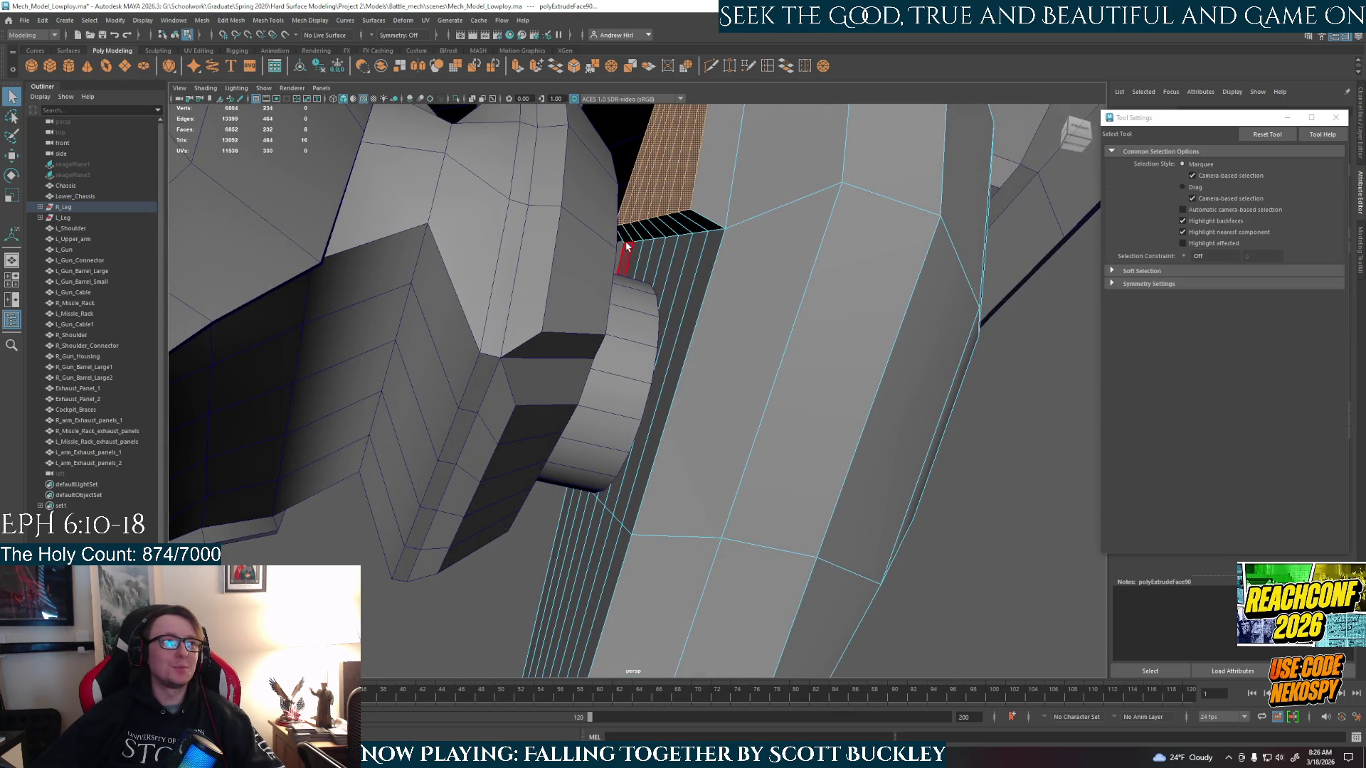
pyautogui.press('F10')
pyautogui.click(710, 237)
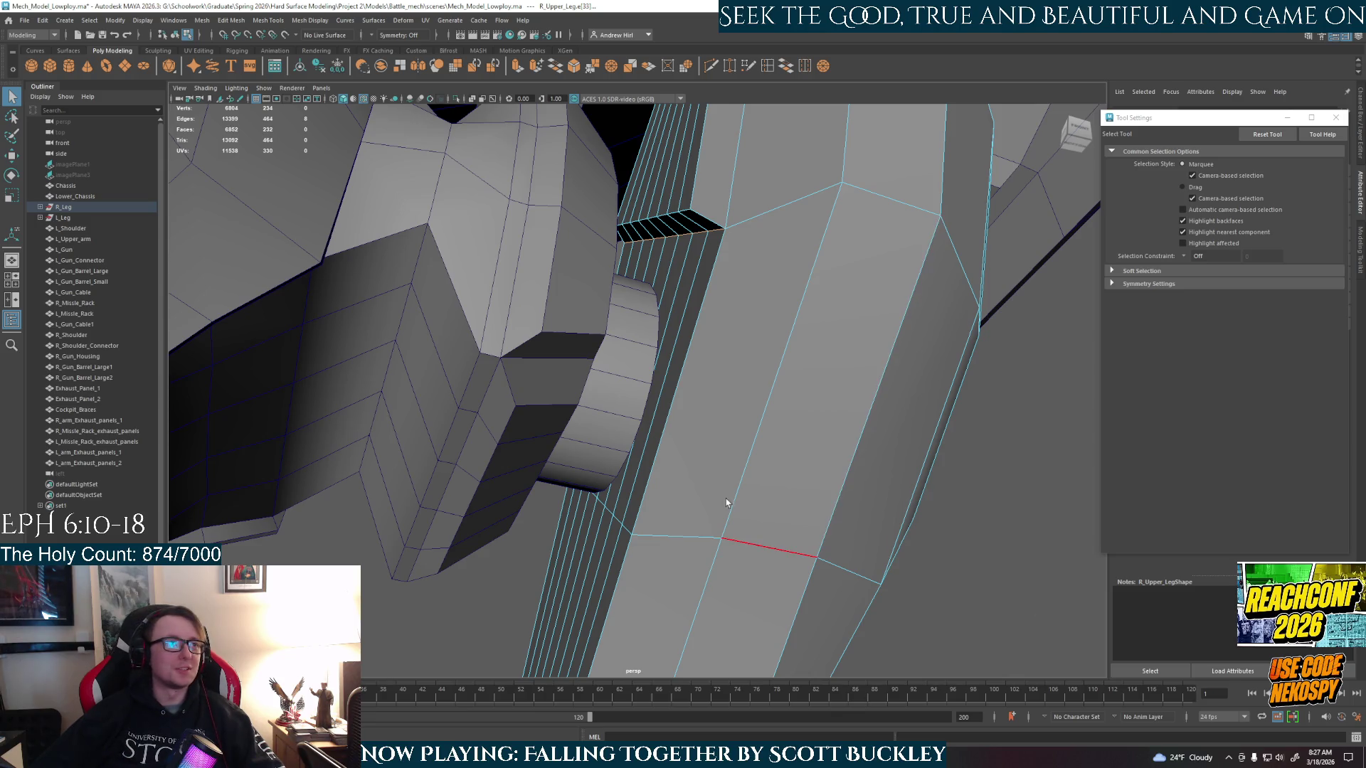
pyautogui.keyDown('alt'); pyautogui.moveTo(733, 619); pyautogui.dragTo(718, 453); pyautogui.keyUp('alt')
pyautogui.press('w')
pyautogui.moveTo(707, 249)
pyautogui.keyDown('alt'); pyautogui.mouseDown()
pyautogui.moveTo(708, 285)
pyautogui.moveTo(711, 220)
pyautogui.moveTo(730, 218)
pyautogui.moveTo(719, 245)
pyautogui.moveTo(792, 360)
pyautogui.moveTo(782, 353)
pyautogui.moveTo(750, 488)
pyautogui.mouseUp(); pyautogui.keyUp('alt')
pyautogui.click(782, 355)
pyautogui.moveTo(750, 488); pyautogui.dragTo(804, 373, button='right')
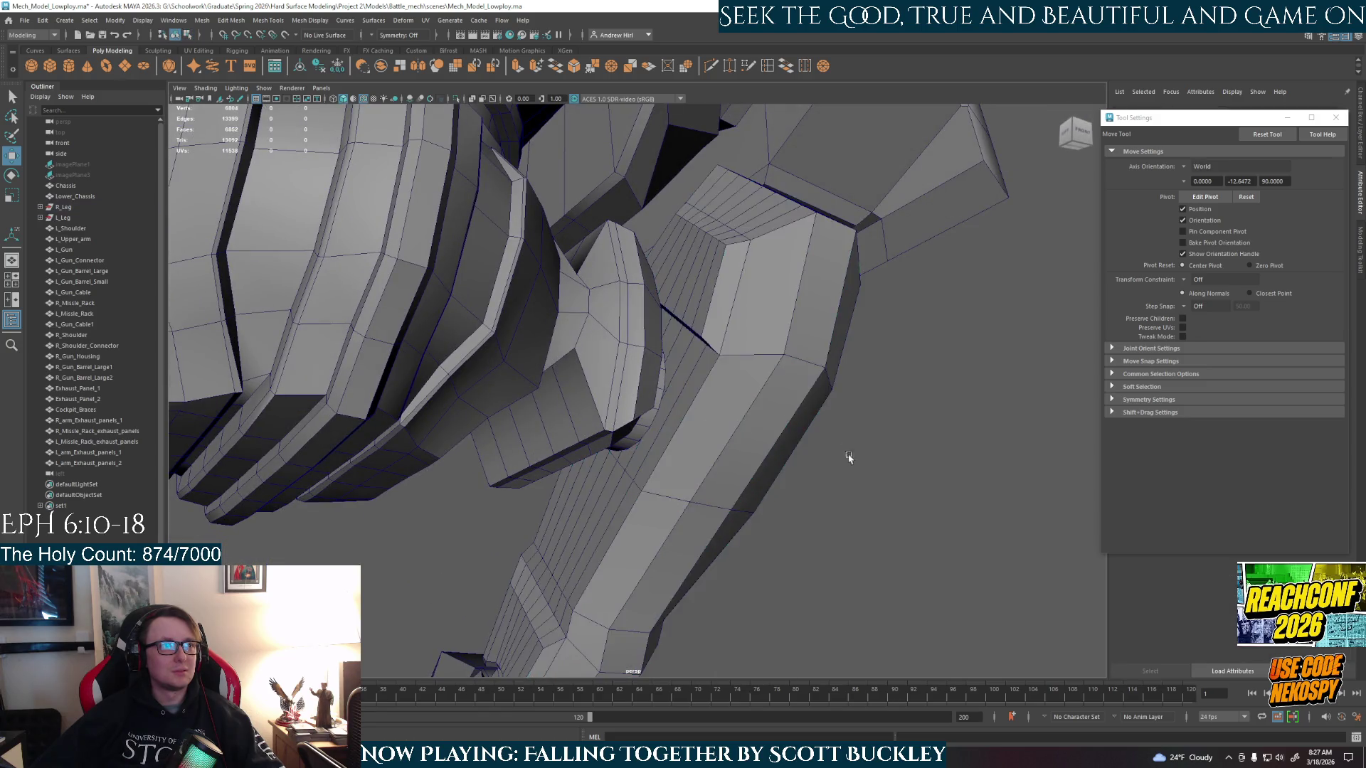
pyautogui.moveTo(804, 374)
pyautogui.keyDown('alt'); pyautogui.mouseDown()
pyautogui.moveTo(784, 567)
pyautogui.moveTo(762, 565)
pyautogui.moveTo(802, 570)
pyautogui.moveTo(744, 460)
pyautogui.moveTo(794, 526)
pyautogui.mouseUp(); pyautogui.keyUp('alt')
# - Isolate and frame the right upper leg to inspect it, then restore the full mech
pyautogui.click(687, 428)
pyautogui.hotkey('ctrl', '1')
pyautogui.press('f')
pyautogui.moveTo(653, 482)
pyautogui.keyDown('alt'); pyautogui.mouseDown()
pyautogui.moveTo(710, 451)
pyautogui.moveTo(697, 387)
pyautogui.moveTo(681, 427)
pyautogui.moveTo(647, 444)
pyautogui.moveTo(578, 435)
pyautogui.moveTo(612, 399)
pyautogui.mouseUp(); pyautogui.keyUp('alt')
pyautogui.scroll(2, 679, 367)
pyautogui.scroll(-2, 679, 367)
pyautogui.hotkey('ctrl', 'z')
# - Reselect the extruded side faces and undo the side-panel extrusion
pyautogui.moveTo(705, 419); pyautogui.dragTo(706, 398, button='right')
pyautogui.click(706, 418)
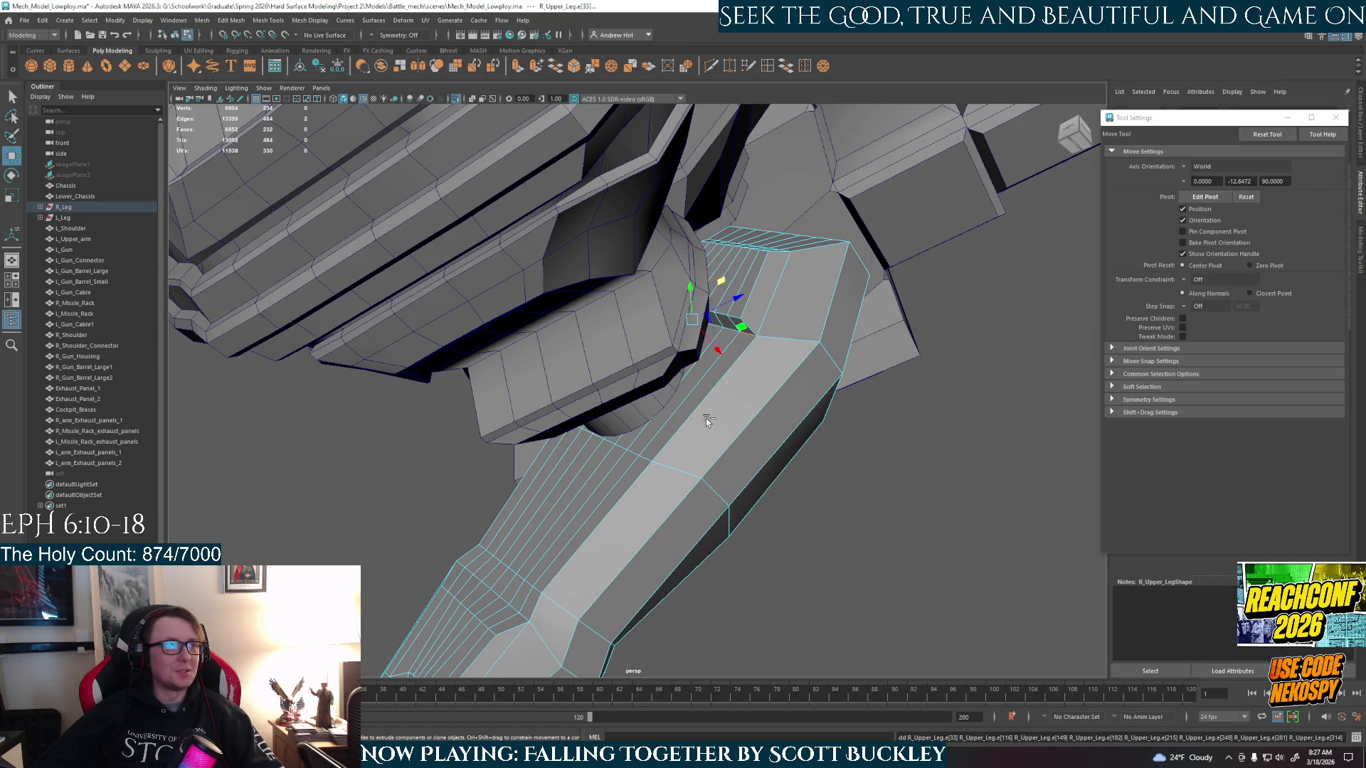
pyautogui.hotkey('ctrl', 'z')
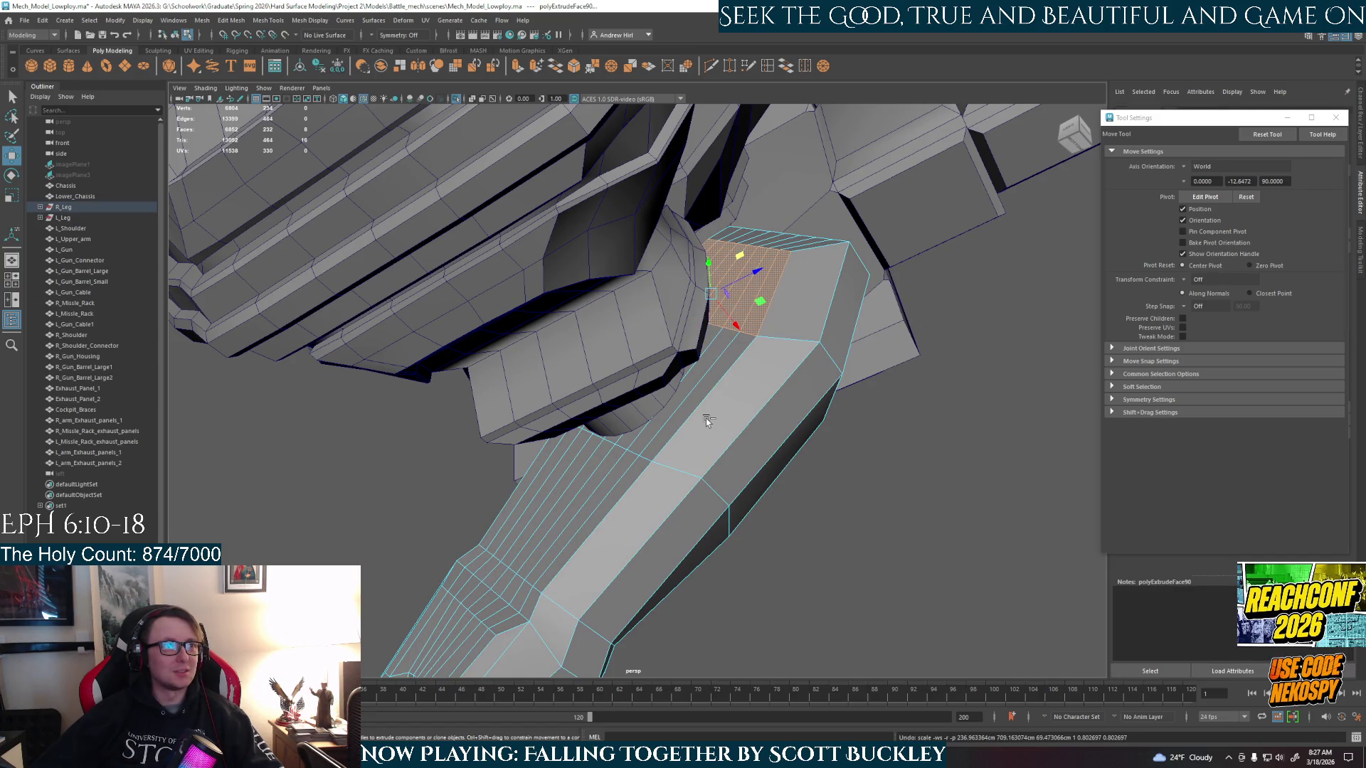
pyautogui.moveTo(711, 434)
pyautogui.keyDown('alt'); pyautogui.mouseDown()
pyautogui.moveTo(690, 458)
pyautogui.moveTo(769, 442)
pyautogui.moveTo(633, 495)
pyautogui.moveTo(689, 479)
pyautogui.moveTo(853, 501)
pyautogui.mouseUp(); pyautogui.keyUp('alt')
pyautogui.scroll(-3, 669, 483)
pyautogui.hotkey('ctrl', 'z')
pyautogui.hotkey('ctrl', 'z')
pyautogui.hotkey('ctrl', 'z')
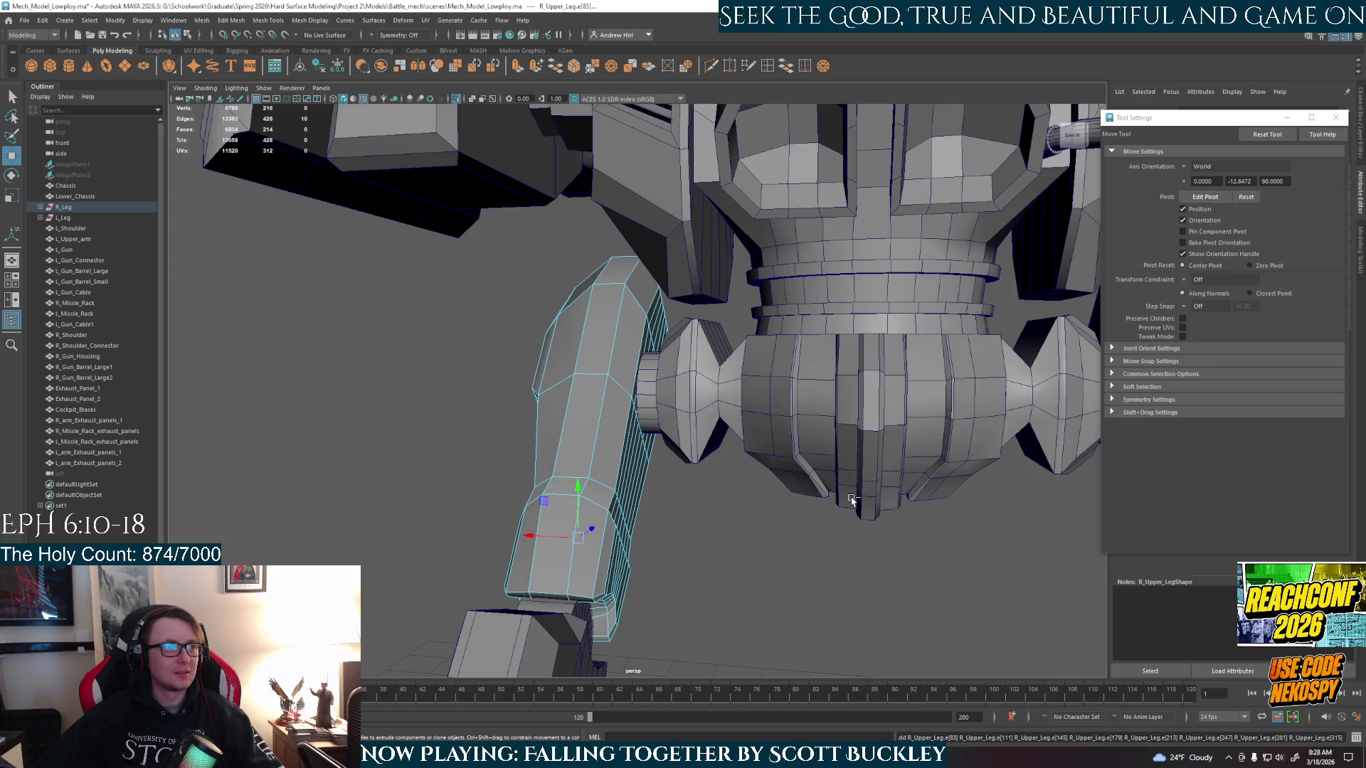
# - Undo four more steps of the leg's edit history
pyautogui.hotkey('ctrl', 'z')
pyautogui.hotkey('ctrl', 'z')
pyautogui.hotkey('ctrl', 'z')
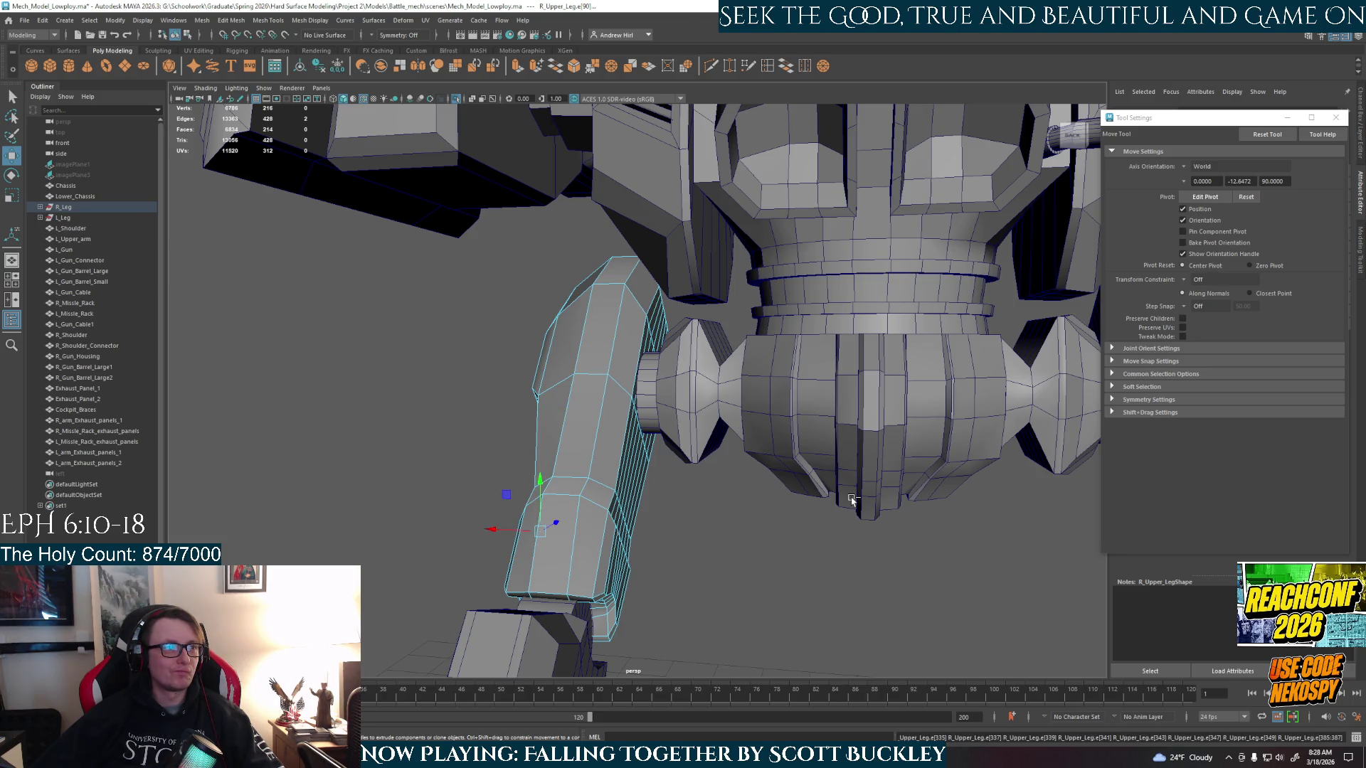
pyautogui.hotkey('ctrl', 'z')
pyautogui.hotkey('ctrl', 'z')
pyautogui.hotkey('ctrl', 'z')
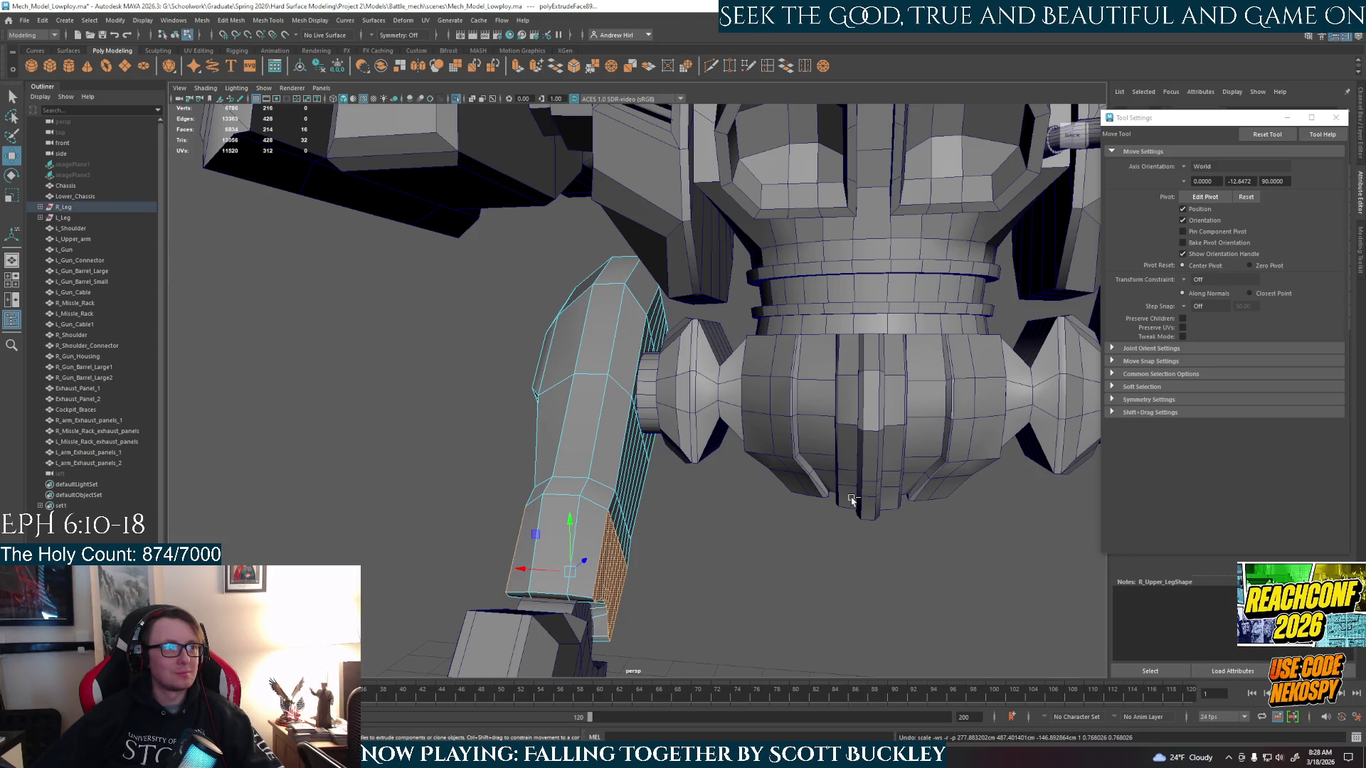
pyautogui.hotkey('ctrl', 'z')
pyautogui.hotkey('ctrl', 'z')
pyautogui.hotkey('ctrl', 'z')
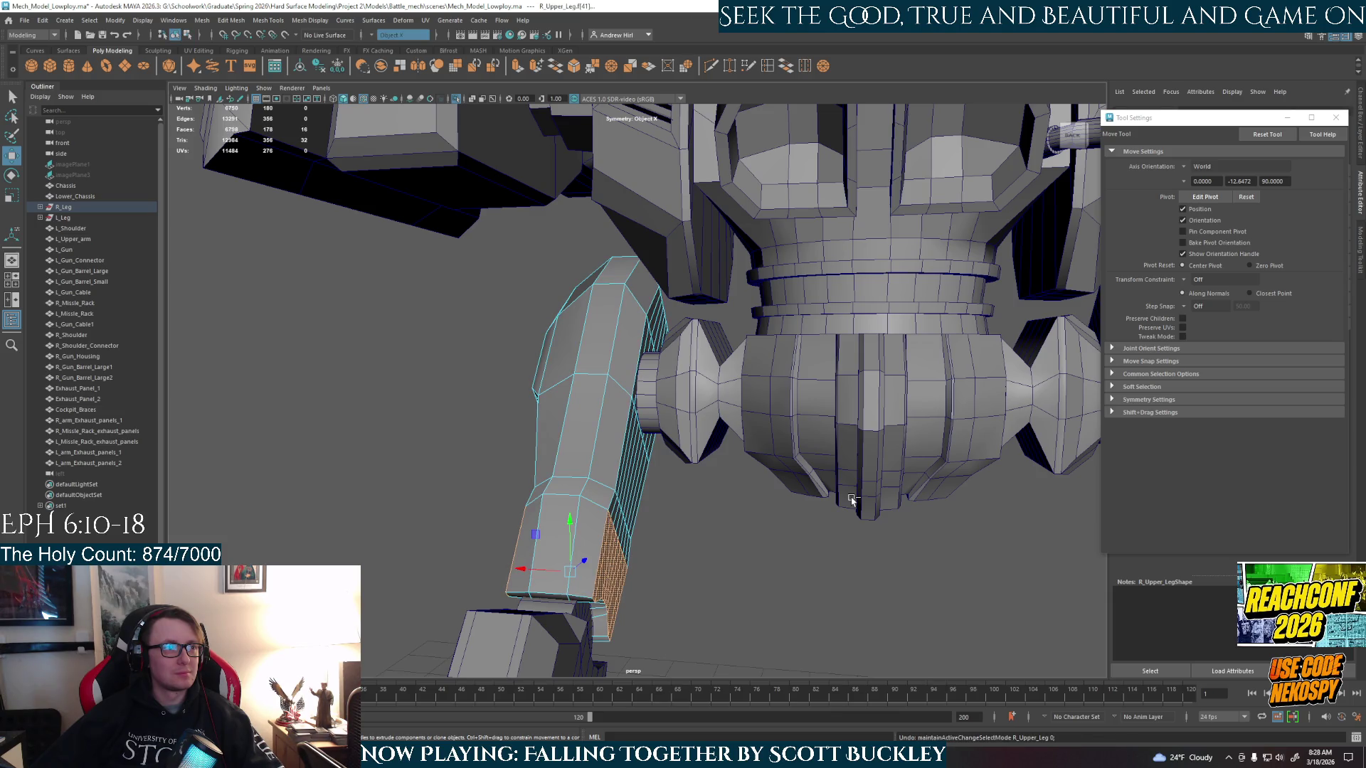
pyautogui.hotkey('ctrl', 'z')
pyautogui.hotkey('ctrl', 'z')
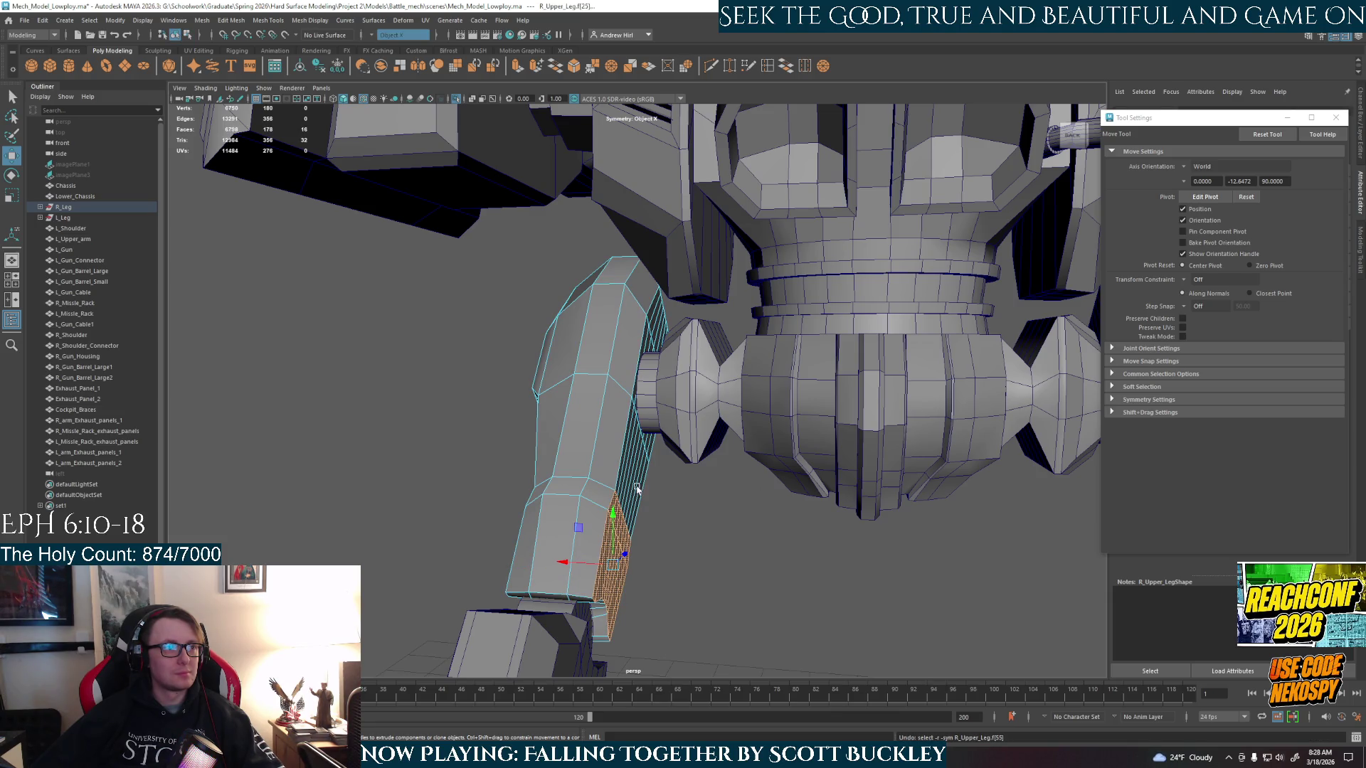
# - Return to Object Mode and isolate the right upper leg with Ctrl+1
pyautogui.moveTo(818, 500)
pyautogui.keyDown('alt'); pyautogui.mouseDown()
pyautogui.moveTo(658, 491)
pyautogui.moveTo(666, 540)
pyautogui.moveTo(644, 502)
pyautogui.moveTo(707, 488)
pyautogui.moveTo(711, 444)
pyautogui.mouseUp(); pyautogui.keyUp('alt')
pyautogui.moveTo(711, 445); pyautogui.dragTo(778, 415, button='right')
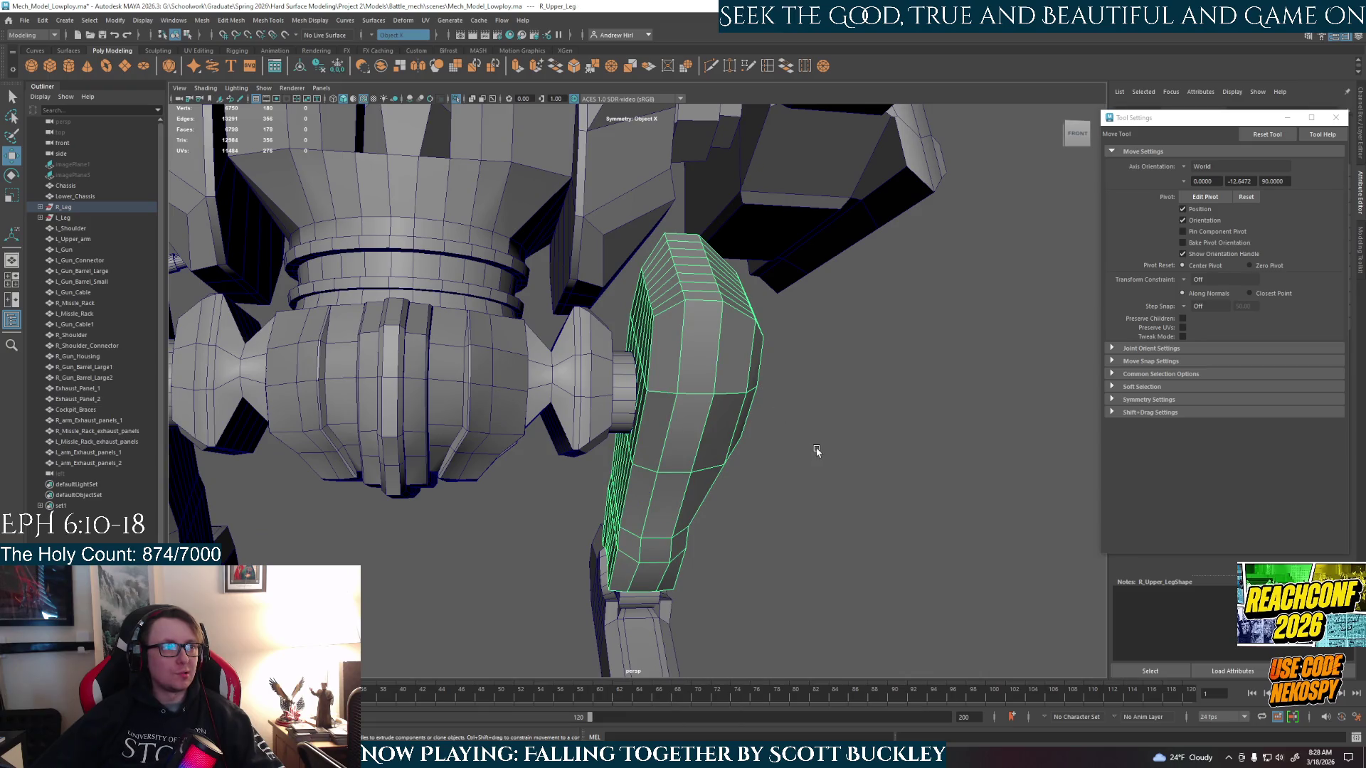
pyautogui.keyDown('alt'); pyautogui.moveTo(825, 509); pyautogui.dragTo(721, 506); pyautogui.keyUp('alt')
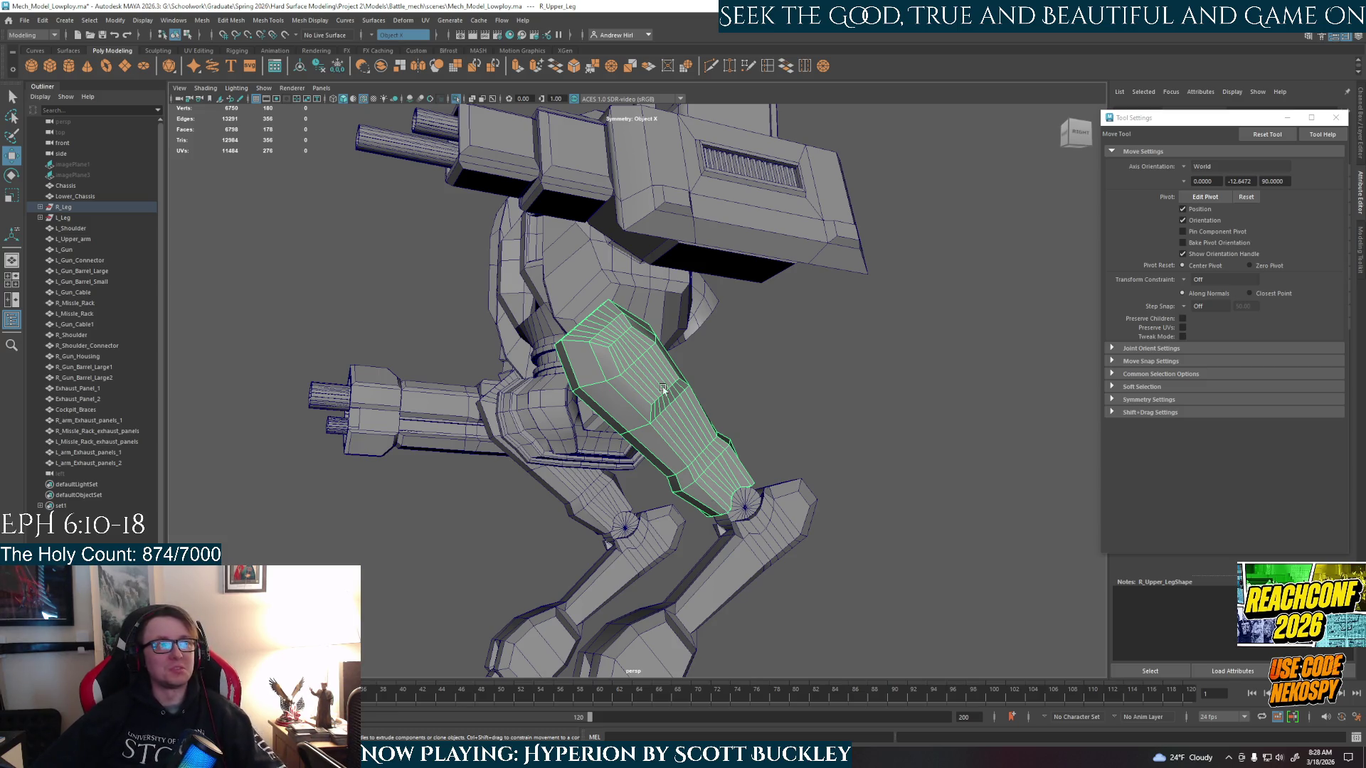
pyautogui.hotkey('ctrl', '1')
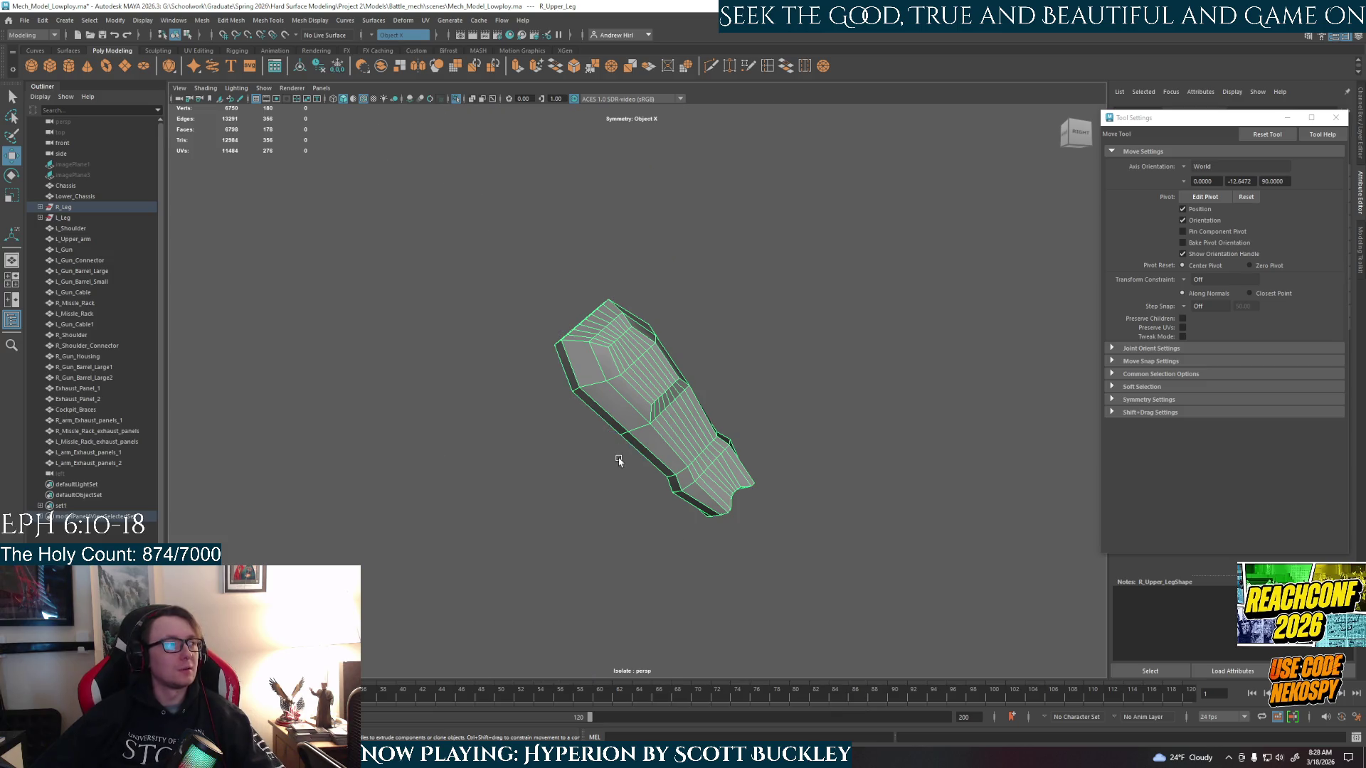
# - Frame the isolated leg and select face loops in Face mode, including the bottom end
pyautogui.moveTo(618, 461)
pyautogui.keyDown('alt'); pyautogui.mouseDown()
pyautogui.moveTo(762, 479)
pyautogui.moveTo(726, 458)
pyautogui.mouseUp(); pyautogui.keyUp('alt')
pyautogui.press('f')
pyautogui.moveTo(672, 351); pyautogui.dragTo(675, 384, button='right')
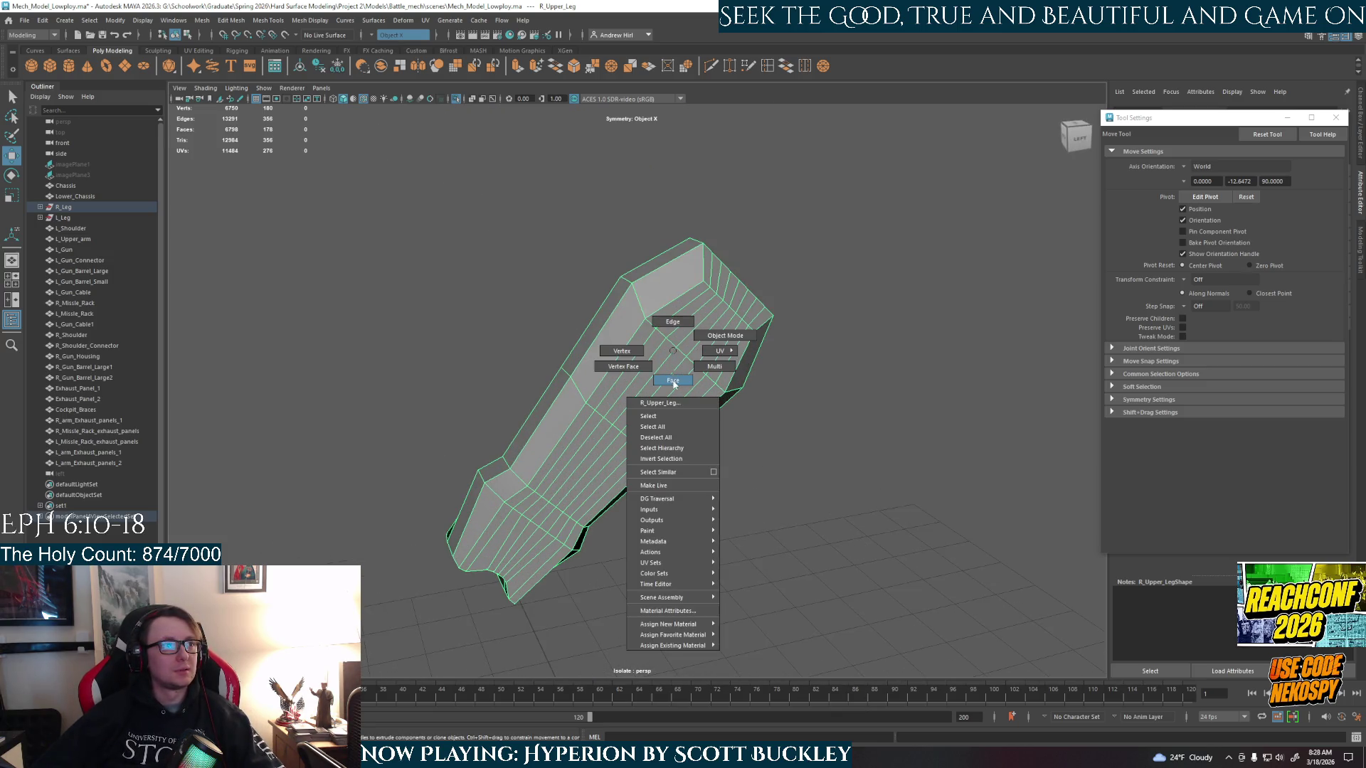
pyautogui.doubleClick(551, 449)
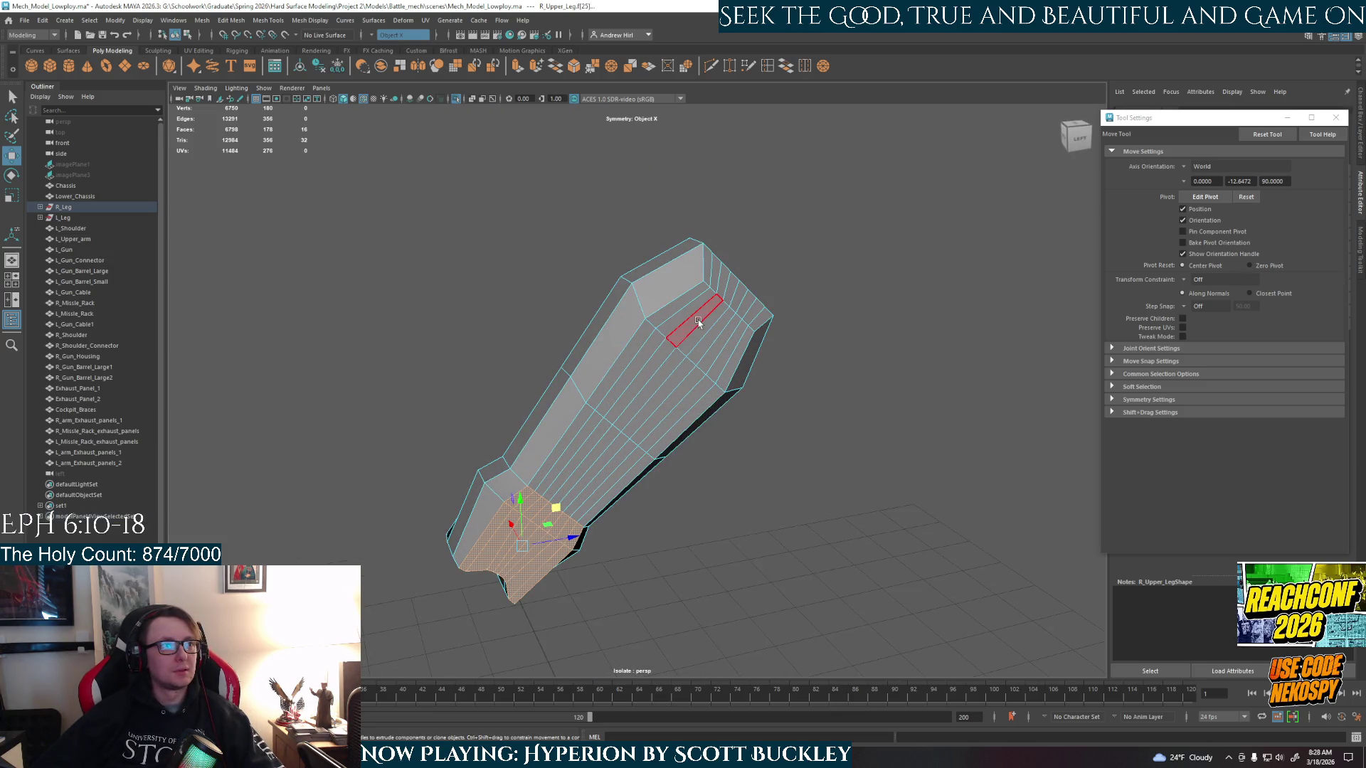
pyautogui.keyDown('shift'); pyautogui.doubleClick(631, 493); pyautogui.keyUp('shift')
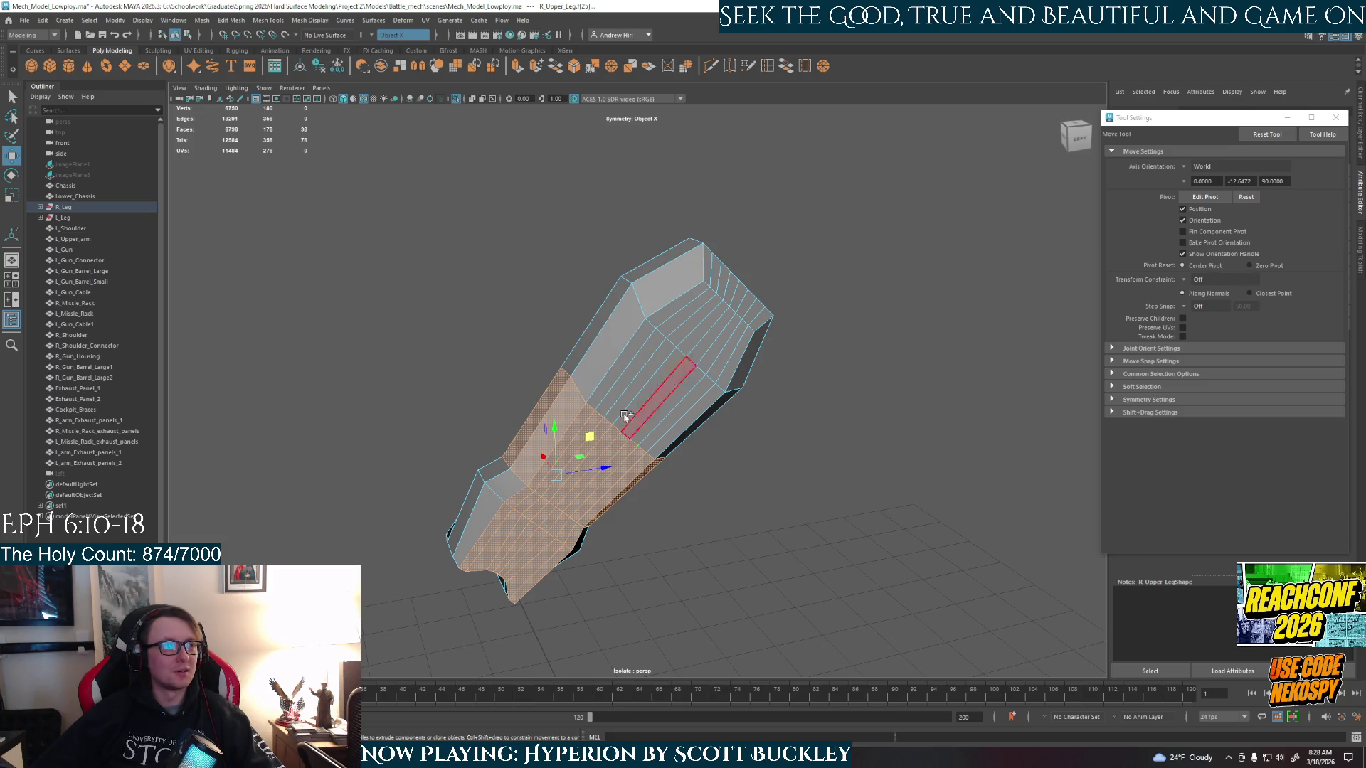
pyautogui.click(558, 452)
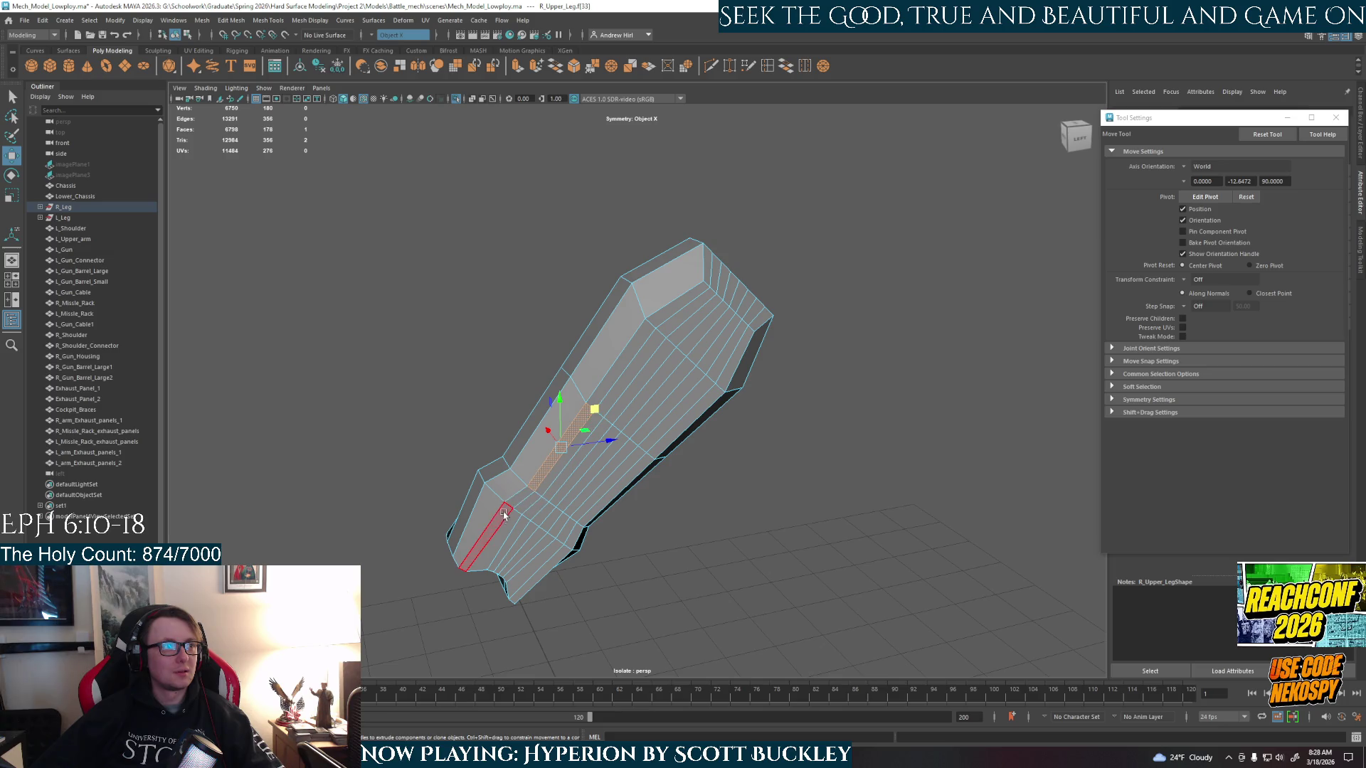
pyautogui.click(504, 514)
pyautogui.doubleClick(550, 563)
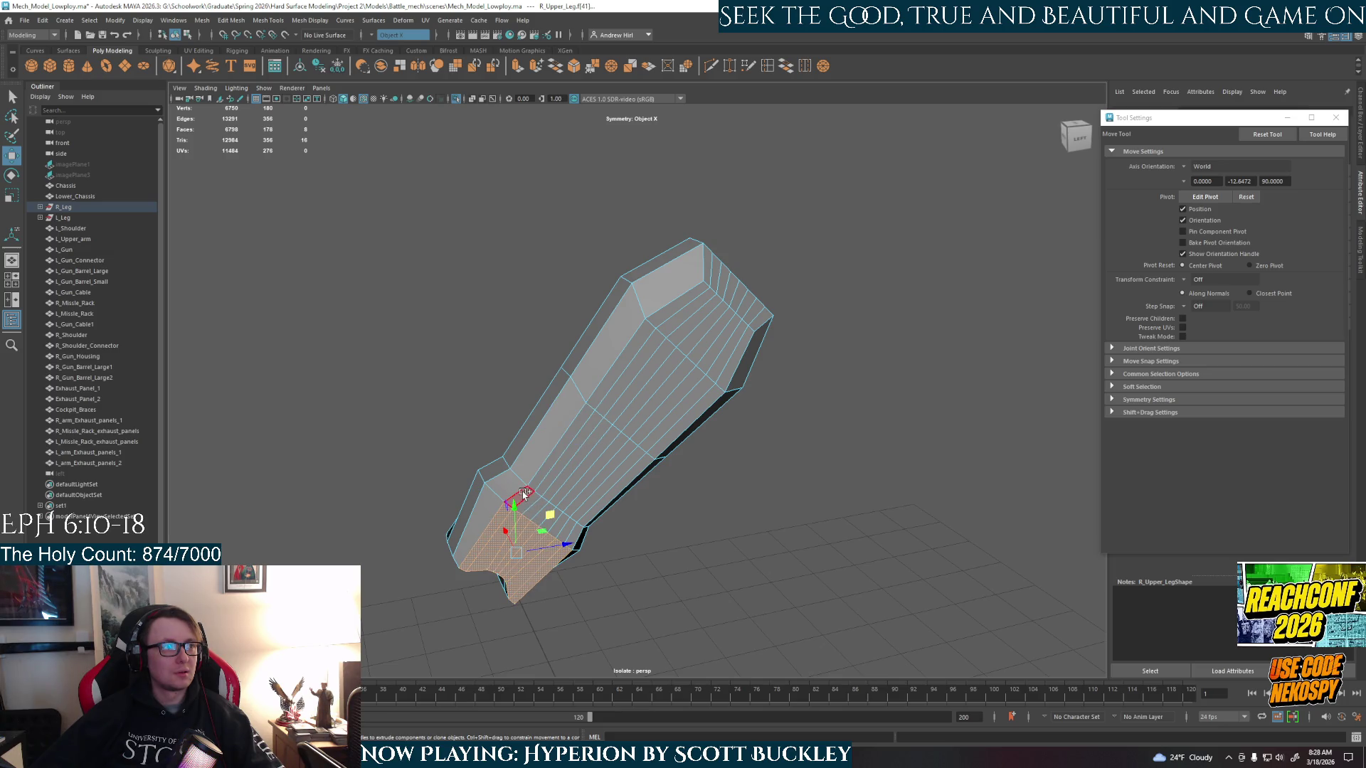
# - Extend the face selection across the leg's broad side, closing an accidentally opened file browser
pyautogui.keyDown('shift'); pyautogui.click(555, 441); pyautogui.keyUp('shift')
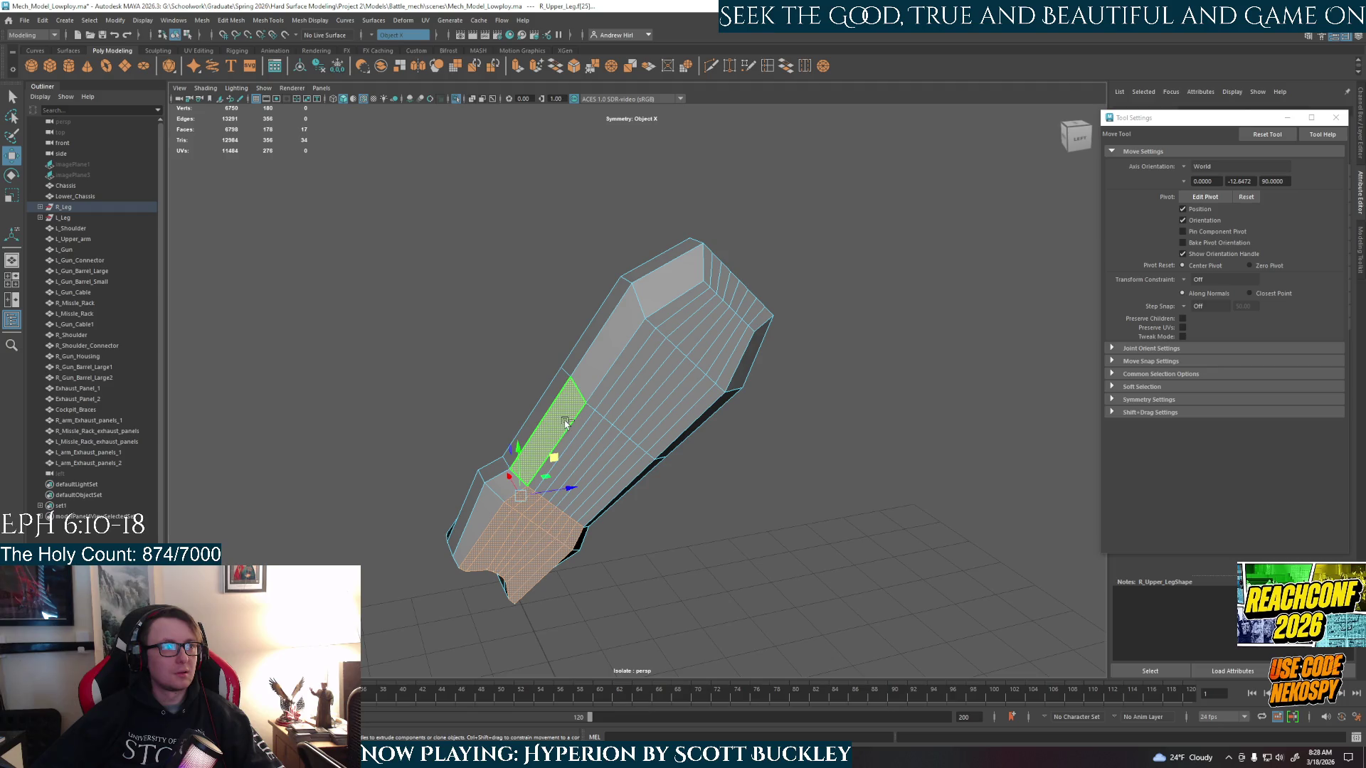
pyautogui.keyDown('shift'); pyautogui.doubleClick(636, 468); pyautogui.keyUp('shift')
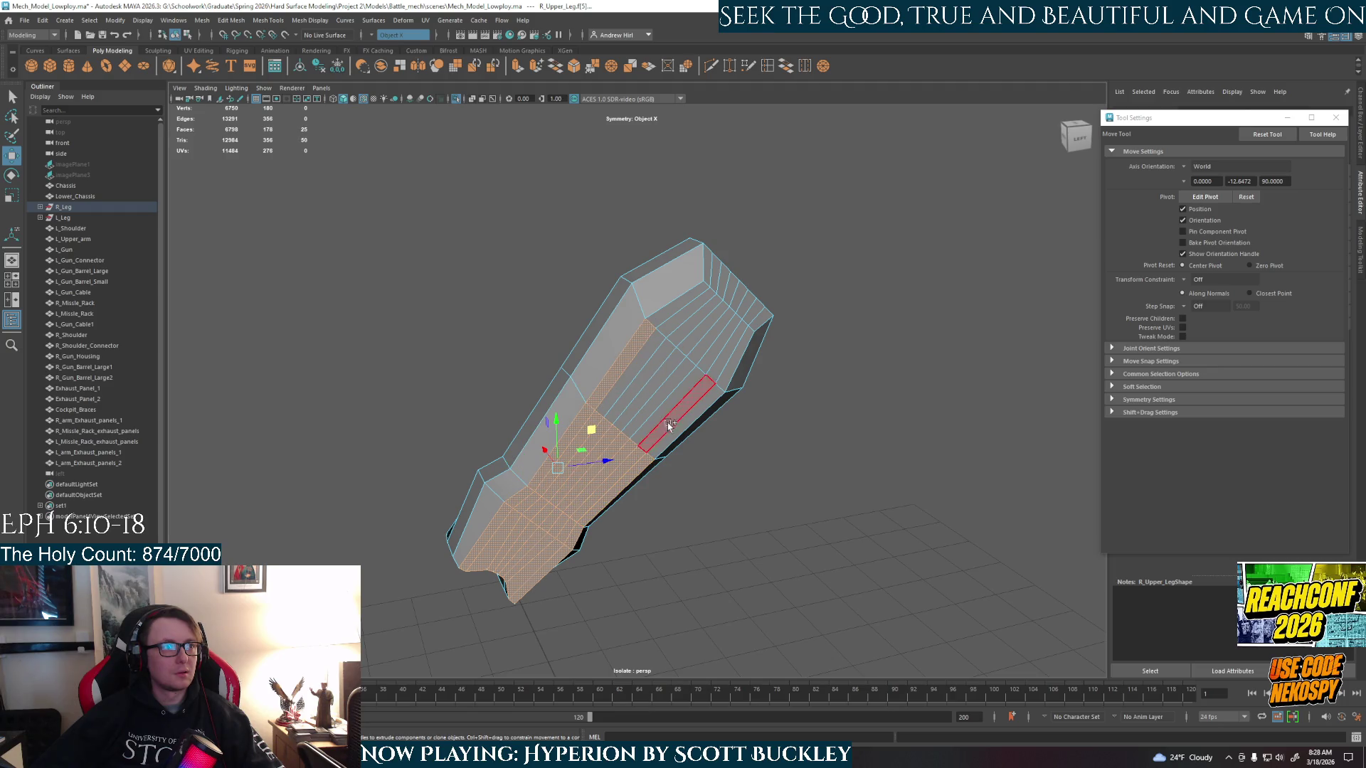
pyautogui.keyDown('shift'); pyautogui.doubleClick(701, 406); pyautogui.keyUp('shift')
pyautogui.keyDown('shift'); pyautogui.click(661, 304); pyautogui.keyUp('shift')
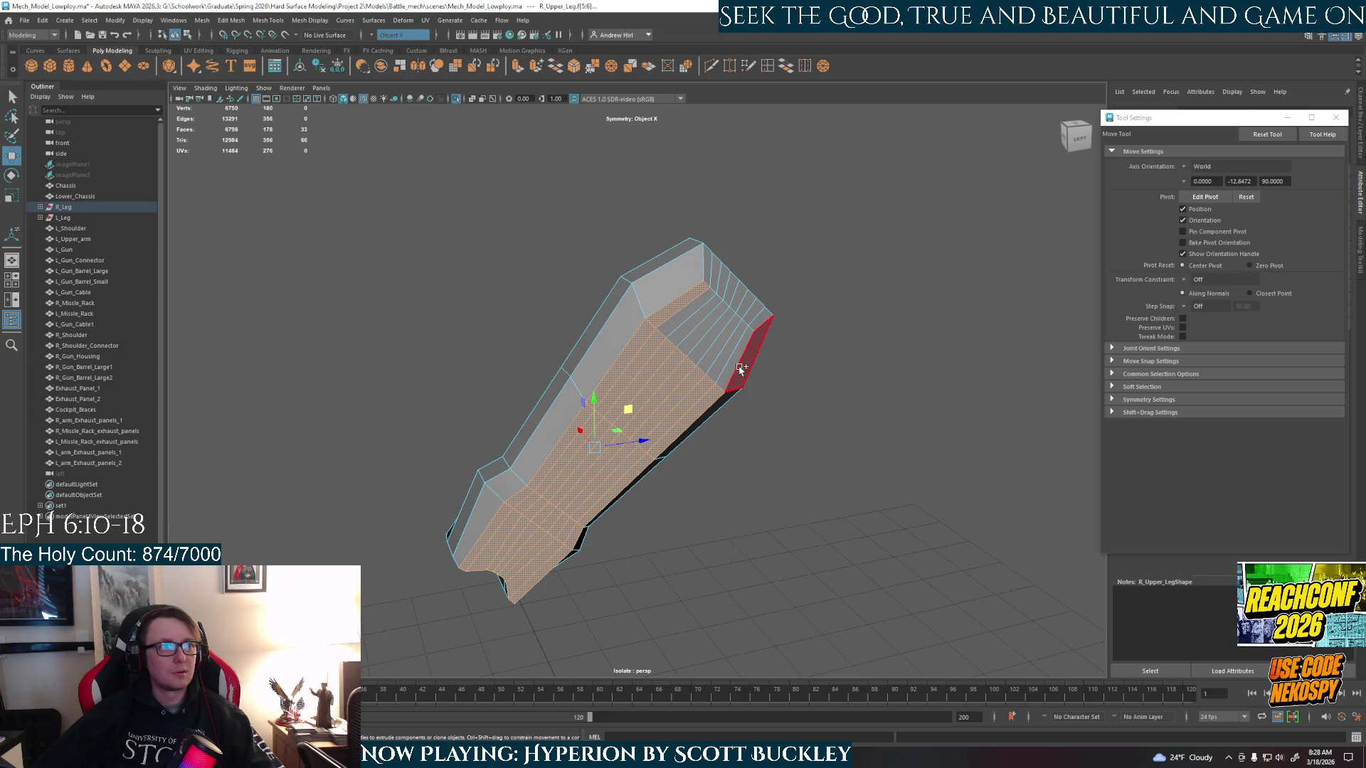
pyautogui.keyDown('shift'); pyautogui.doubleClick(728, 365); pyautogui.keyUp('shift')
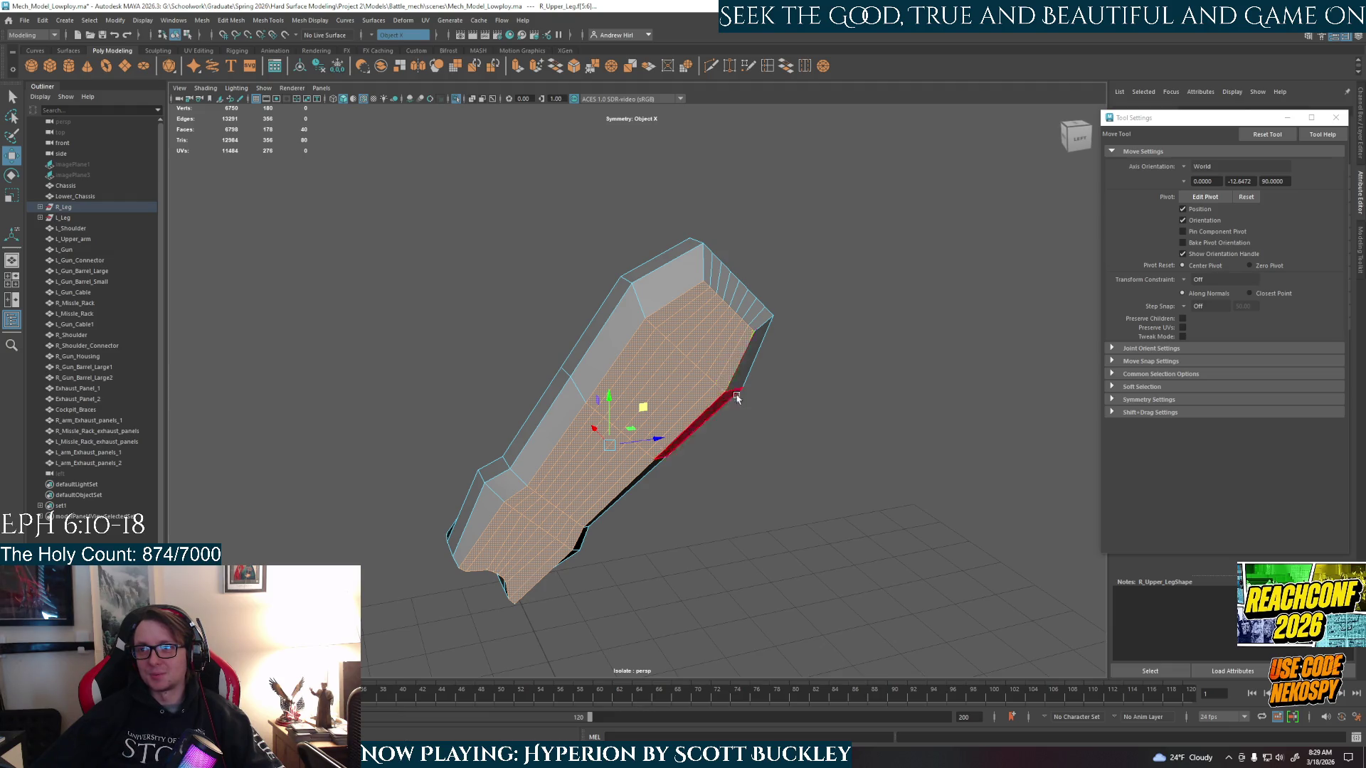
pyautogui.keyDown('alt'); pyautogui.moveTo(720, 420); pyautogui.dragTo(730, 402); pyautogui.keyUp('alt')
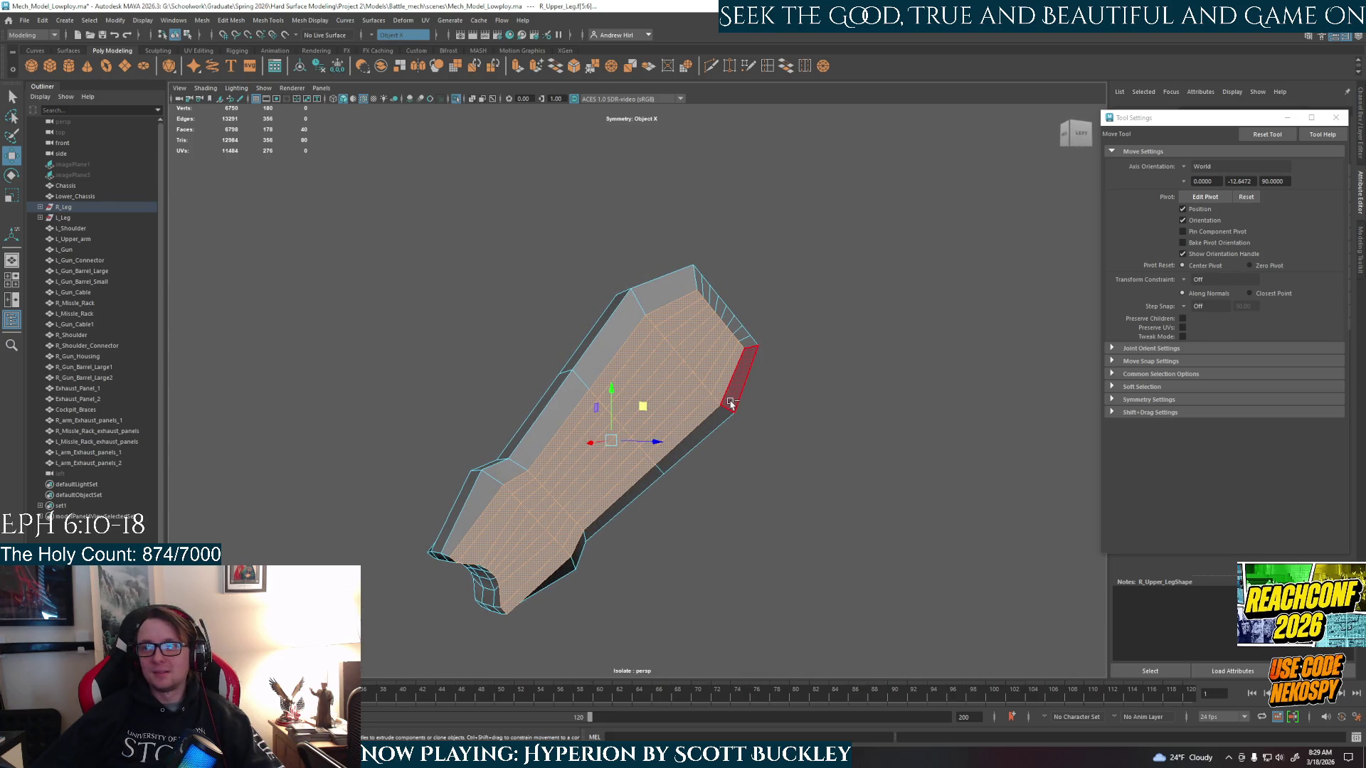
pyautogui.hotkey('ctrl', 'o')
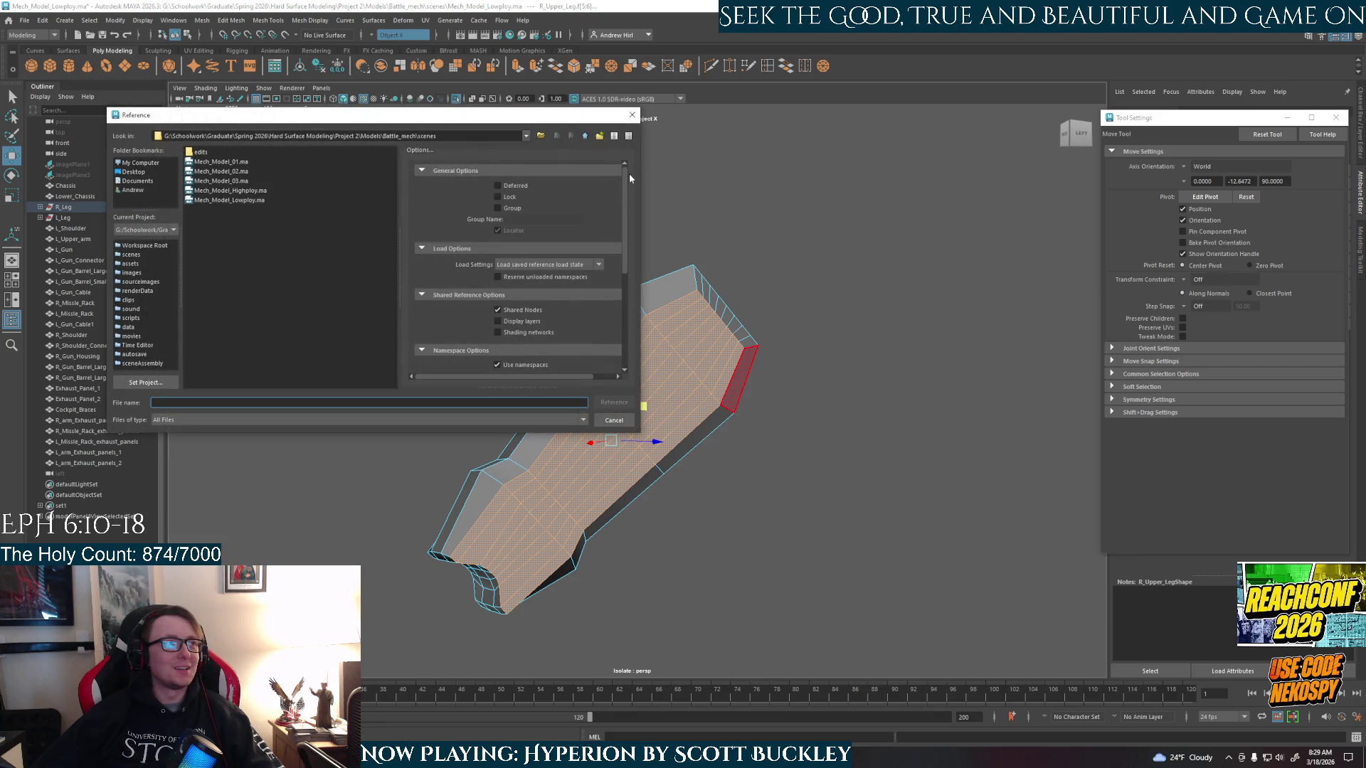
pyautogui.click(628, 117)
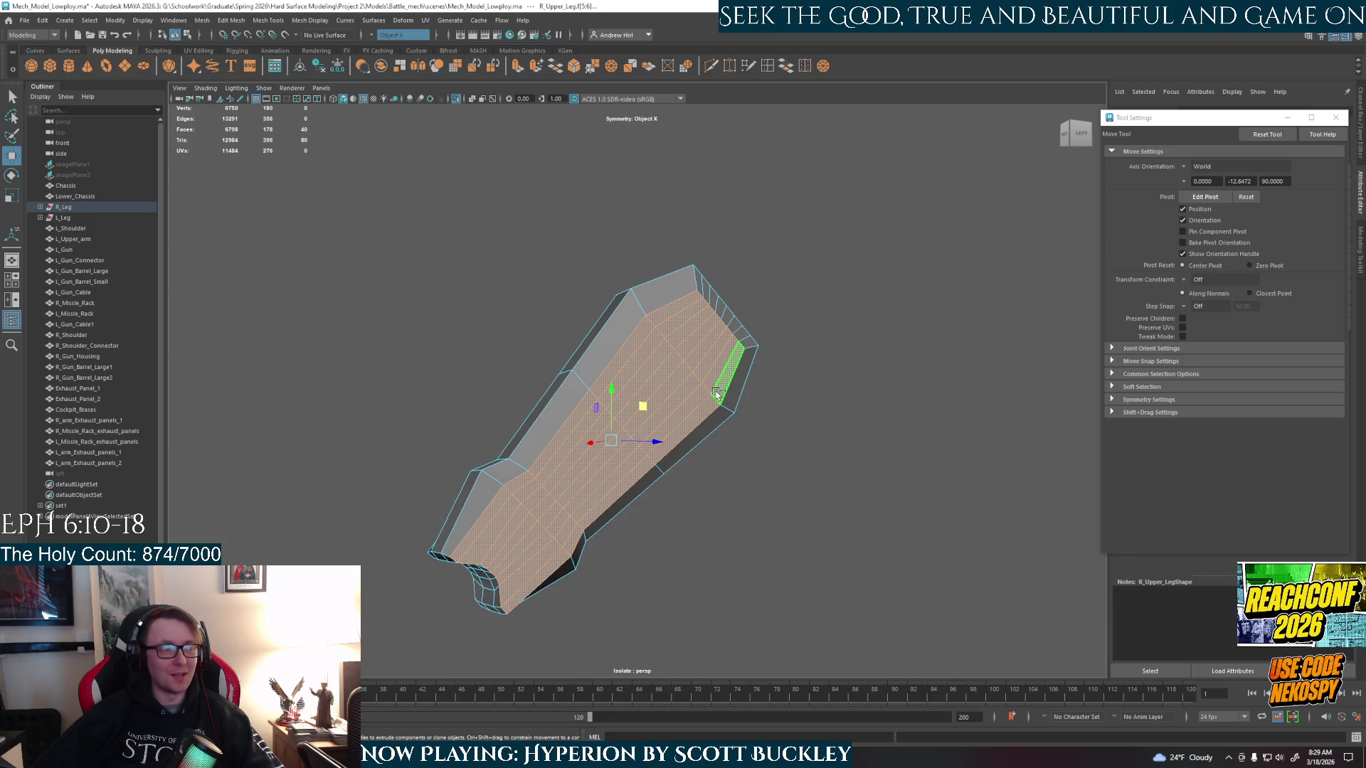
pyautogui.moveTo(778, 513)
pyautogui.keyDown('alt'); pyautogui.mouseDown()
pyautogui.moveTo(726, 524)
pyautogui.moveTo(740, 522)
pyautogui.mouseUp(); pyautogui.keyUp('alt')
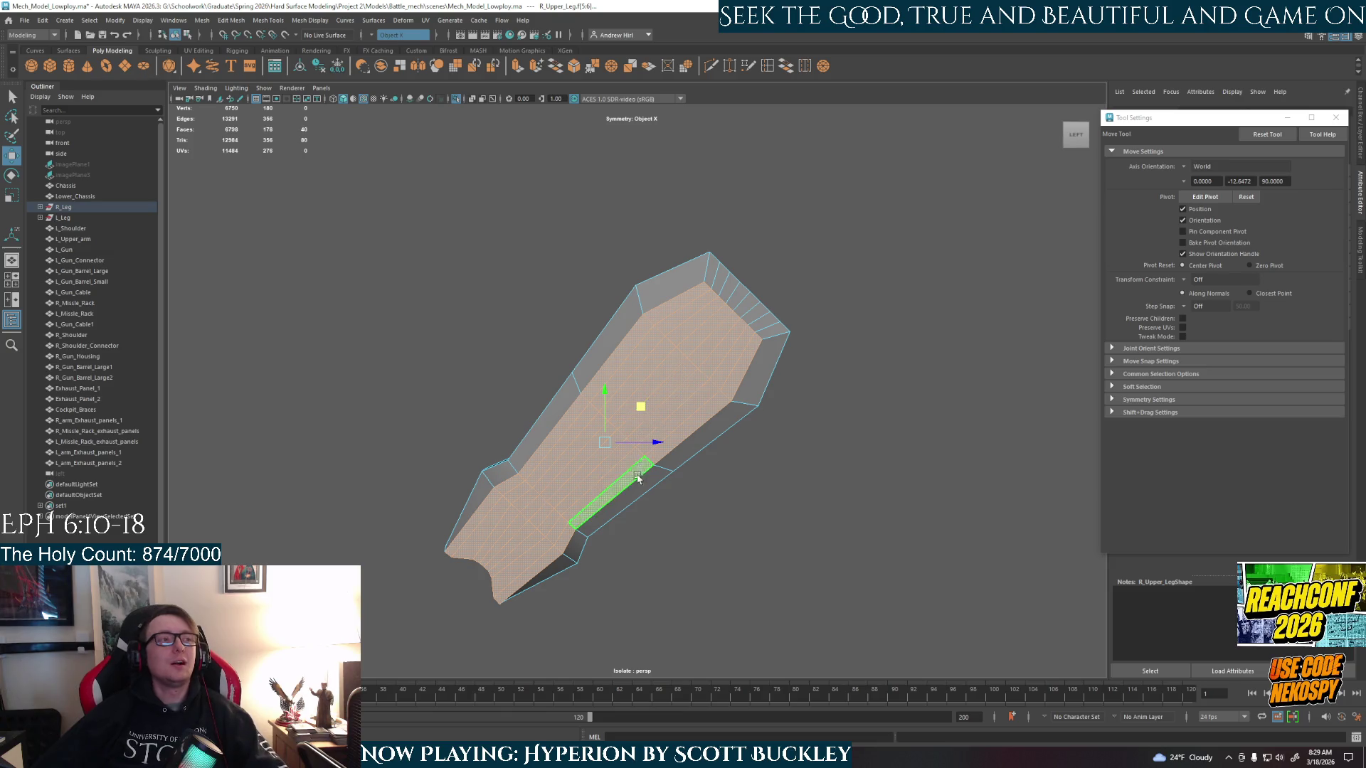
# - Extrude the selected side faces, push them out and scale them inward, undoing a stray move
pyautogui.keyDown('alt'); pyautogui.moveTo(639, 491); pyautogui.dragTo(667, 496); pyautogui.keyUp('alt')
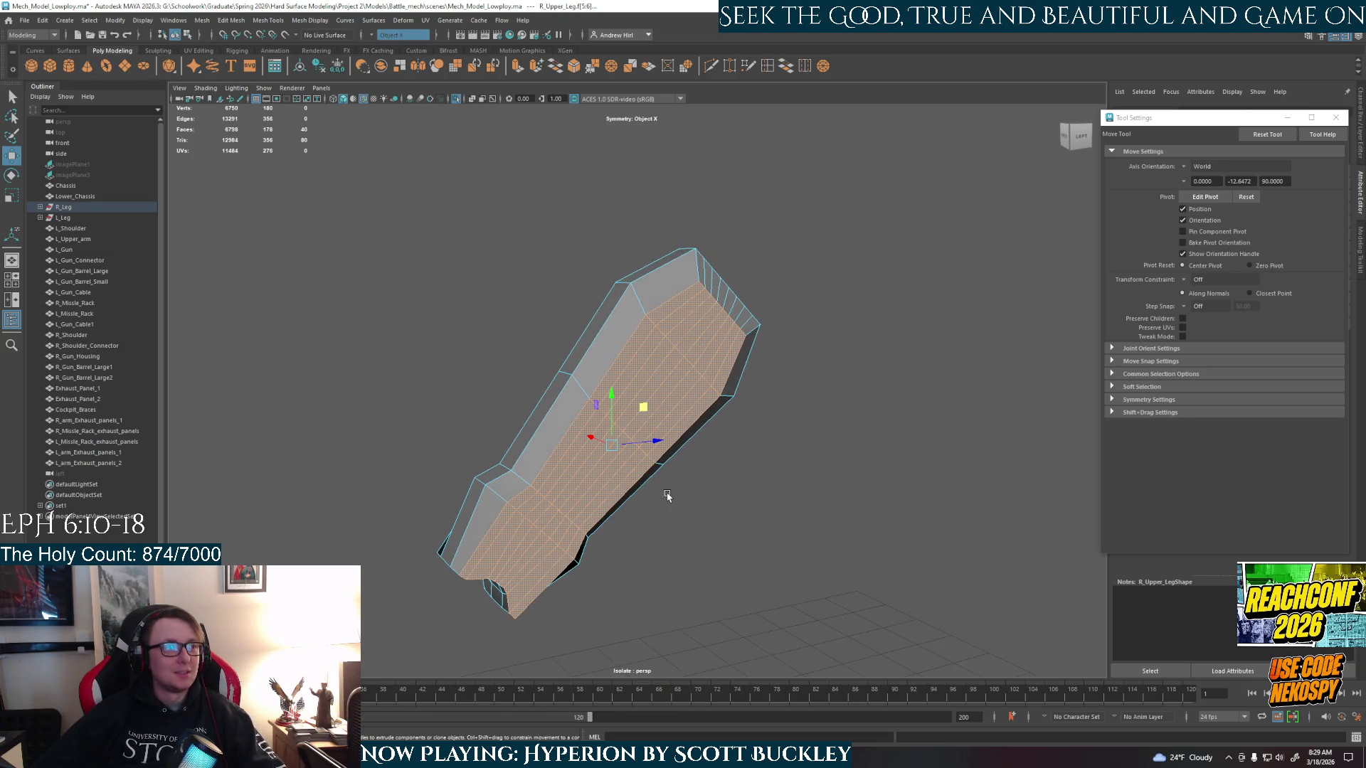
pyautogui.hotkey('ctrl', 'e')
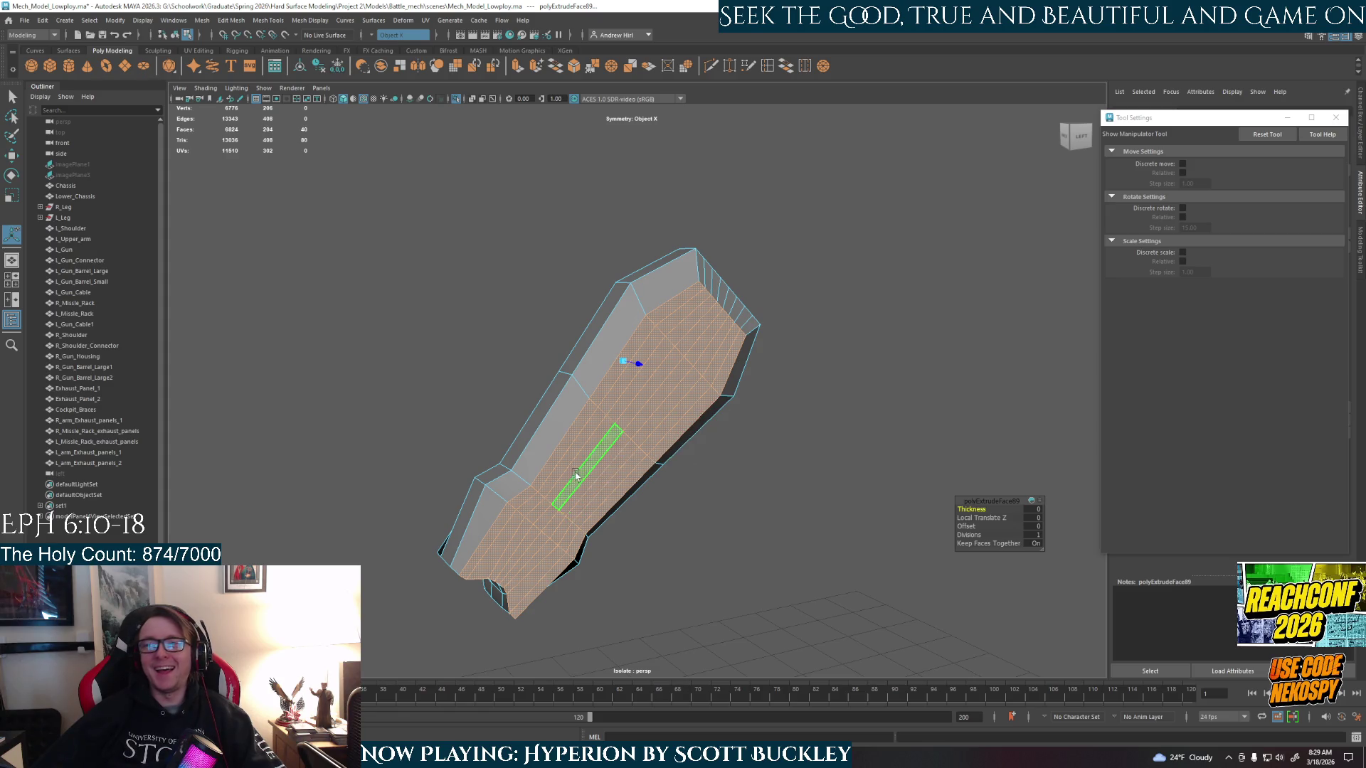
pyautogui.keyDown('alt'); pyautogui.moveTo(611, 473); pyautogui.dragTo(591, 436); pyautogui.keyUp('alt')
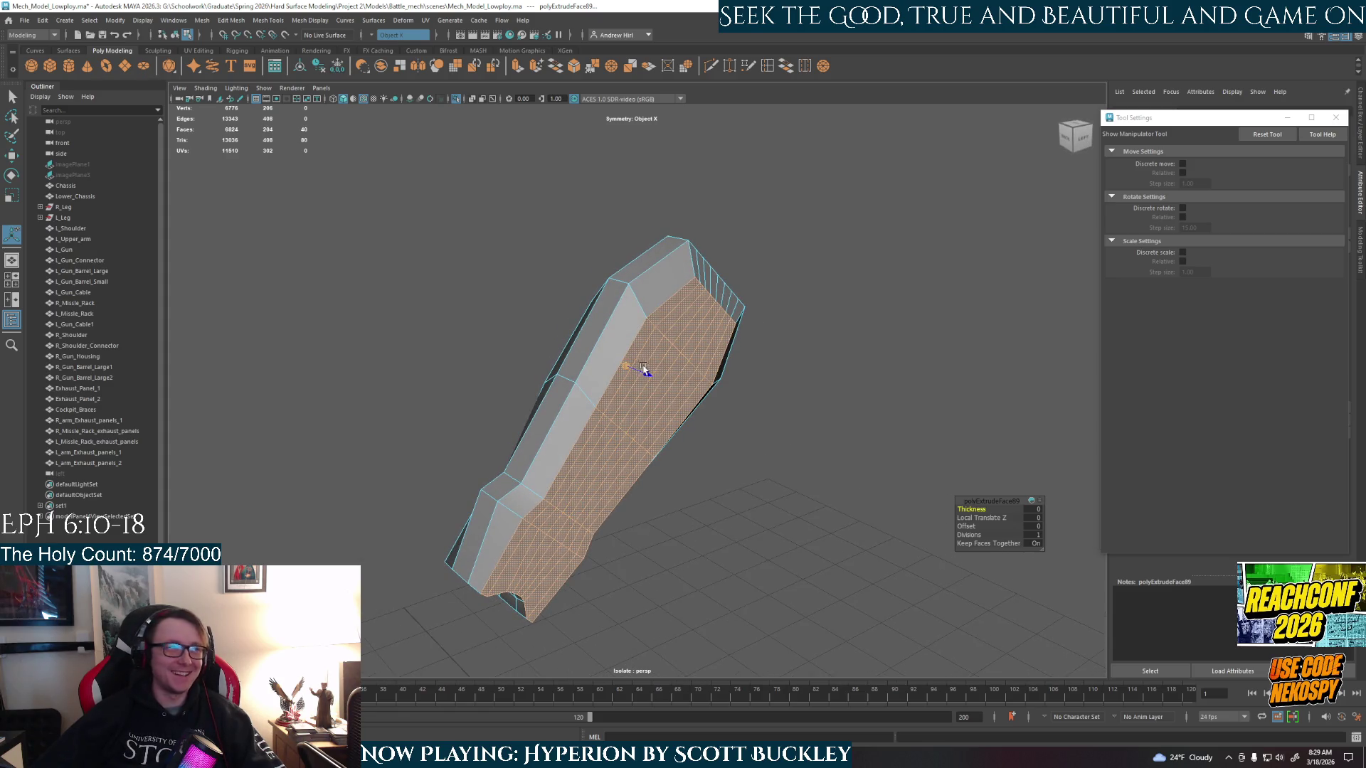
pyautogui.moveTo(644, 370); pyautogui.dragTo(650, 378)
pyautogui.keyDown('alt'); pyautogui.moveTo(740, 450); pyautogui.dragTo(633, 412); pyautogui.keyUp('alt')
pyautogui.press('r')
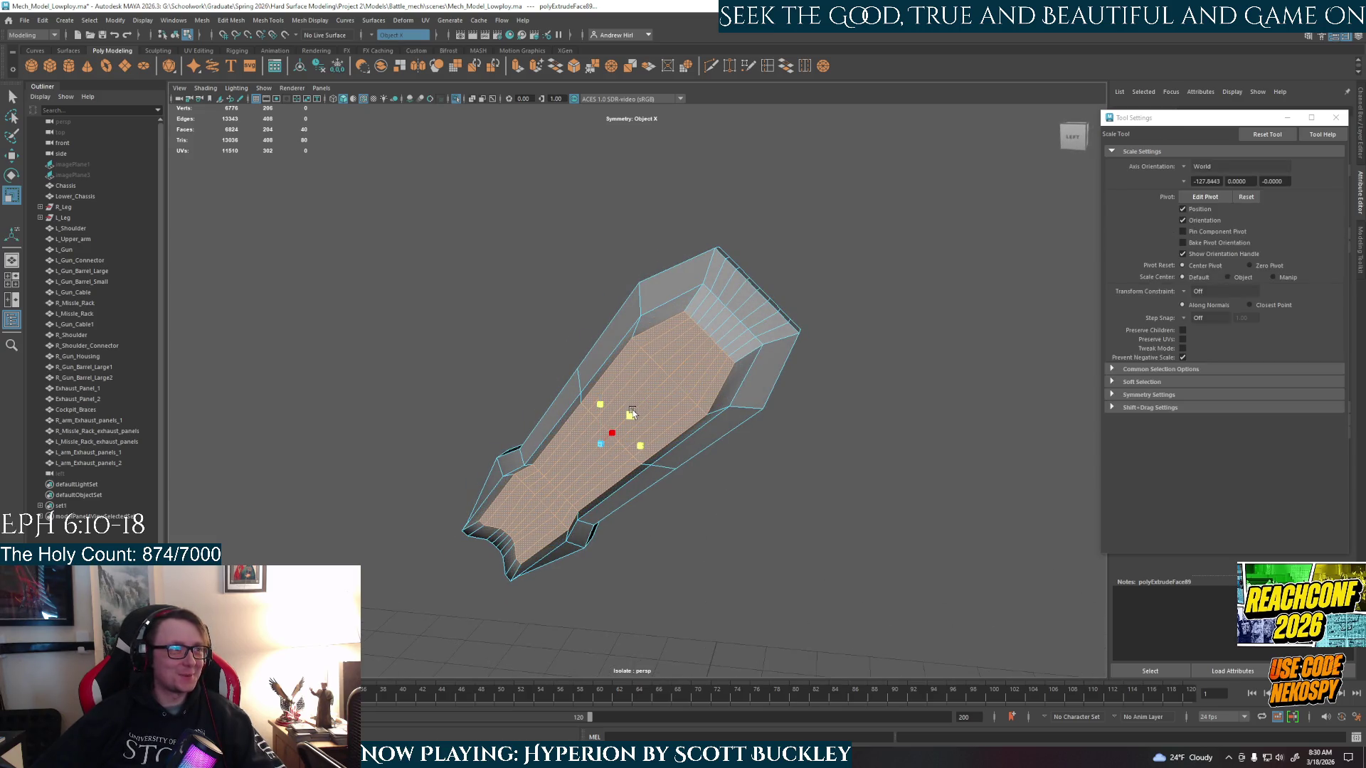
pyautogui.keyDown('alt'); pyautogui.moveTo(612, 469); pyautogui.dragTo(747, 479); pyautogui.keyUp('alt')
pyautogui.press('w')
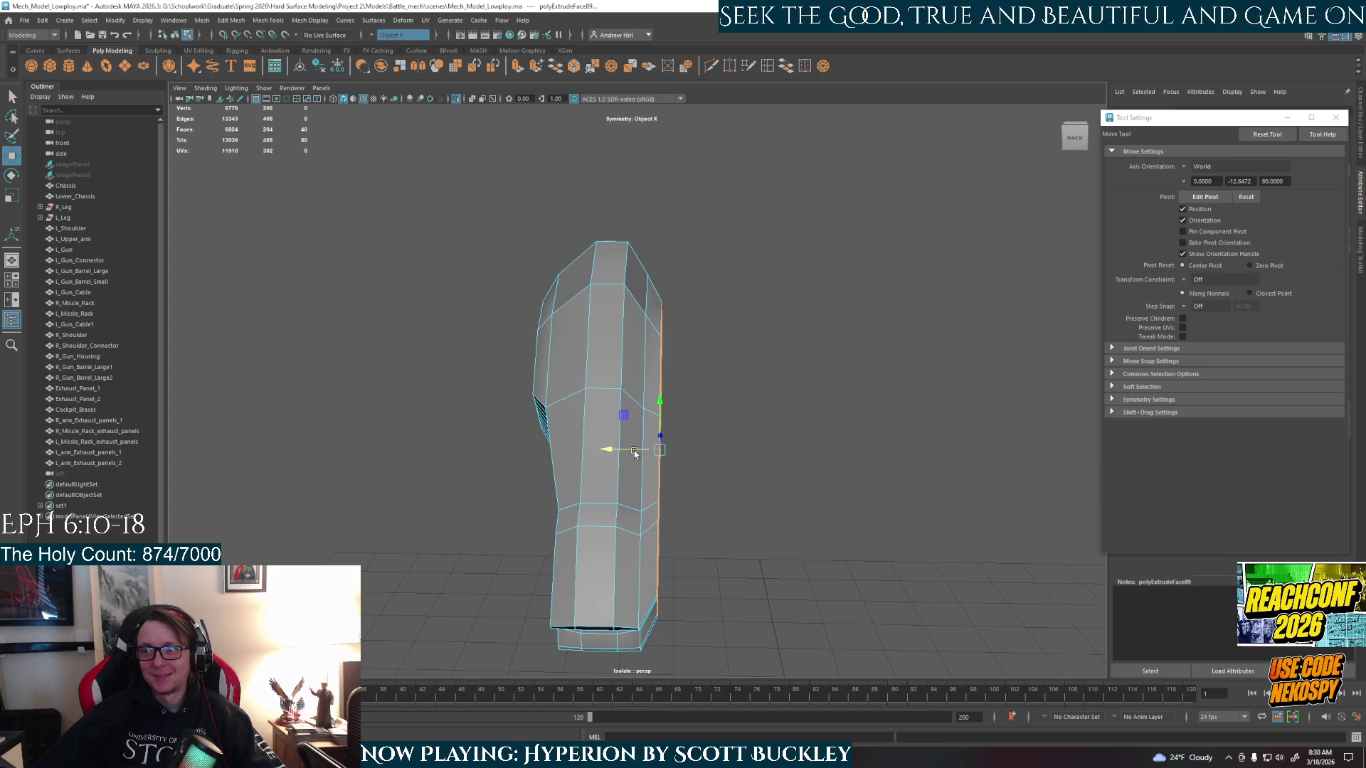
pyautogui.keyDown('alt'); pyautogui.moveTo(666, 475); pyautogui.dragTo(633, 488); pyautogui.keyUp('alt')
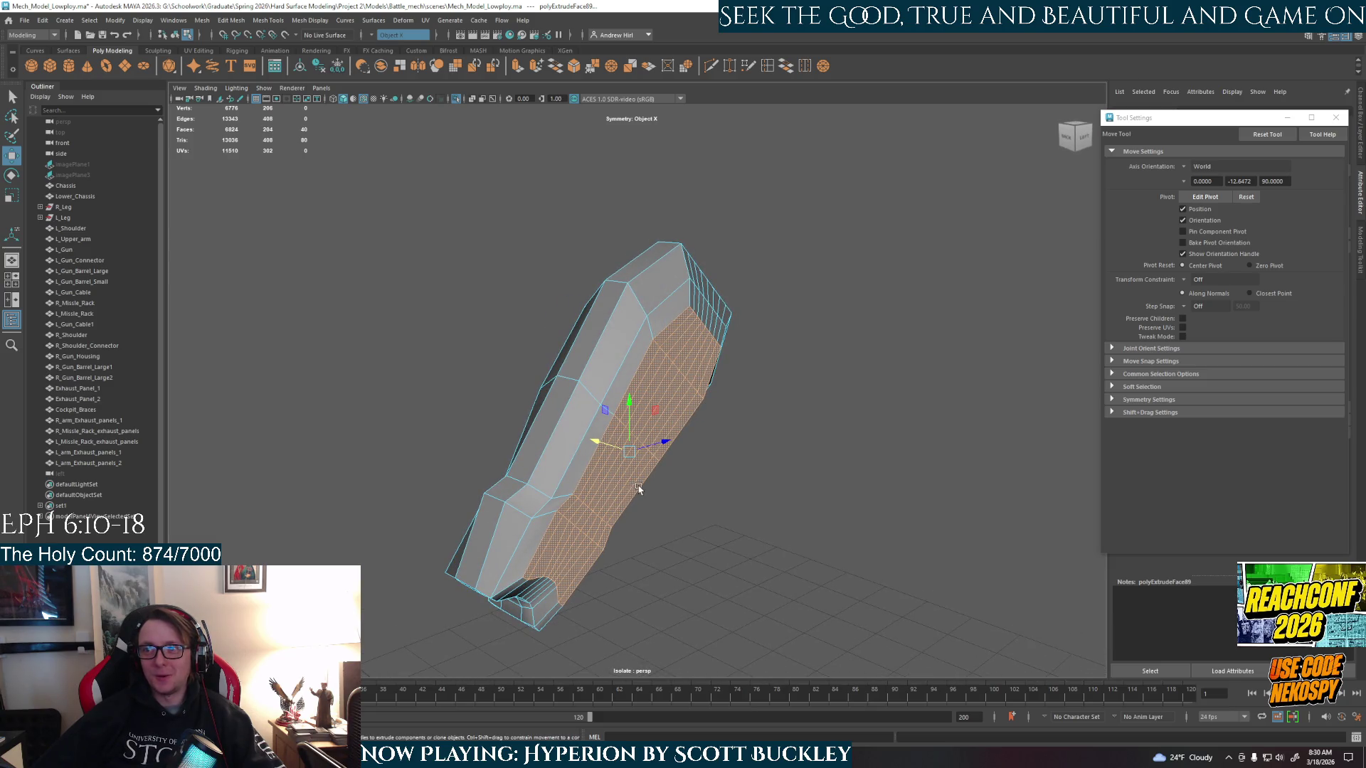
pyautogui.moveTo(674, 543)
pyautogui.keyDown('alt'); pyautogui.mouseDown()
pyautogui.moveTo(650, 524)
pyautogui.moveTo(670, 484)
pyautogui.moveTo(633, 470)
pyautogui.moveTo(588, 486)
pyautogui.moveTo(707, 497)
pyautogui.moveTo(638, 490)
pyautogui.moveTo(659, 503)
pyautogui.mouseUp(); pyautogui.keyUp('alt')
pyautogui.hotkey('ctrl', 'z')
pyautogui.hotkey('ctrl', 'z')
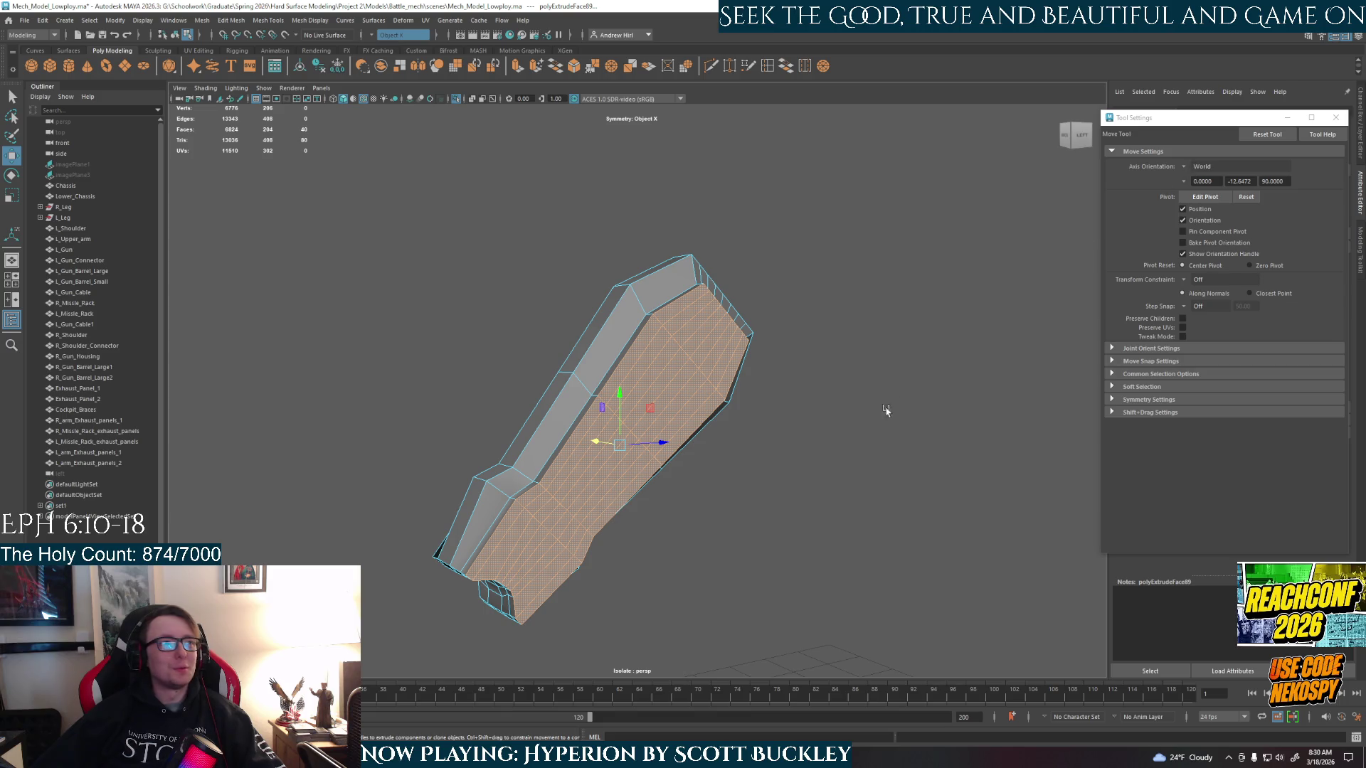
pyautogui.click(1183, 166)
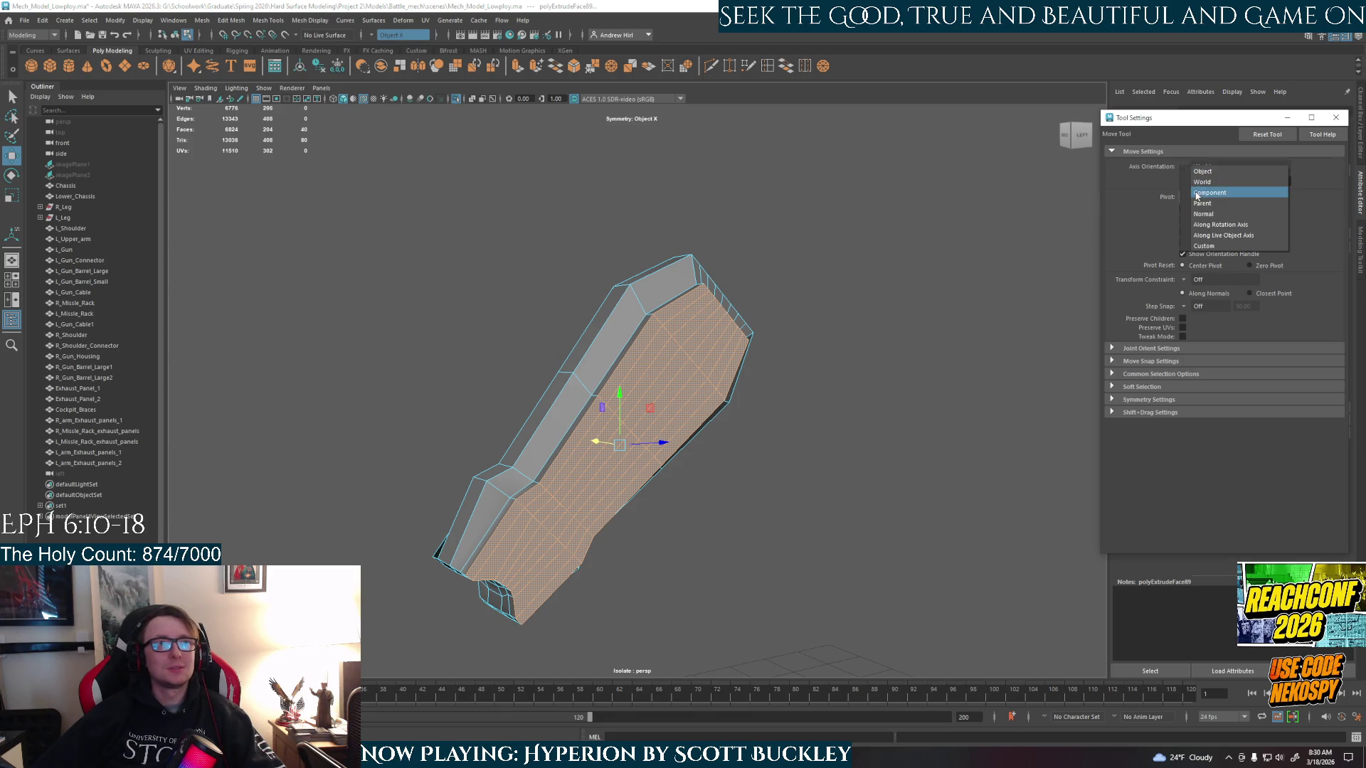
pyautogui.click(1197, 194)
pyautogui.keyDown('alt'); pyautogui.moveTo(908, 408); pyautogui.dragTo(887, 409); pyautogui.keyUp('alt')
pyautogui.click(1184, 171)
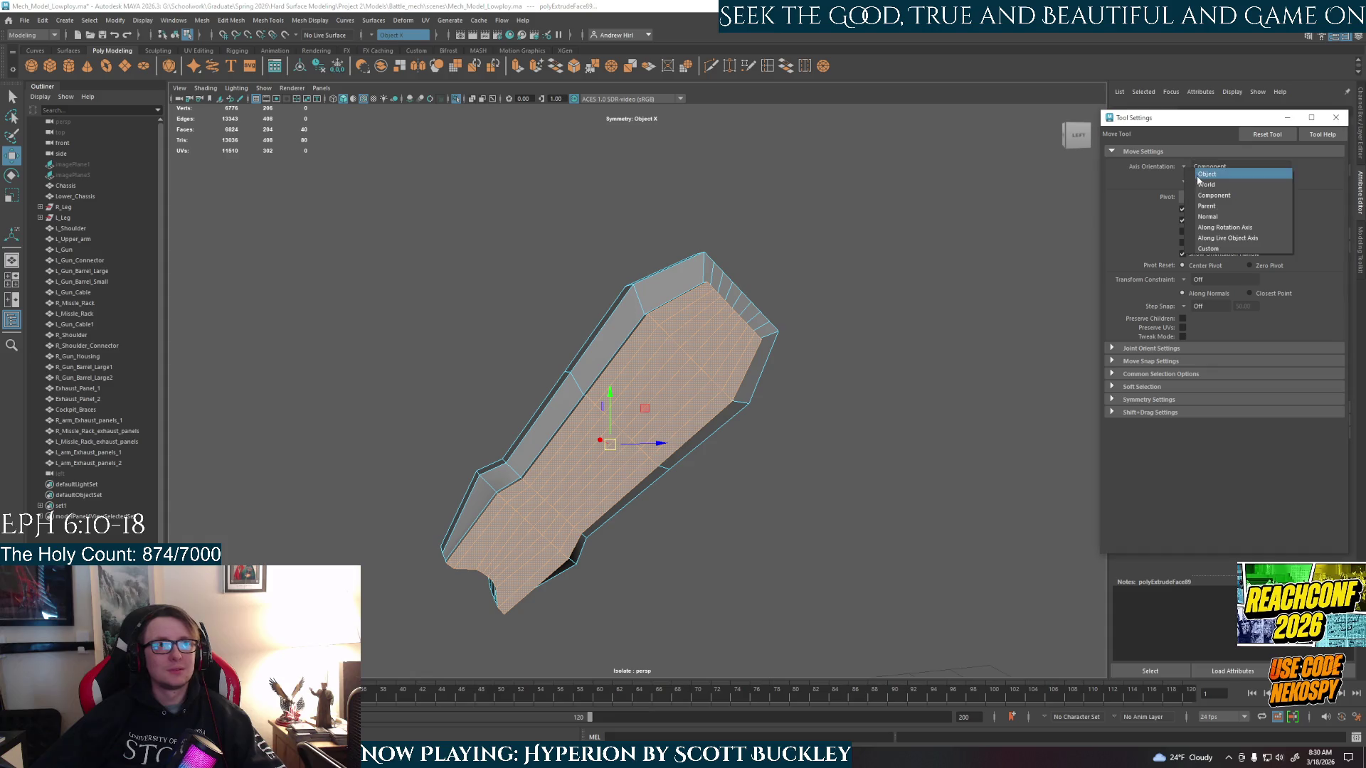
pyautogui.click(1198, 177)
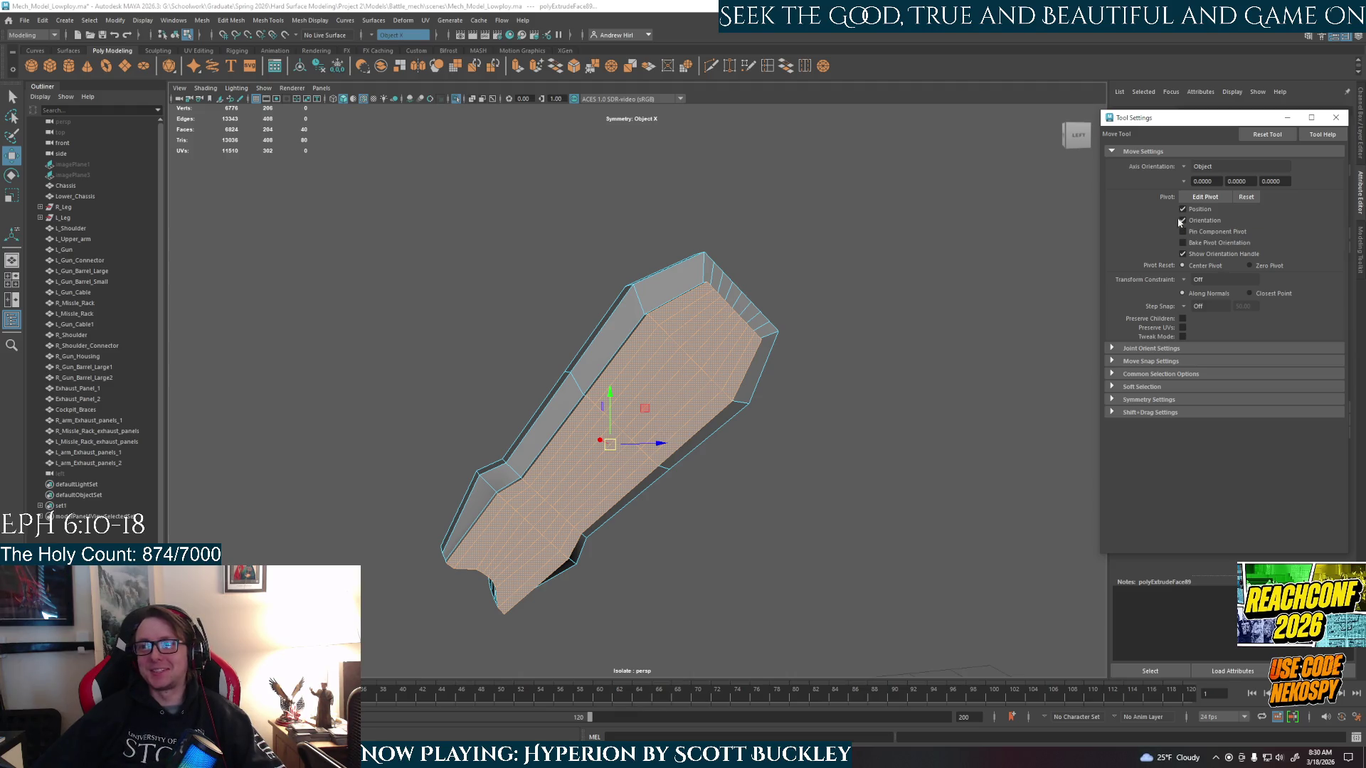
pyautogui.click(1201, 166)
pyautogui.click(1198, 188)
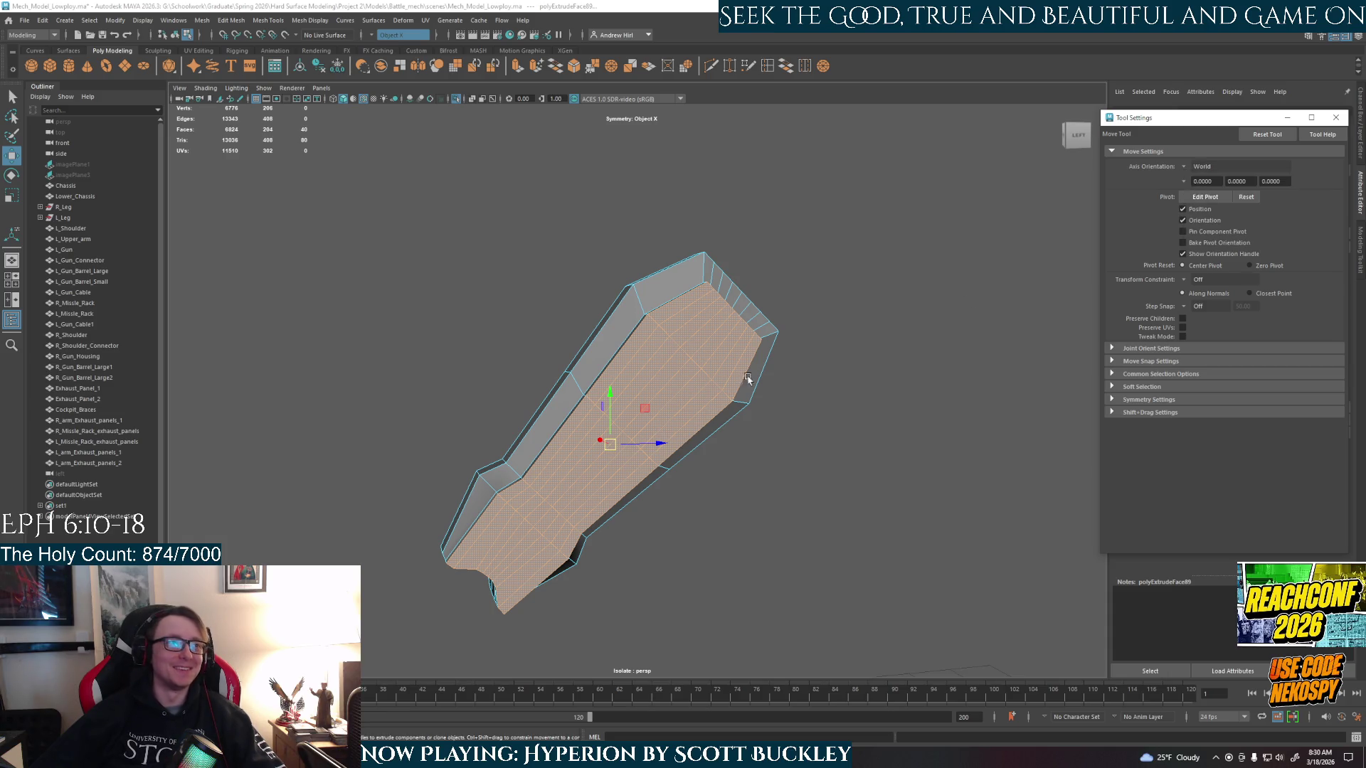
pyautogui.moveTo(644, 475)
pyautogui.keyDown('alt'); pyautogui.mouseDown()
pyautogui.moveTo(787, 512)
pyautogui.moveTo(747, 512)
pyautogui.moveTo(656, 450)
pyautogui.moveTo(645, 411)
pyautogui.moveTo(665, 408)
pyautogui.moveTo(643, 402)
pyautogui.moveTo(639, 420)
pyautogui.moveTo(735, 424)
pyautogui.moveTo(690, 455)
pyautogui.moveTo(720, 488)
pyautogui.mouseUp(); pyautogui.keyUp('alt')
pyautogui.press('r')
pyautogui.press('w')
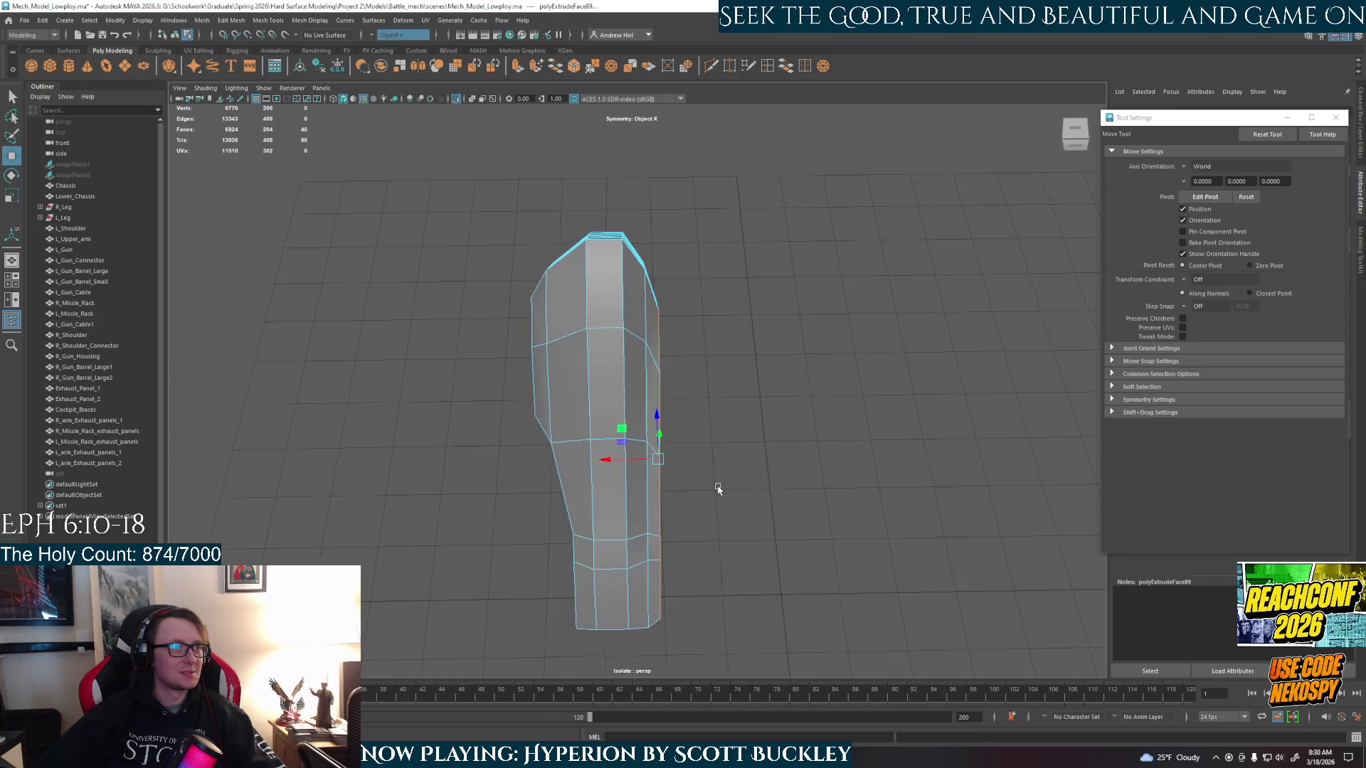
# - Nudge a side face, then undo the last extrusion and clear the face selection
pyautogui.click(643, 455)
pyautogui.moveTo(627, 455); pyautogui.dragTo(631, 457)
pyautogui.moveTo(772, 479)
pyautogui.keyDown('alt'); pyautogui.mouseDown()
pyautogui.moveTo(753, 424)
pyautogui.moveTo(740, 424)
pyautogui.moveTo(767, 448)
pyautogui.moveTo(665, 414)
pyautogui.mouseUp(); pyautogui.keyUp('alt')
pyautogui.hotkey('ctrl', 'z')
pyautogui.hotkey('ctrl', 'z')
pyautogui.hotkey('ctrl', 'z')
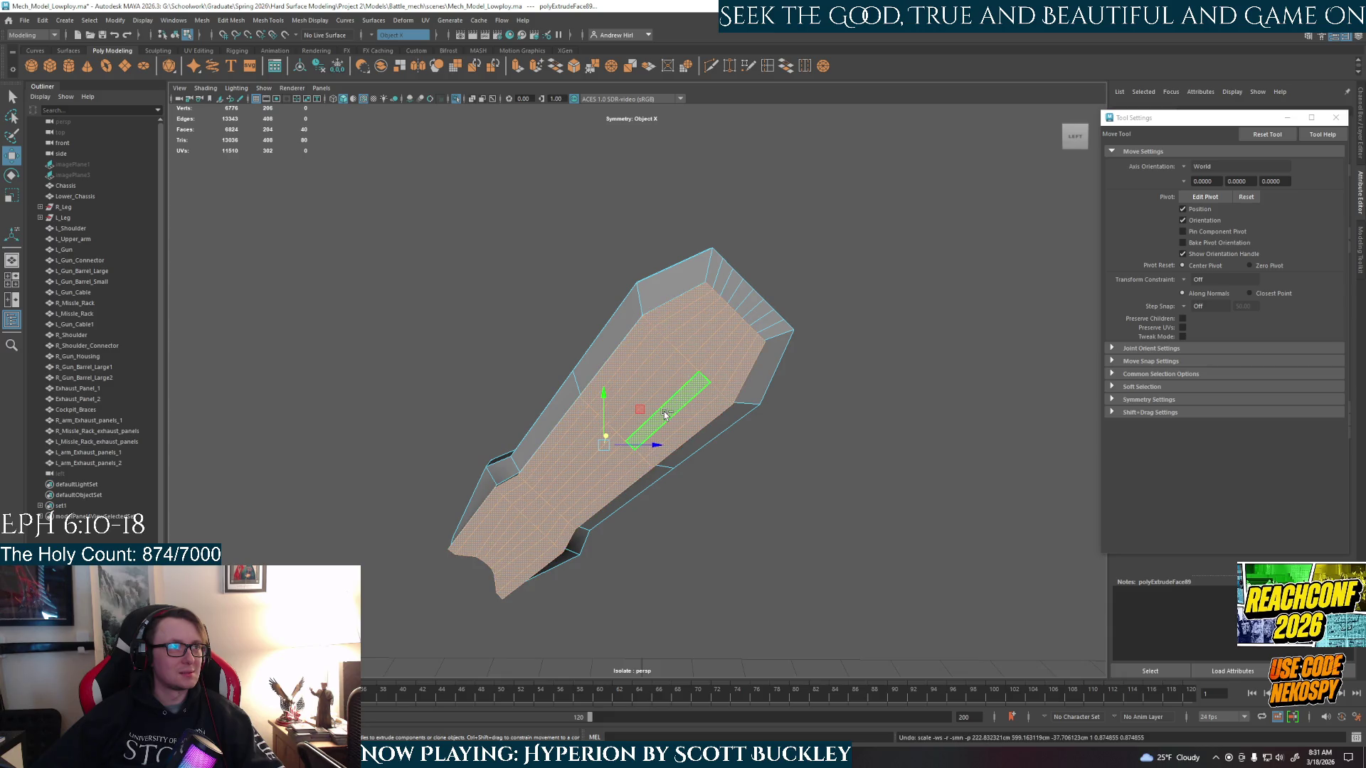
pyautogui.keyDown('alt'); pyautogui.moveTo(665, 414); pyautogui.dragTo(723, 436); pyautogui.keyUp('alt')
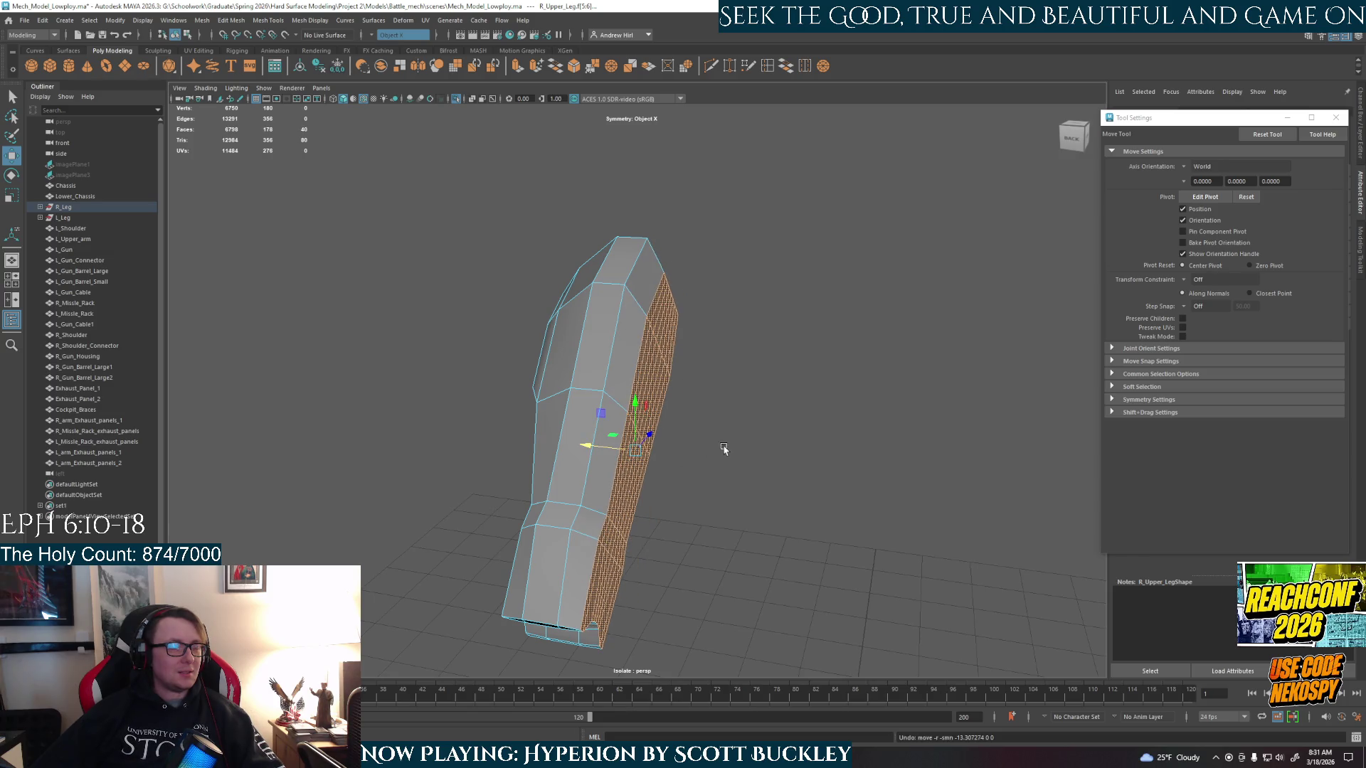
pyautogui.click(733, 449)
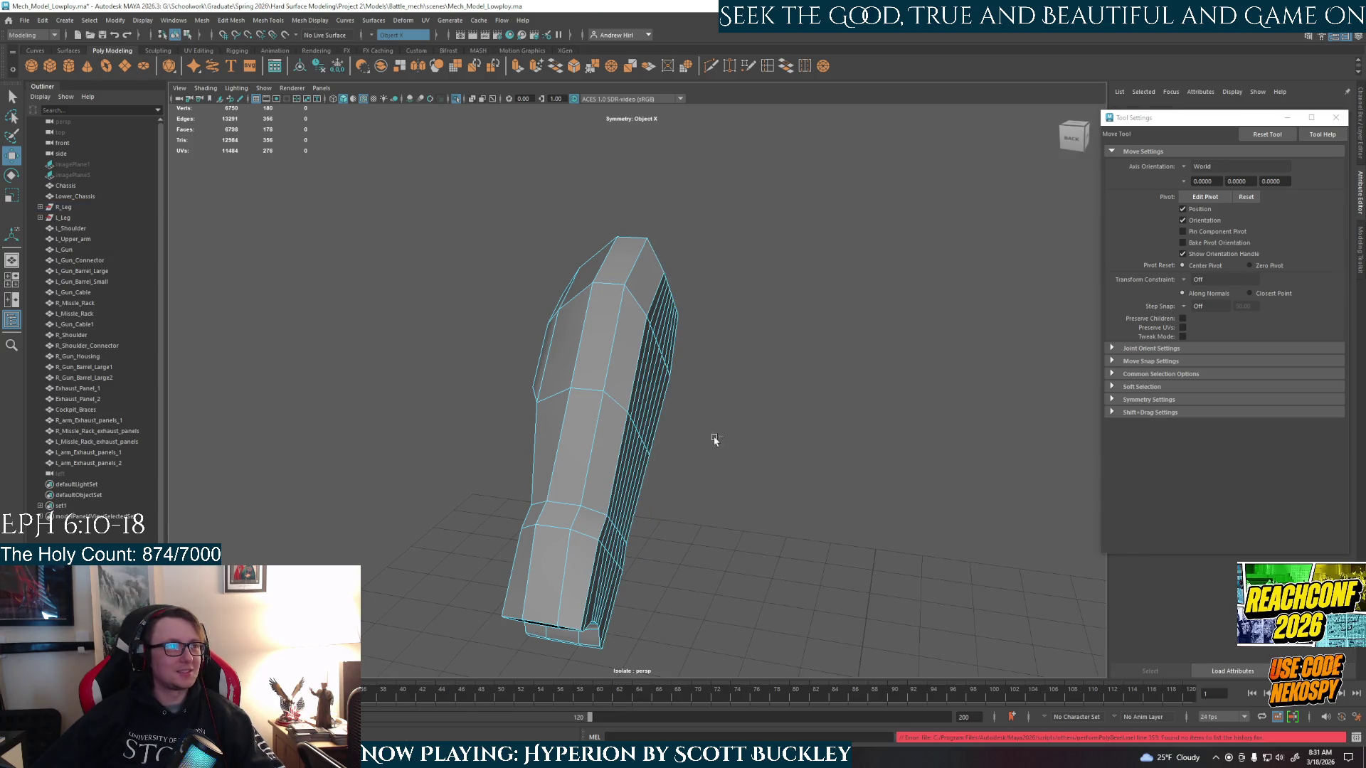
# - Select edges on the leg, adding the end-cap edge loop for bevelling
pyautogui.moveTo(676, 427)
pyautogui.keyDown('alt'); pyautogui.mouseDown()
pyautogui.moveTo(703, 433)
pyautogui.moveTo(641, 456)
pyautogui.mouseUp(); pyautogui.keyUp('alt')
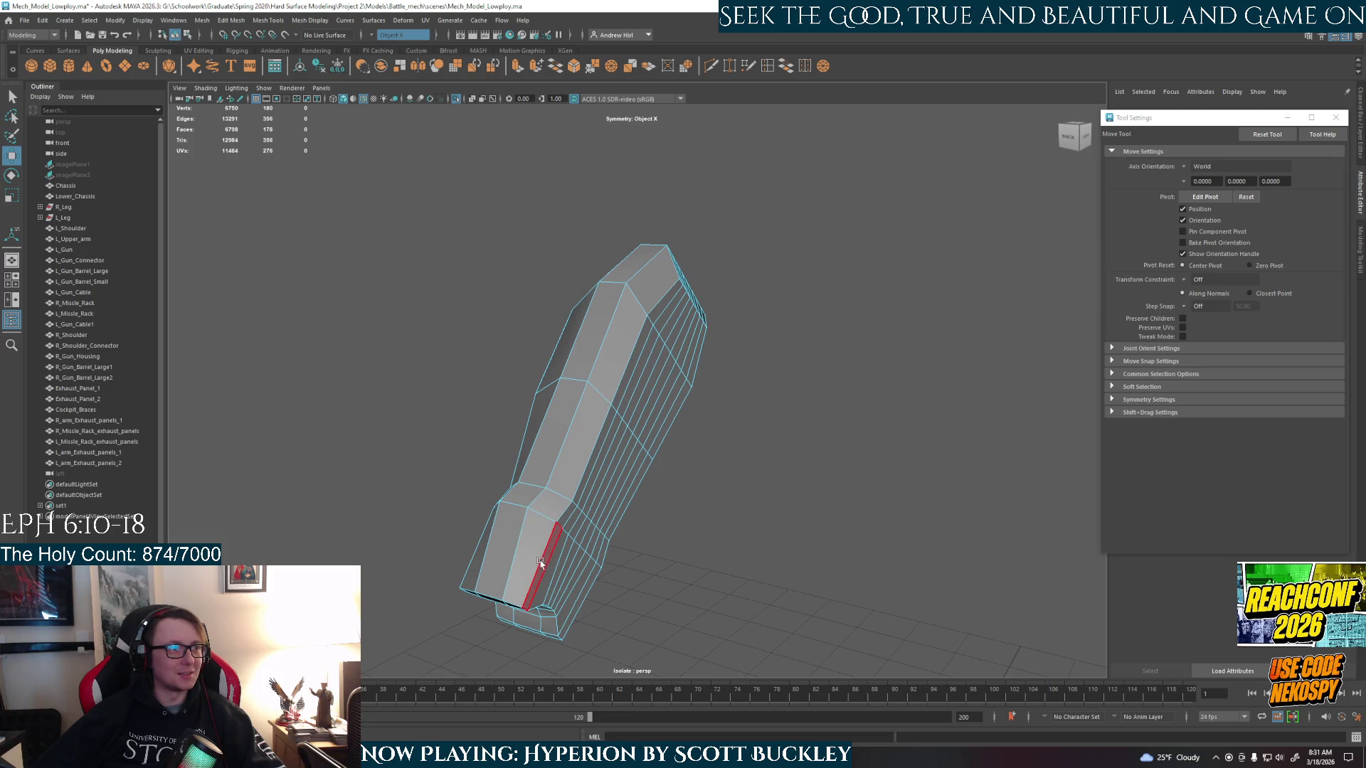
pyautogui.moveTo(540, 442); pyautogui.dragTo(553, 416, button='right')
pyautogui.press('q')
pyautogui.click(590, 435)
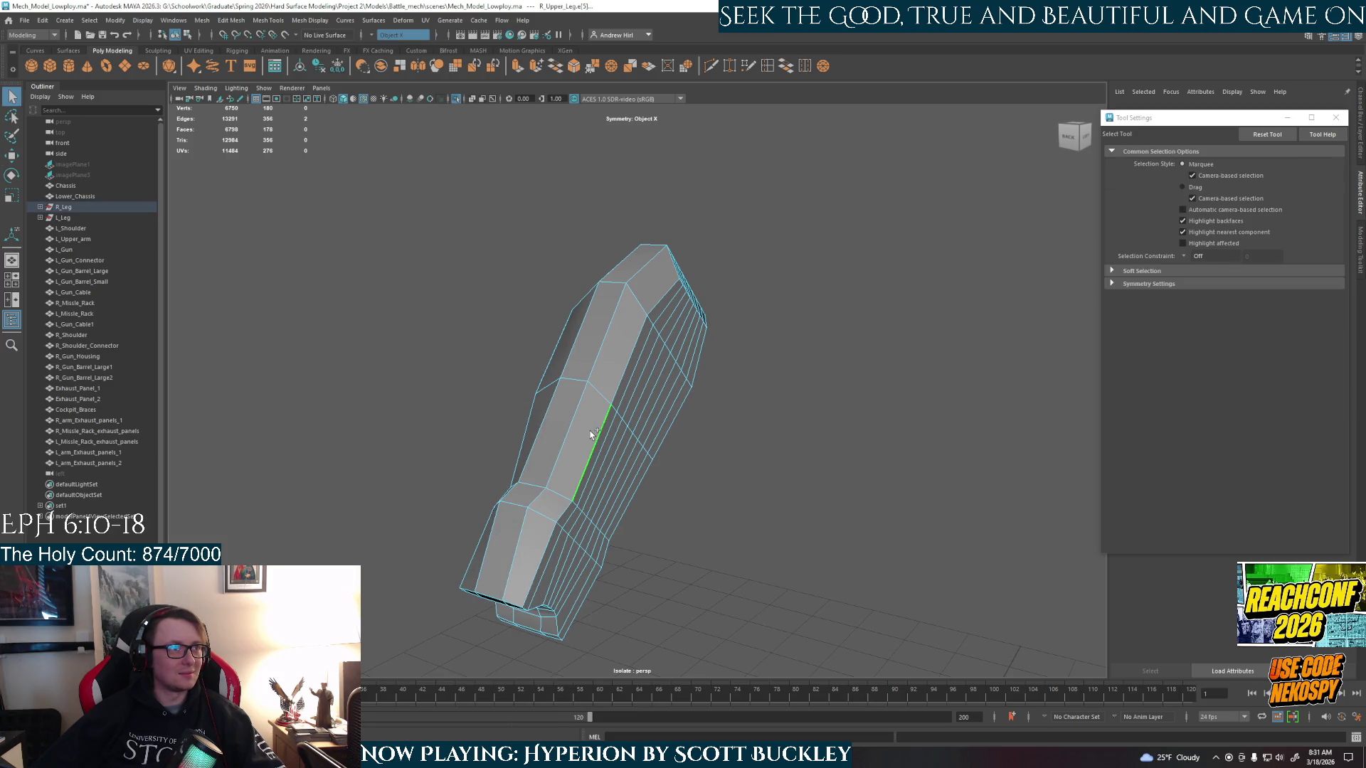
pyautogui.keyDown('alt'); pyautogui.moveTo(707, 412); pyautogui.dragTo(714, 280); pyautogui.keyUp('alt')
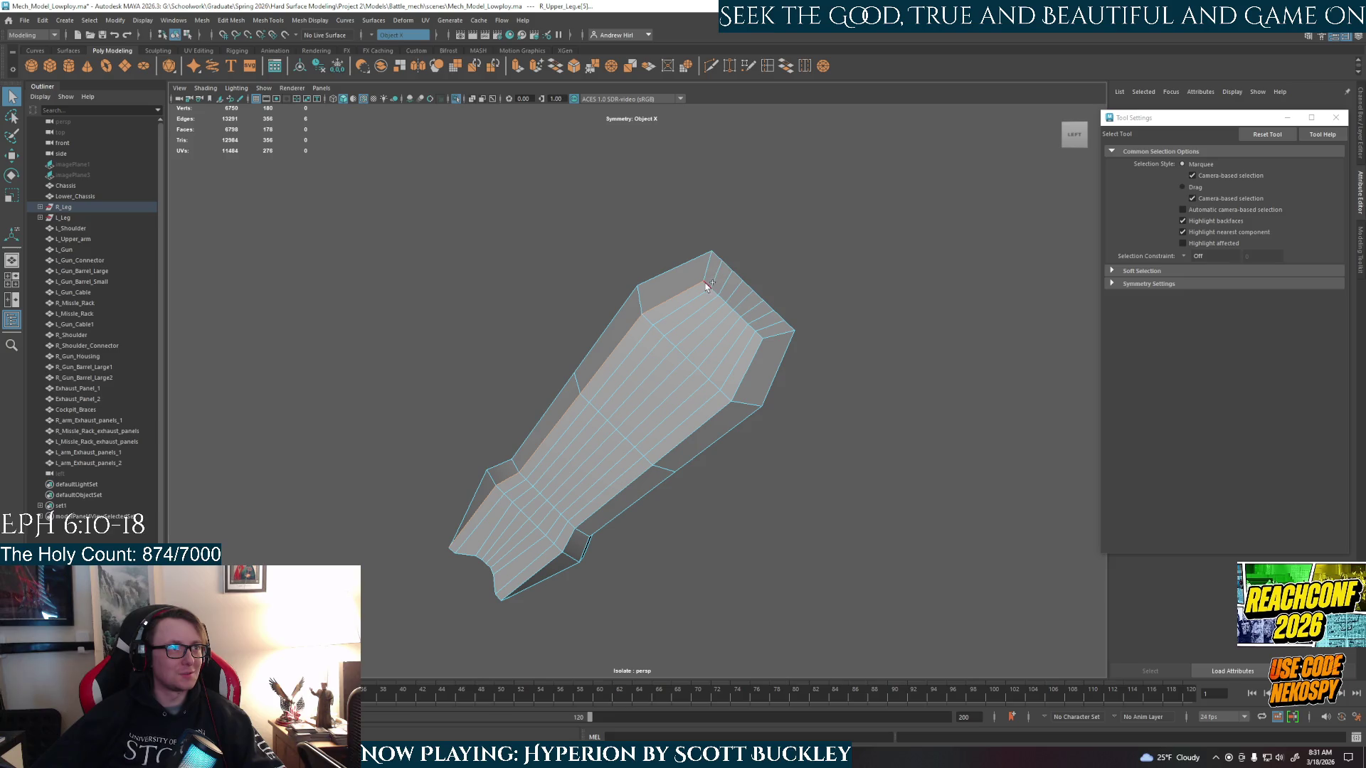
pyautogui.keyDown('shift'); pyautogui.doubleClick(746, 343); pyautogui.keyUp('shift')
pyautogui.keyDown('alt'); pyautogui.moveTo(683, 427); pyautogui.dragTo(607, 538); pyautogui.keyUp('alt')
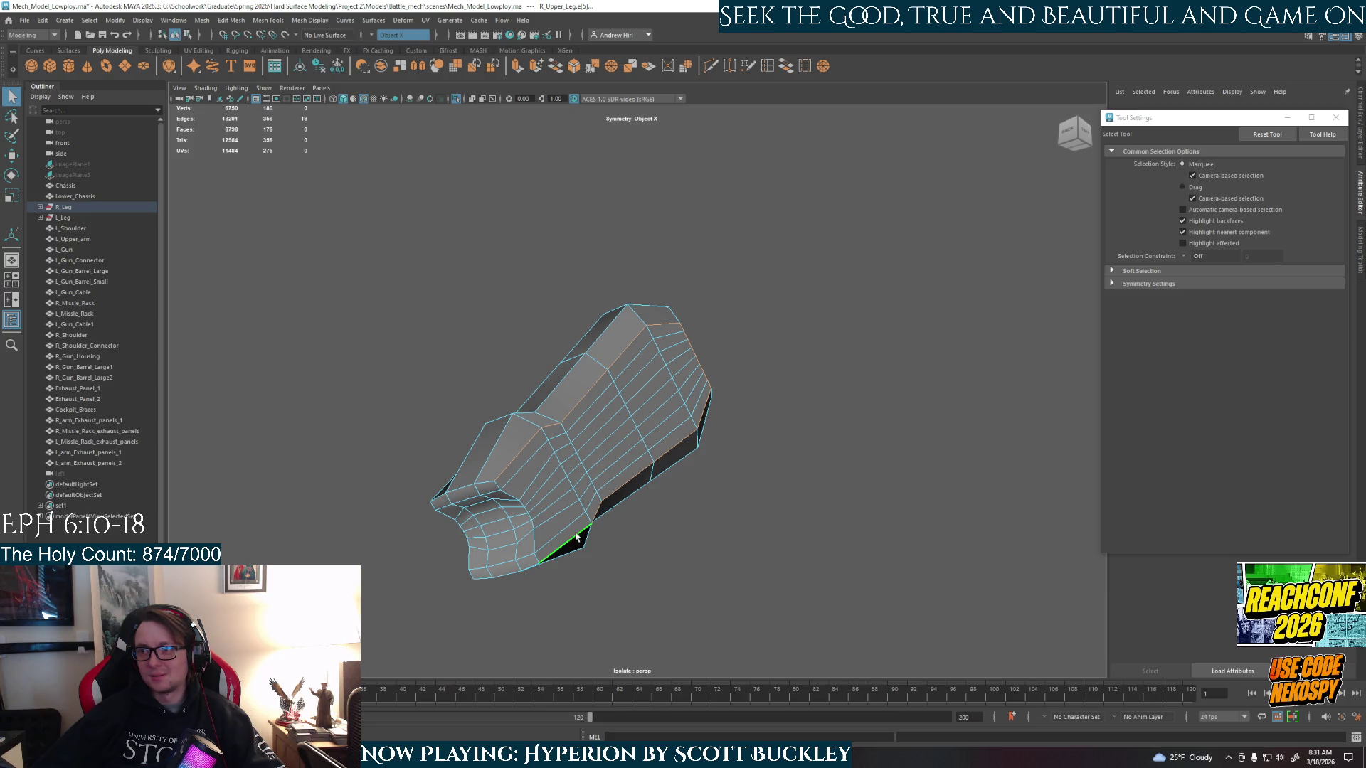
# - Apply a trial bevel with Ctrl+B, inspect it, undo it, and accept AutoSave
pyautogui.scroll(3, 398, 566)
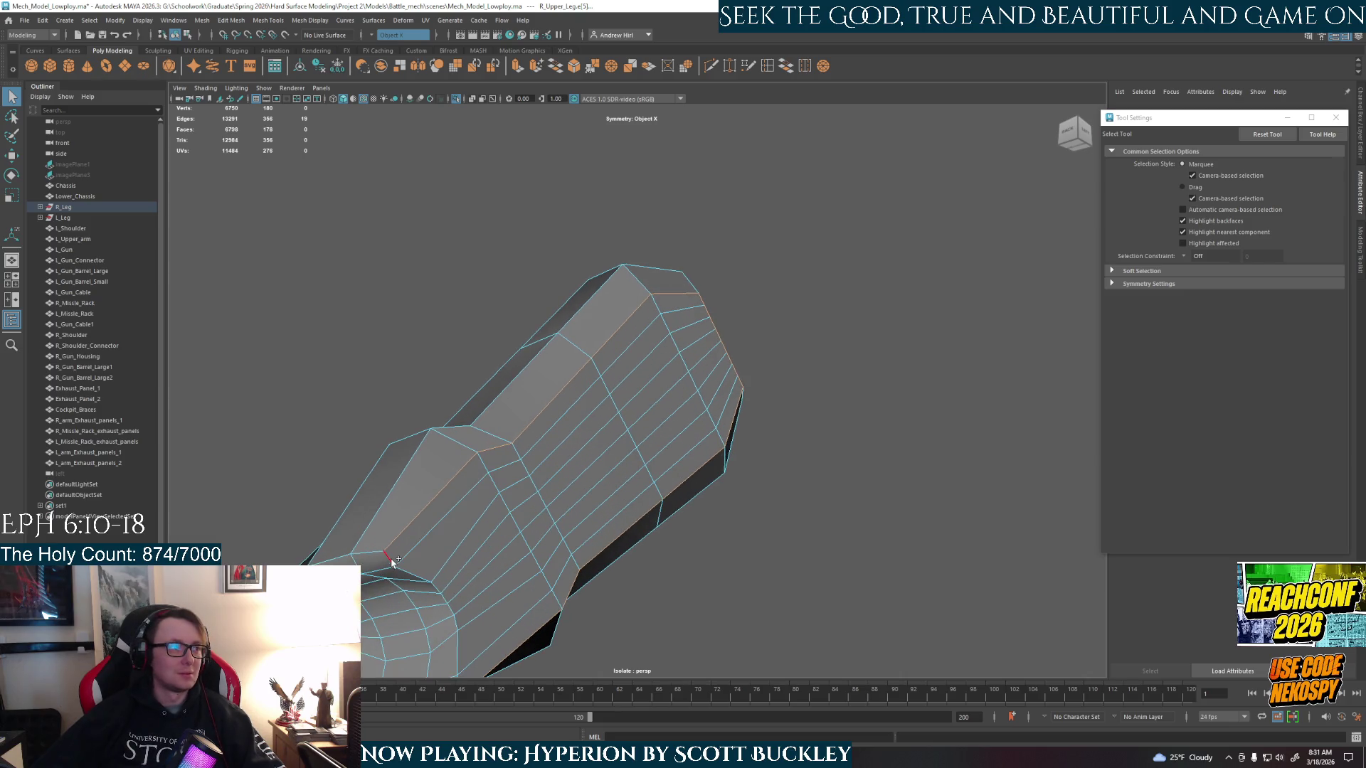
pyautogui.scroll(-3, 520, 524)
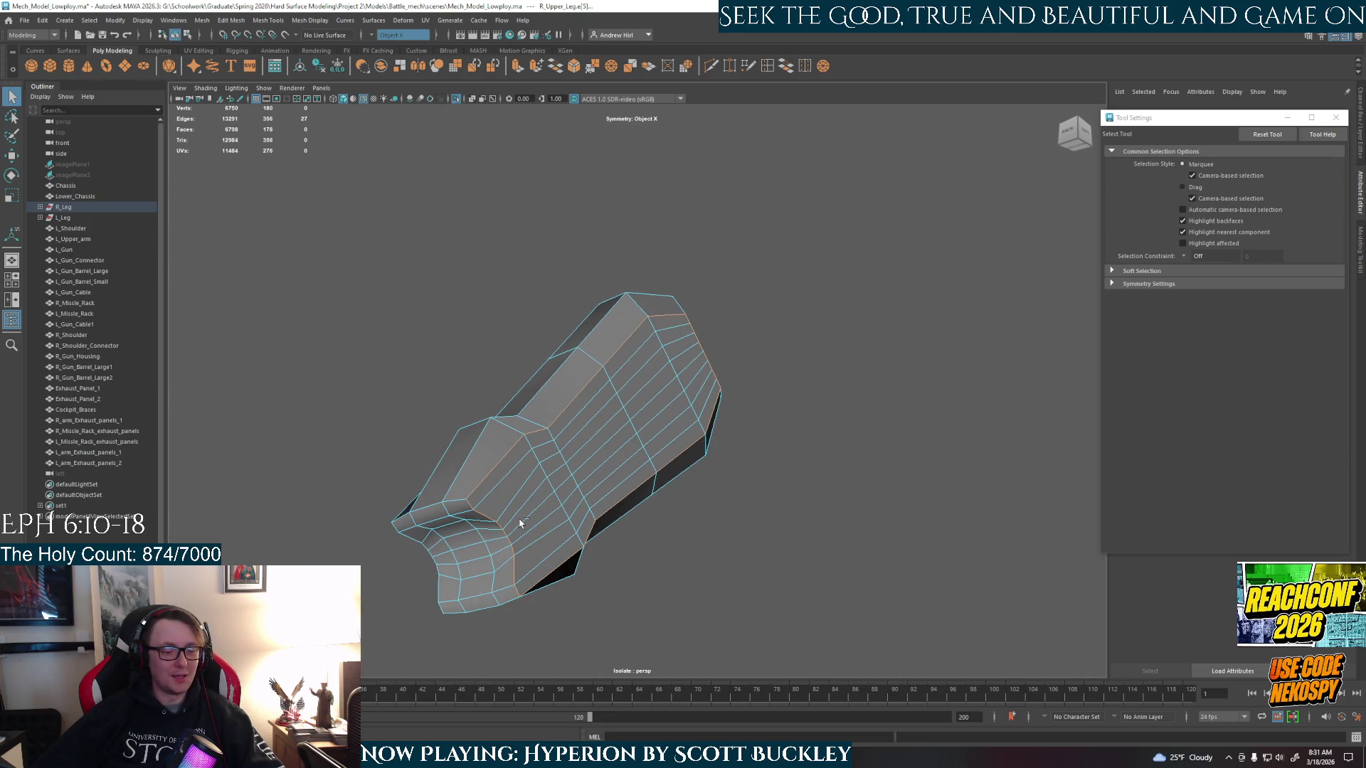
pyautogui.hotkey('ctrl', 'b')
pyautogui.moveTo(522, 527)
pyautogui.keyDown('alt'); pyautogui.mouseDown()
pyautogui.moveTo(509, 560)
pyautogui.moveTo(571, 567)
pyautogui.mouseUp(); pyautogui.keyUp('alt')
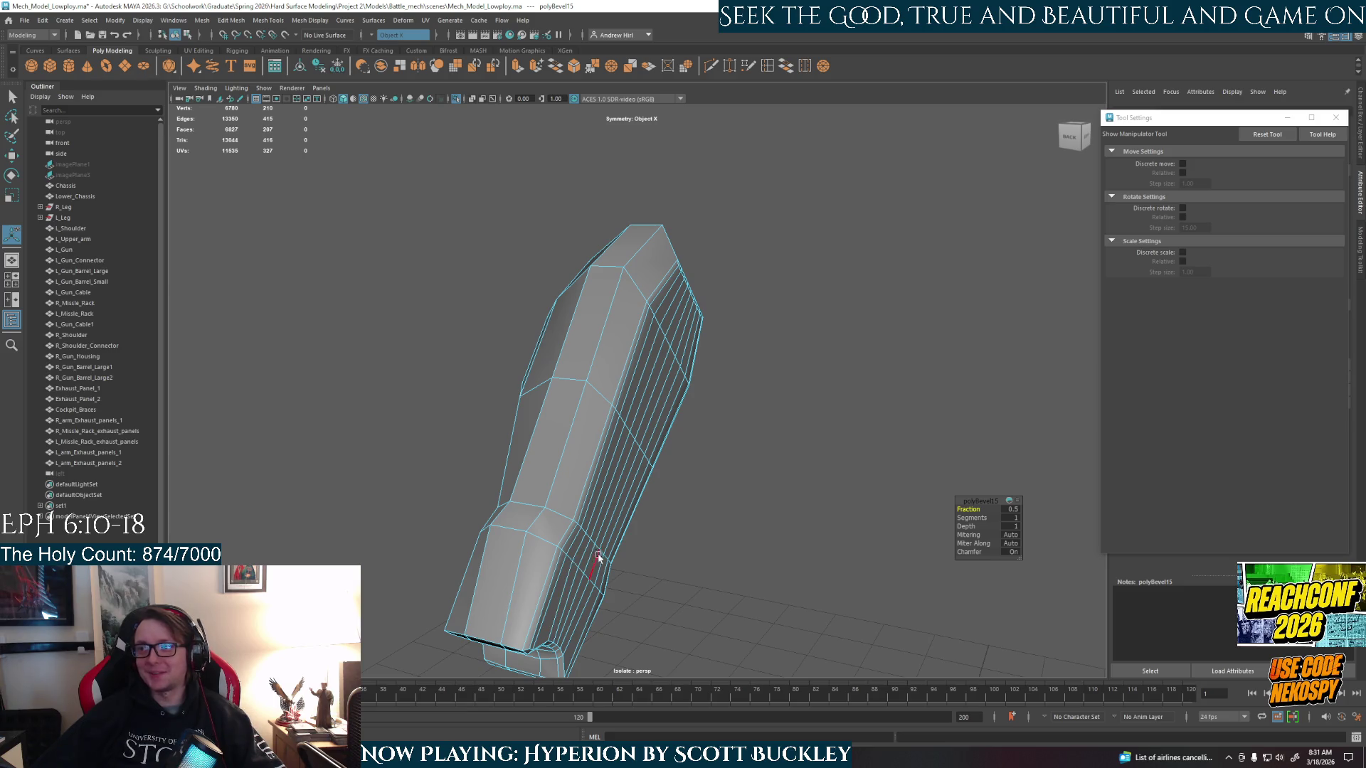
pyautogui.keyDown('alt'); pyautogui.moveTo(570, 567); pyautogui.dragTo(559, 530); pyautogui.keyUp('alt')
pyautogui.hotkey('ctrl', 'z')
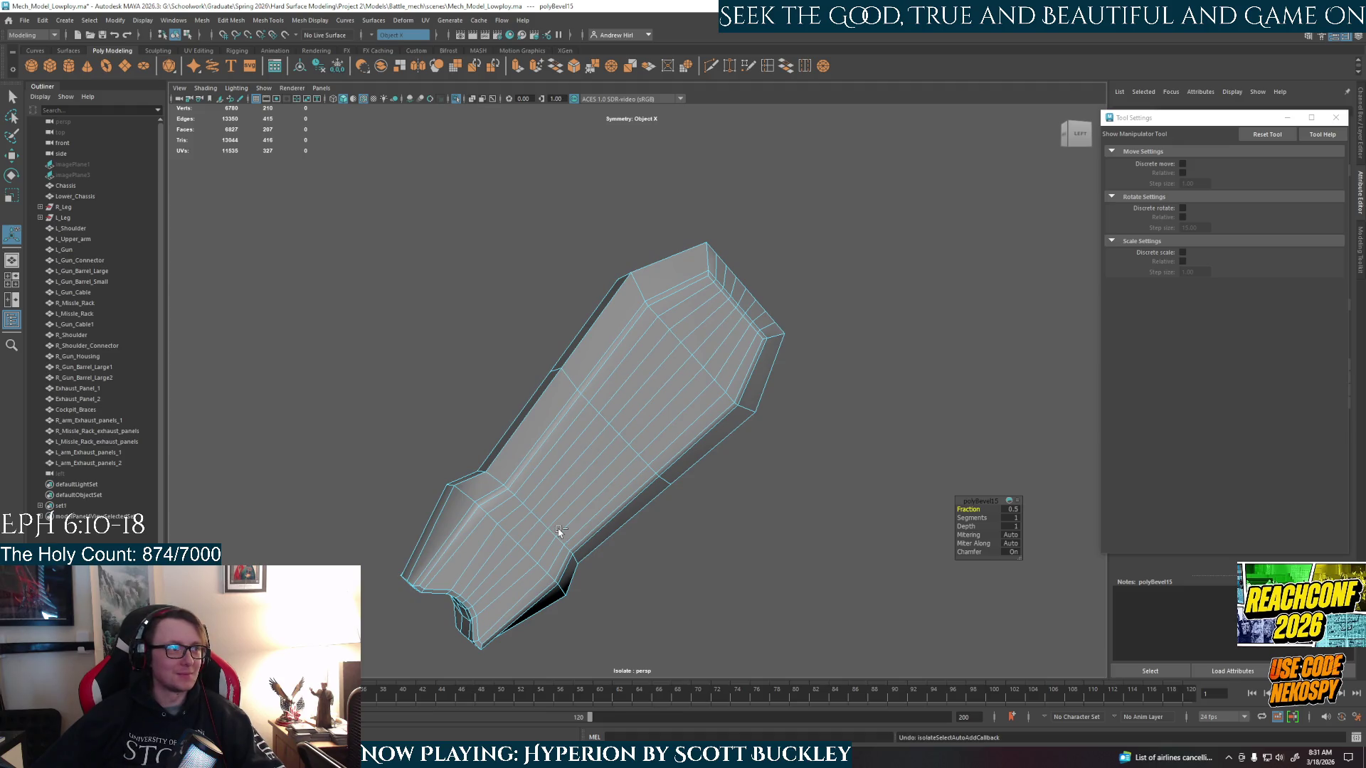
pyautogui.keyDown('alt'); pyautogui.moveTo(677, 562); pyautogui.dragTo(656, 564); pyautogui.keyUp('alt')
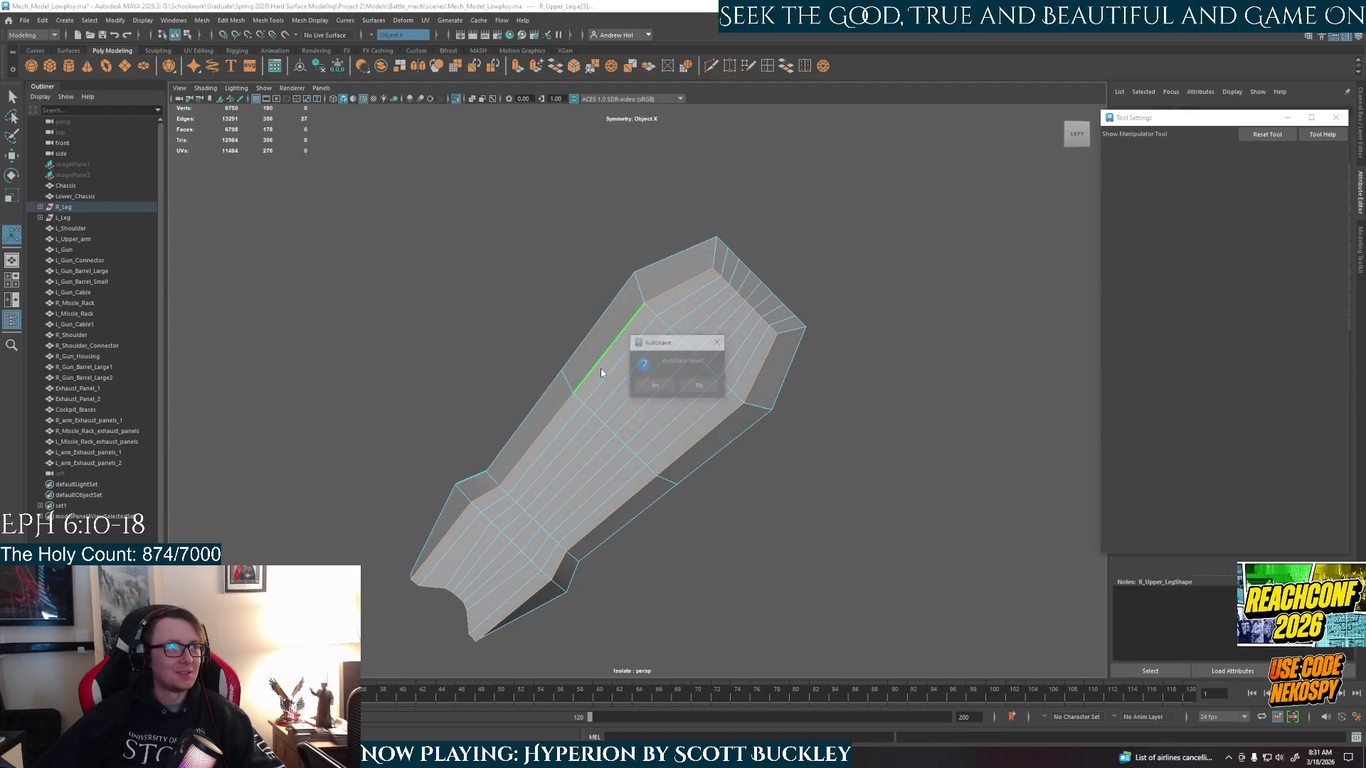
pyautogui.click(653, 388)
# - Switch to Face mode and select the leg's upper strip of faces
pyautogui.moveTo(658, 306); pyautogui.dragTo(672, 329, button='right')
pyautogui.click(679, 296)
pyautogui.keyDown('shift'); pyautogui.doubleClick(627, 339); pyautogui.keyUp('shift')
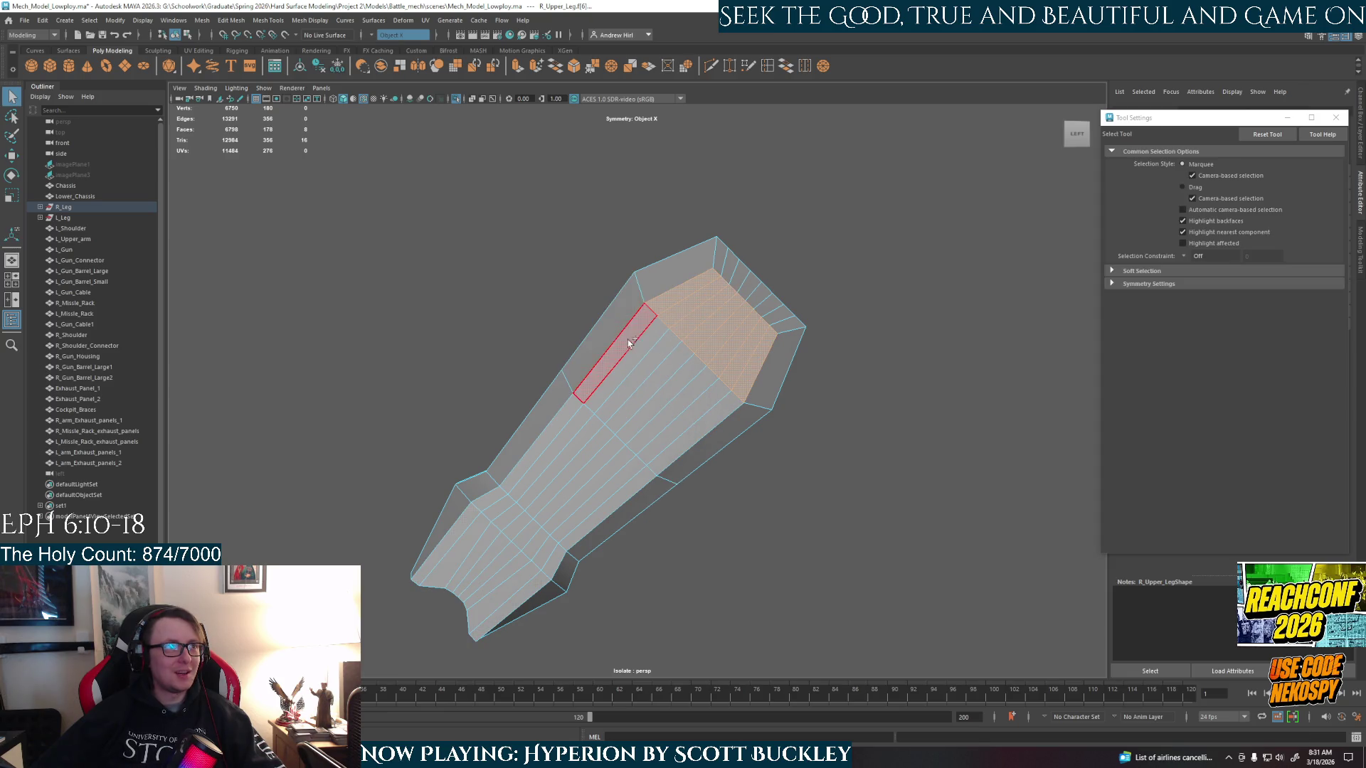
# - Add face strips down the leg's broad side to the selection
pyautogui.keyDown('shift'); pyautogui.doubleClick(723, 422); pyautogui.keyUp('shift')
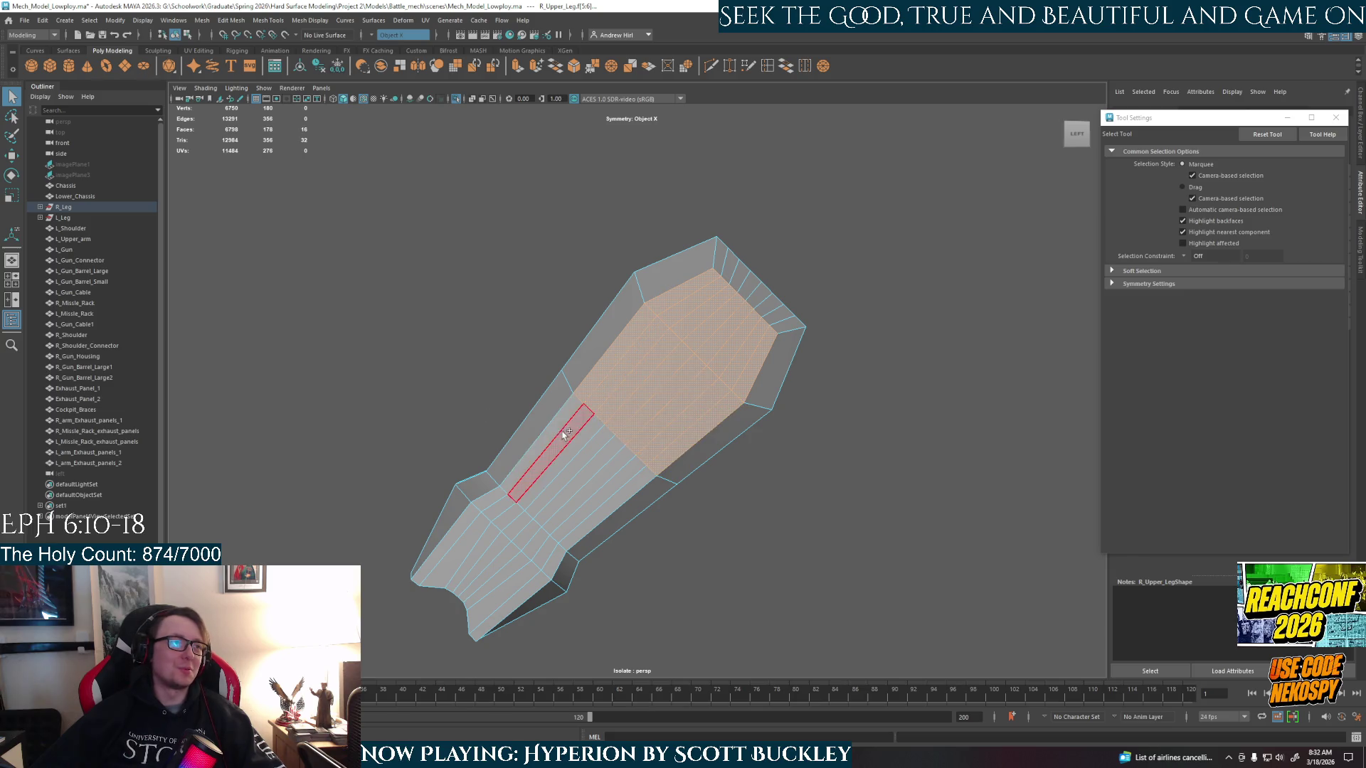
pyautogui.keyDown('shift'); pyautogui.doubleClick(615, 493); pyautogui.keyUp('shift')
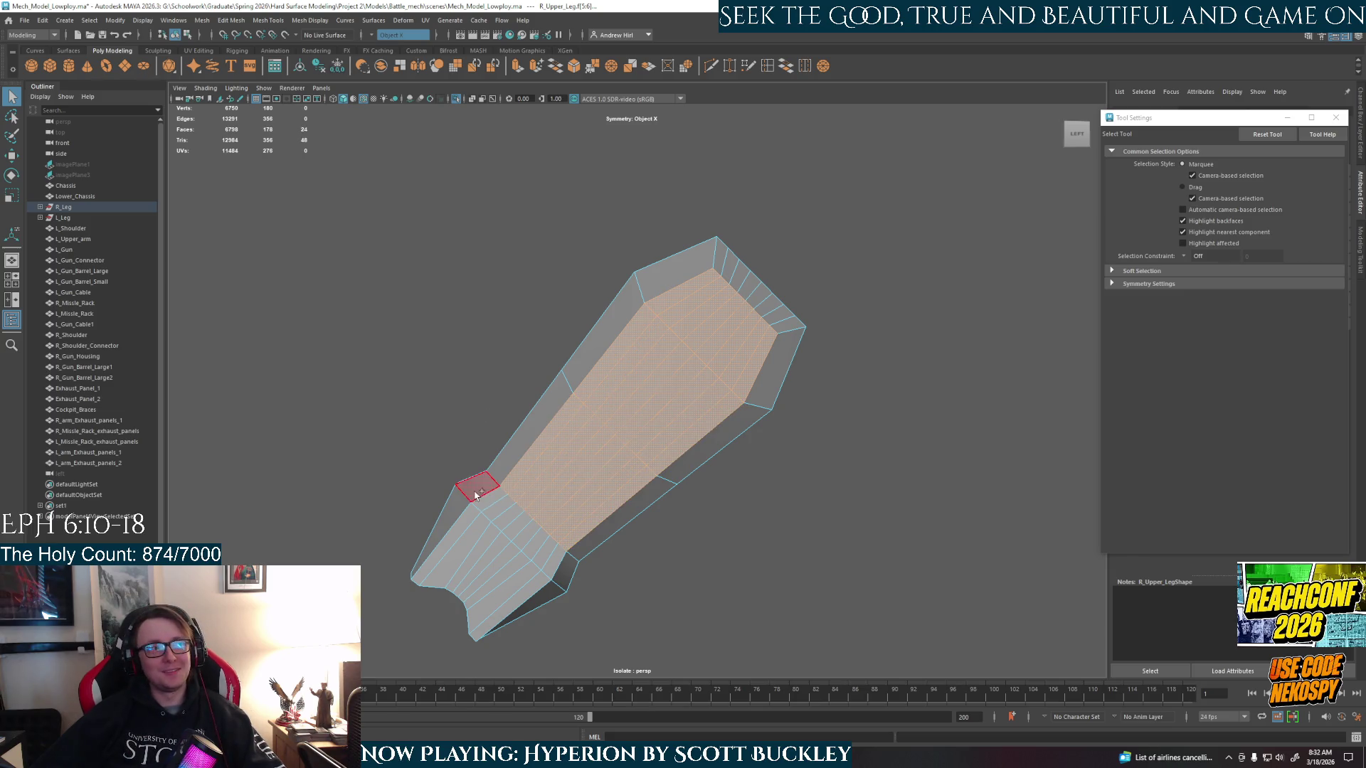
pyautogui.keyDown('shift'); pyautogui.doubleClick(599, 500); pyautogui.keyUp('shift')
pyautogui.keyDown('shift'); pyautogui.click(556, 559); pyautogui.keyUp('shift')
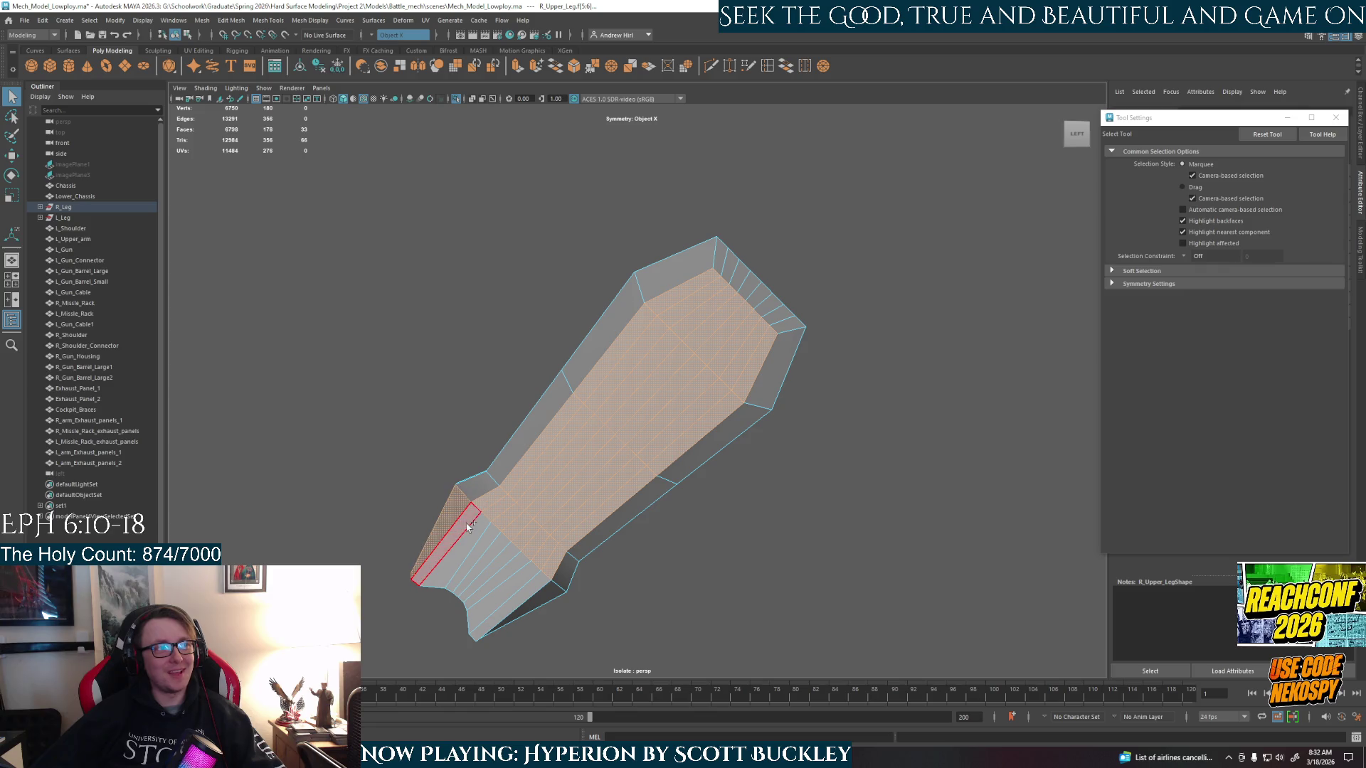
pyautogui.keyDown('shift'); pyautogui.doubleClick(545, 580); pyautogui.keyUp('shift')
pyautogui.keyDown('alt'); pyautogui.moveTo(546, 580); pyautogui.dragTo(600, 593); pyautogui.keyUp('alt')
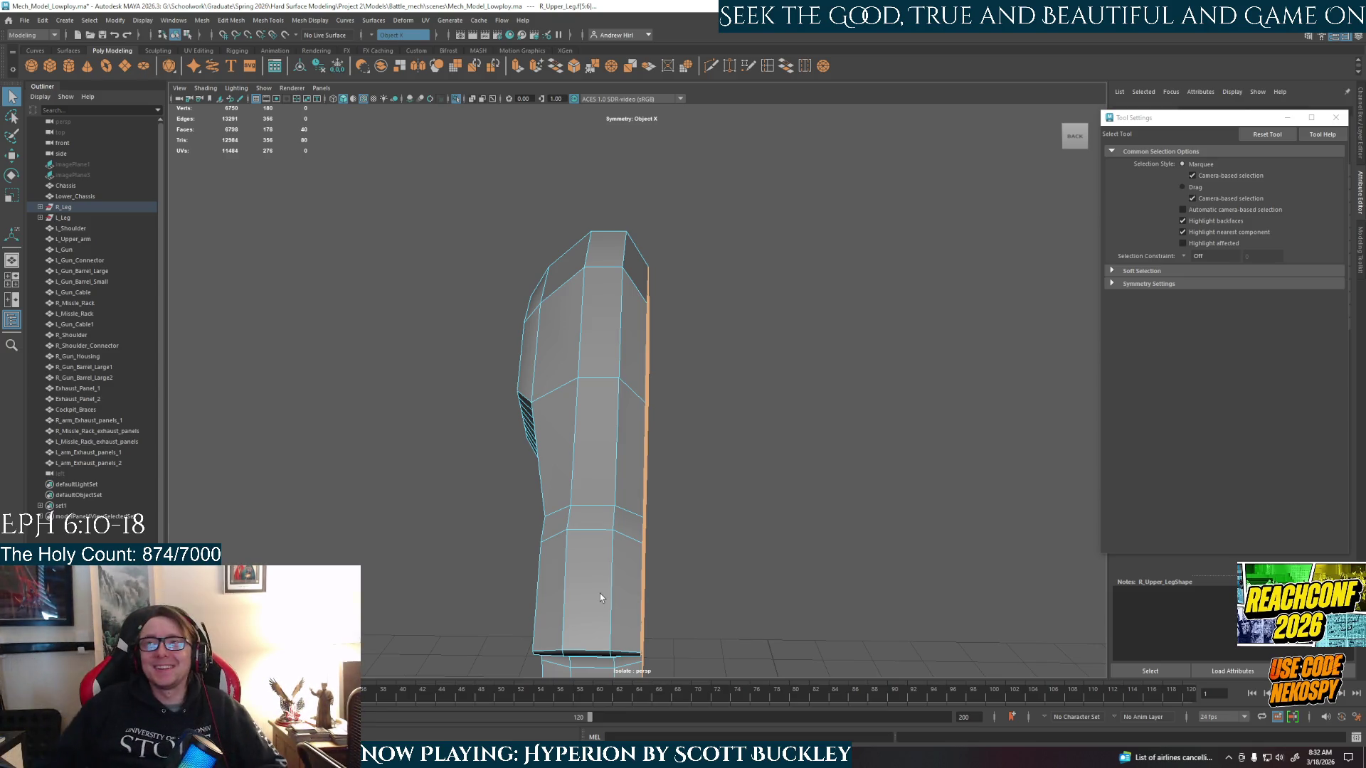
pyautogui.moveTo(600, 597)
pyautogui.keyDown('alt'); pyautogui.mouseDown()
pyautogui.moveTo(667, 603)
pyautogui.moveTo(662, 555)
pyautogui.mouseUp(); pyautogui.keyUp('alt')
# - Extrude the forty selected faces flat, undoing the outward push, and switch to the browser reference
pyautogui.hotkey('ctrl', 'e')
pyautogui.moveTo(656, 370)
pyautogui.keyDown('alt'); pyautogui.mouseDown()
pyautogui.moveTo(684, 372)
pyautogui.moveTo(723, 485)
pyautogui.mouseUp(); pyautogui.keyUp('alt')
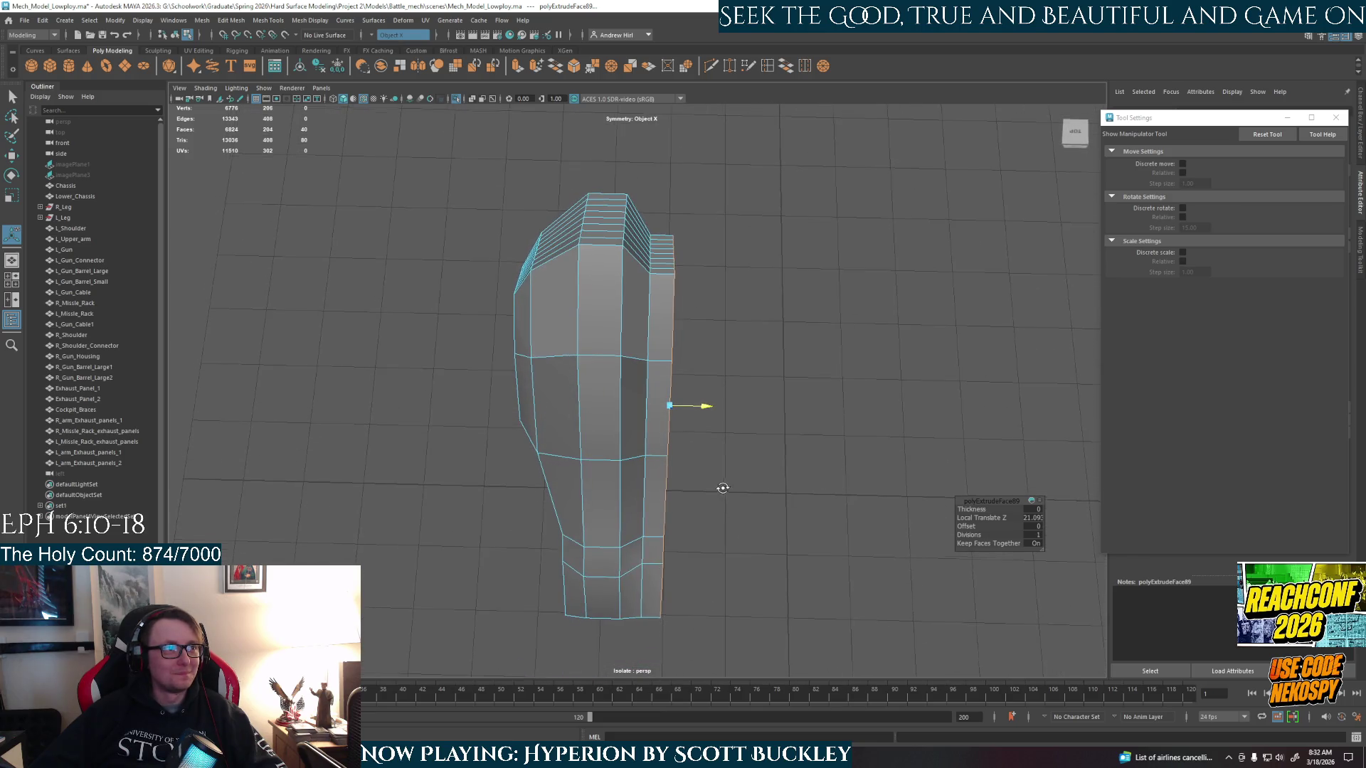
pyautogui.hotkey('ctrl', 'z')
pyautogui.hotkey('ctrl', 'z')
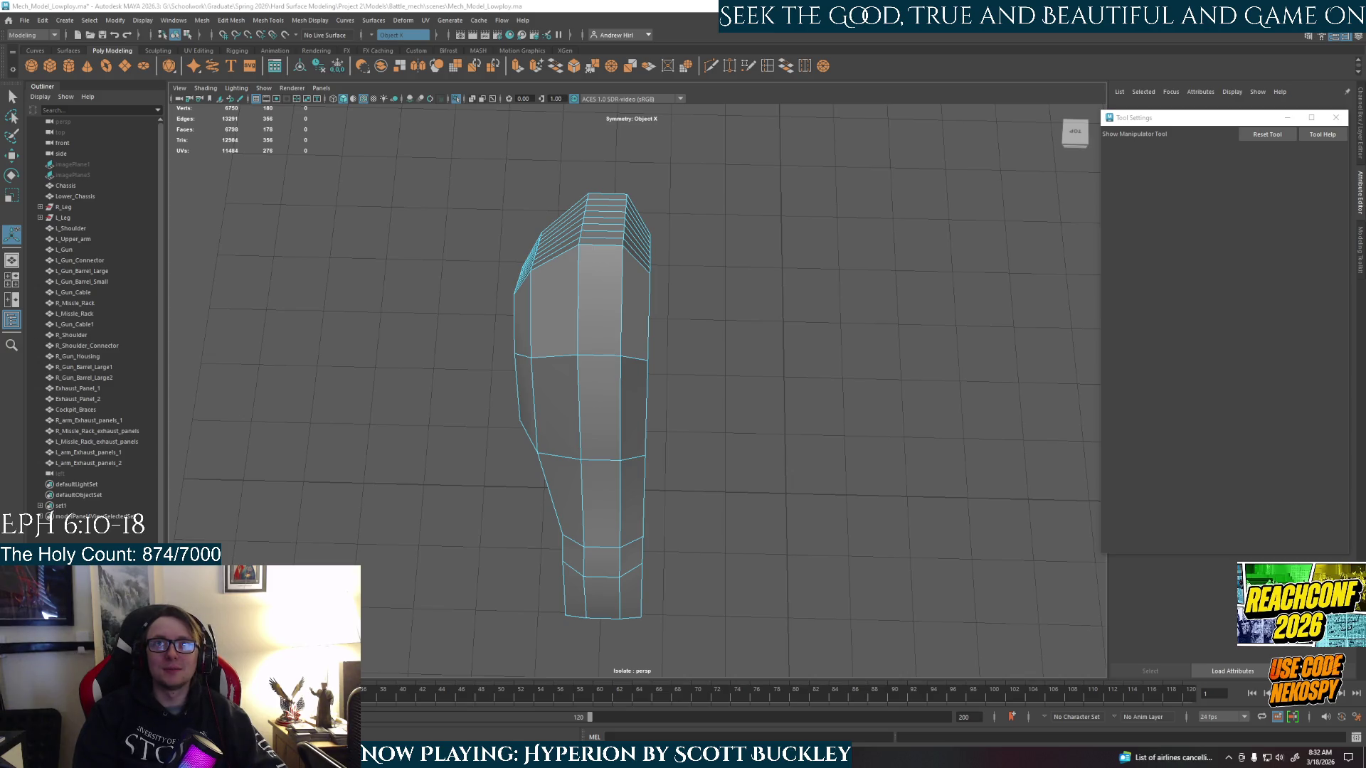
pyautogui.hotkey('alt', 'Tab')
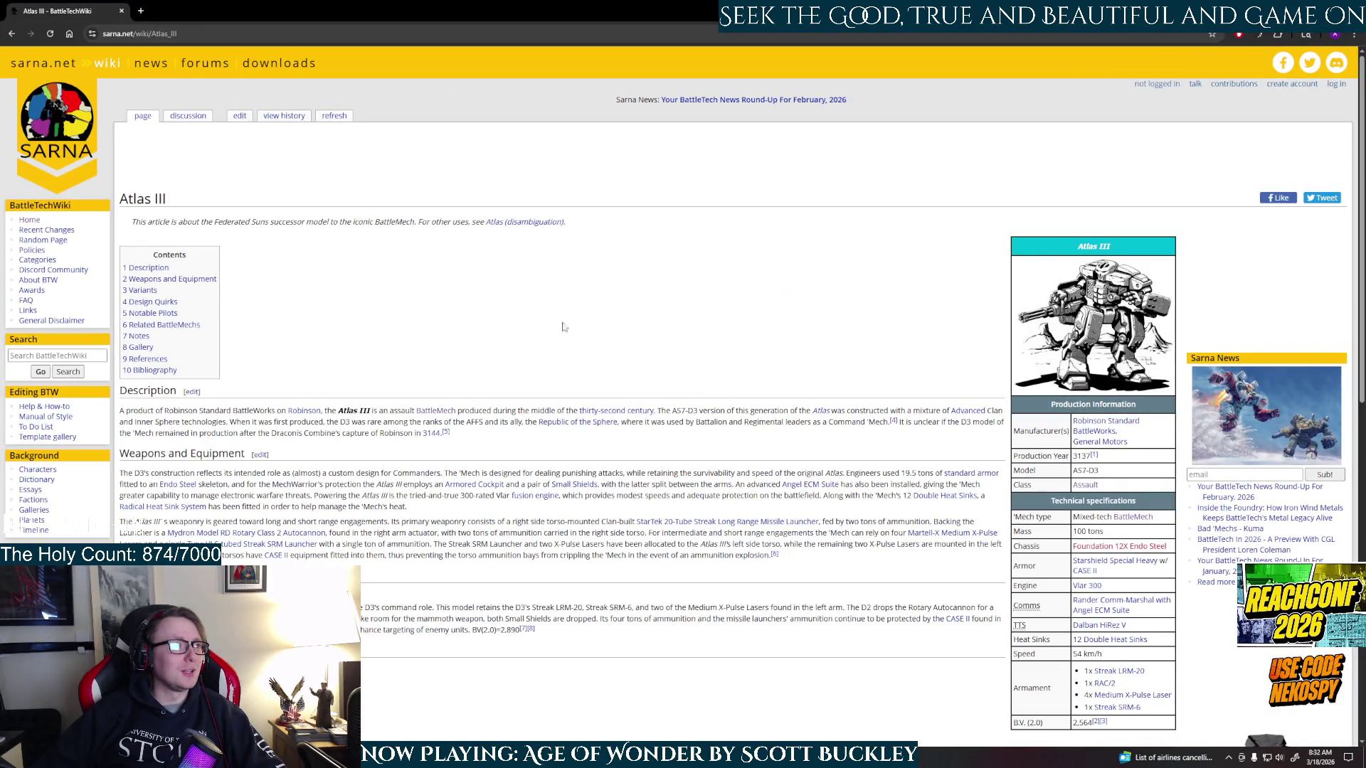
# - Follow the BattleMech and Heavy BattleMechs links to open the Timber Wolf (Mad Cat) page in a new tab
pyautogui.scroll(-2, 590, 413)
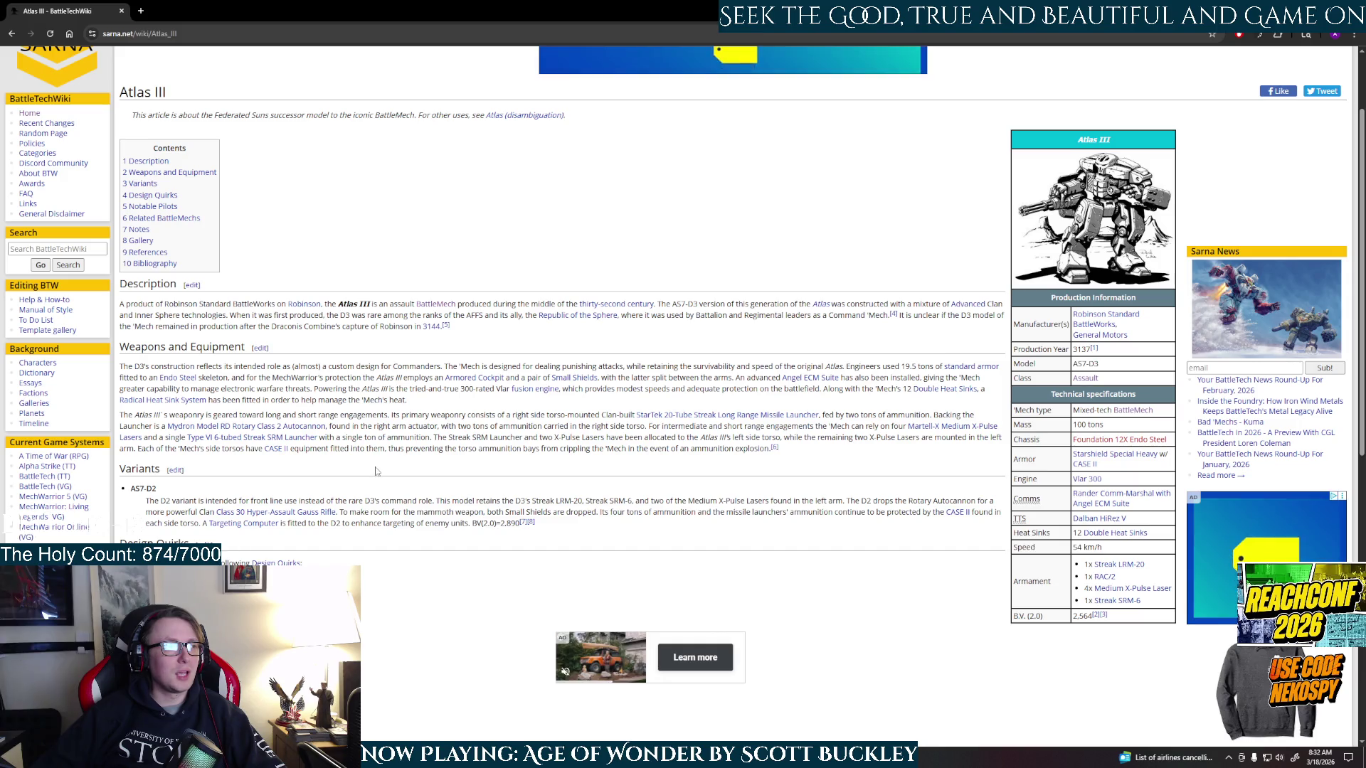
pyautogui.scroll(-3, 371, 471)
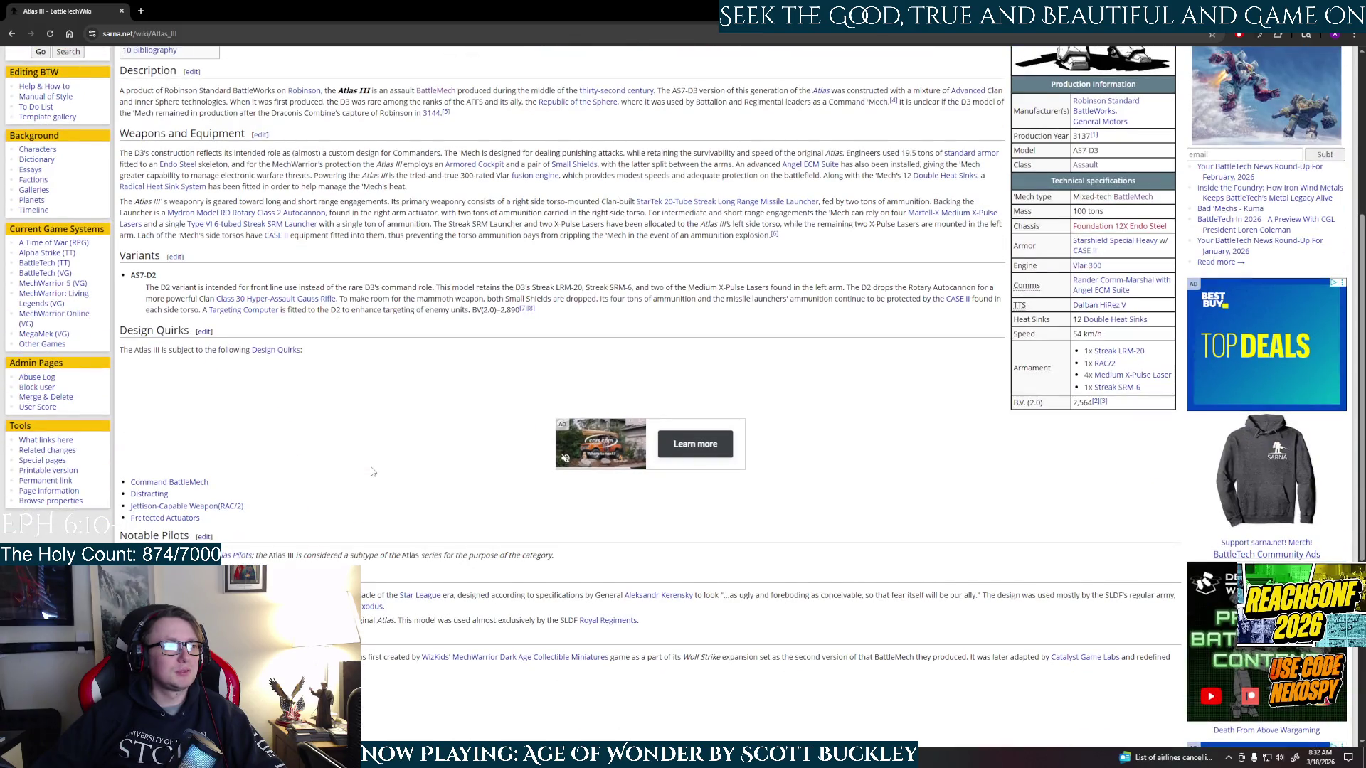
pyautogui.scroll(-2, 370, 471)
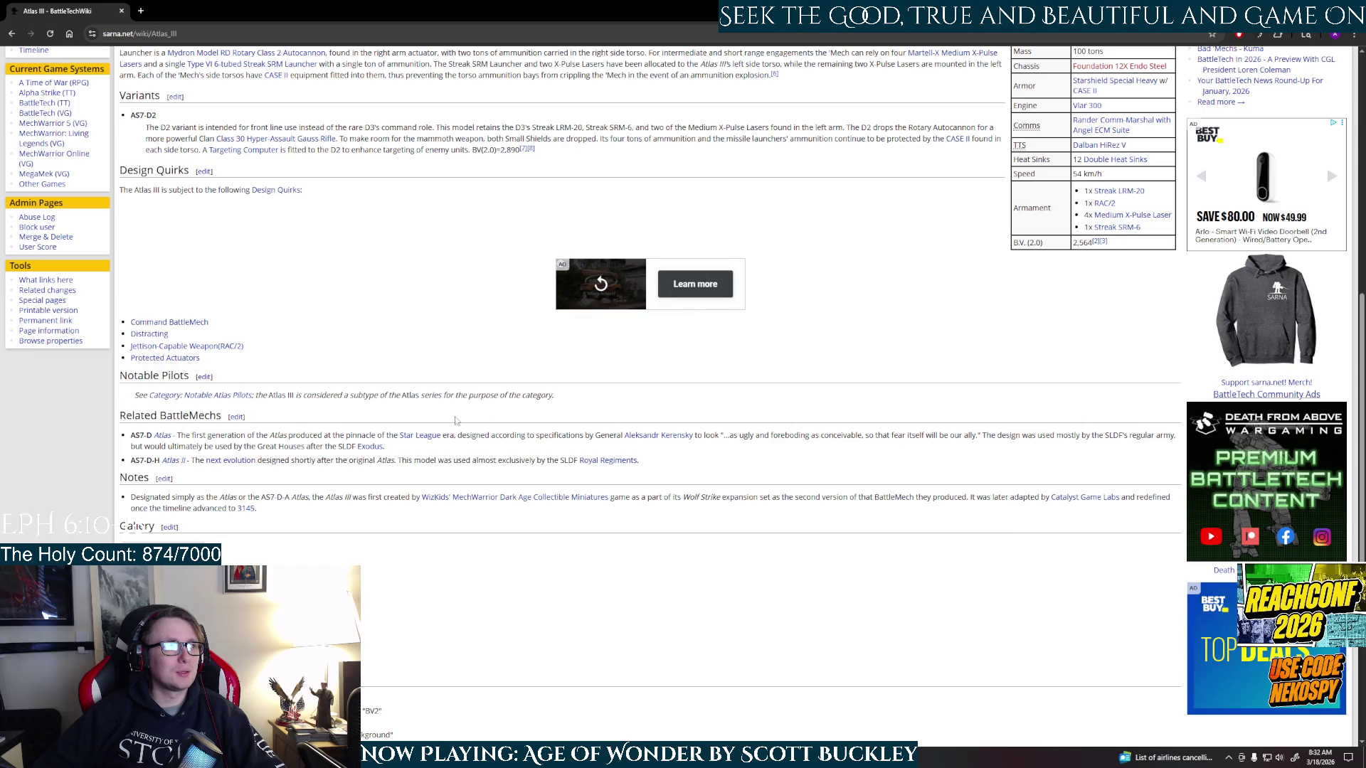
pyautogui.scroll(4, 219, 351)
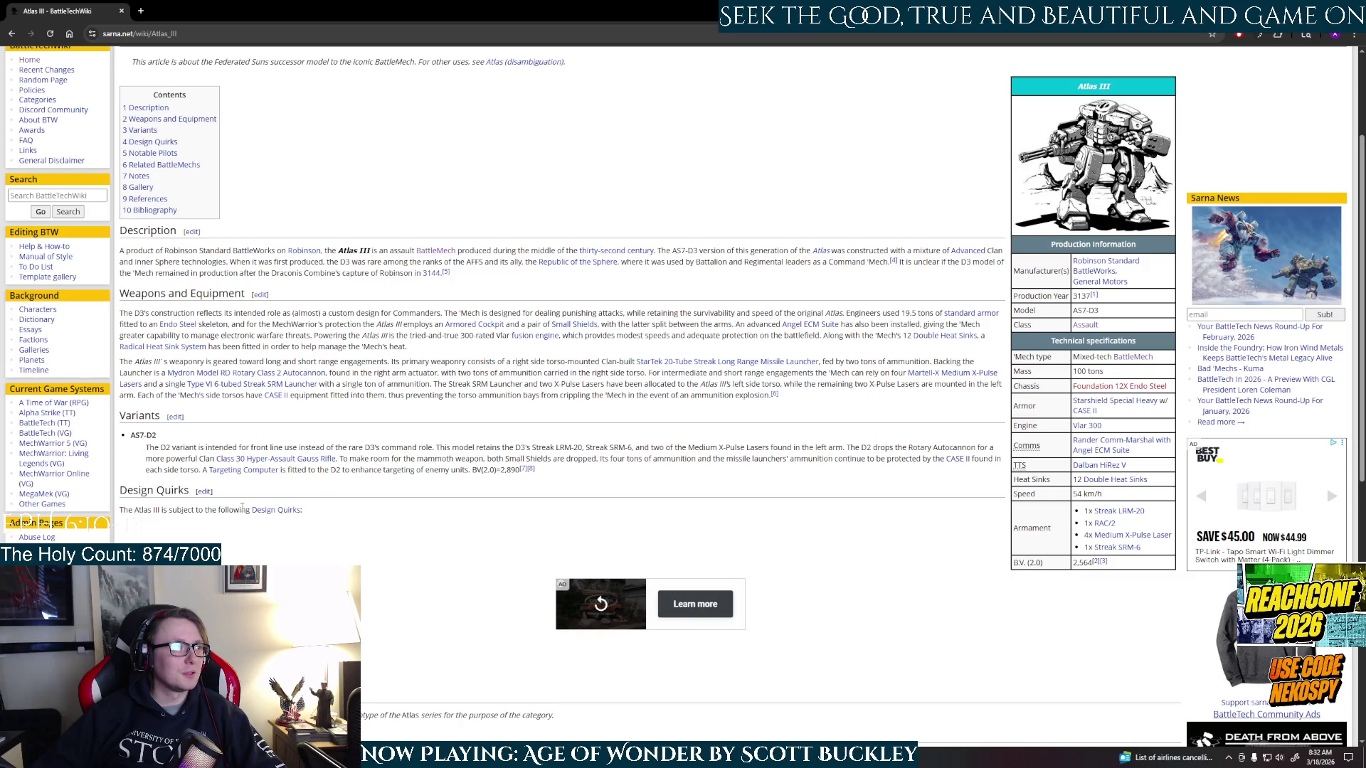
pyautogui.click(1078, 326)
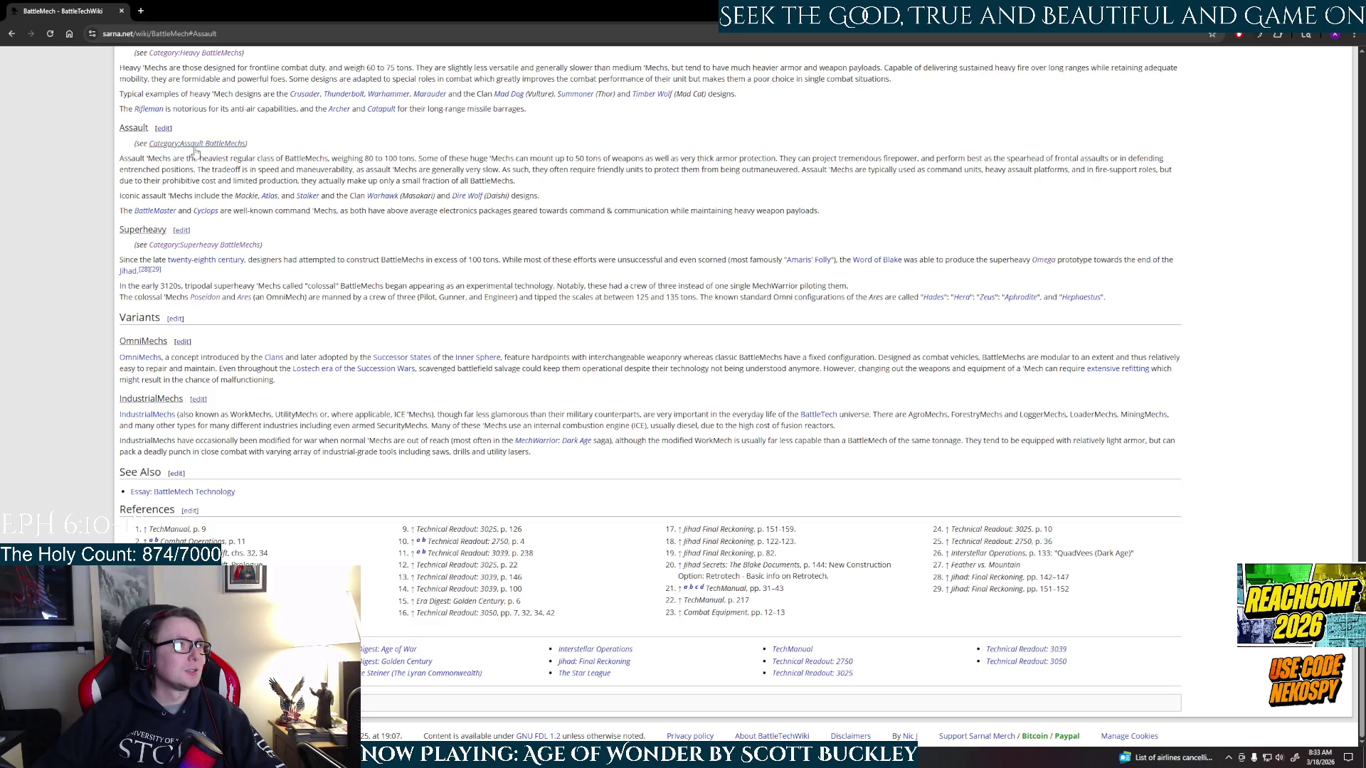
pyautogui.scroll(2, 185, 199)
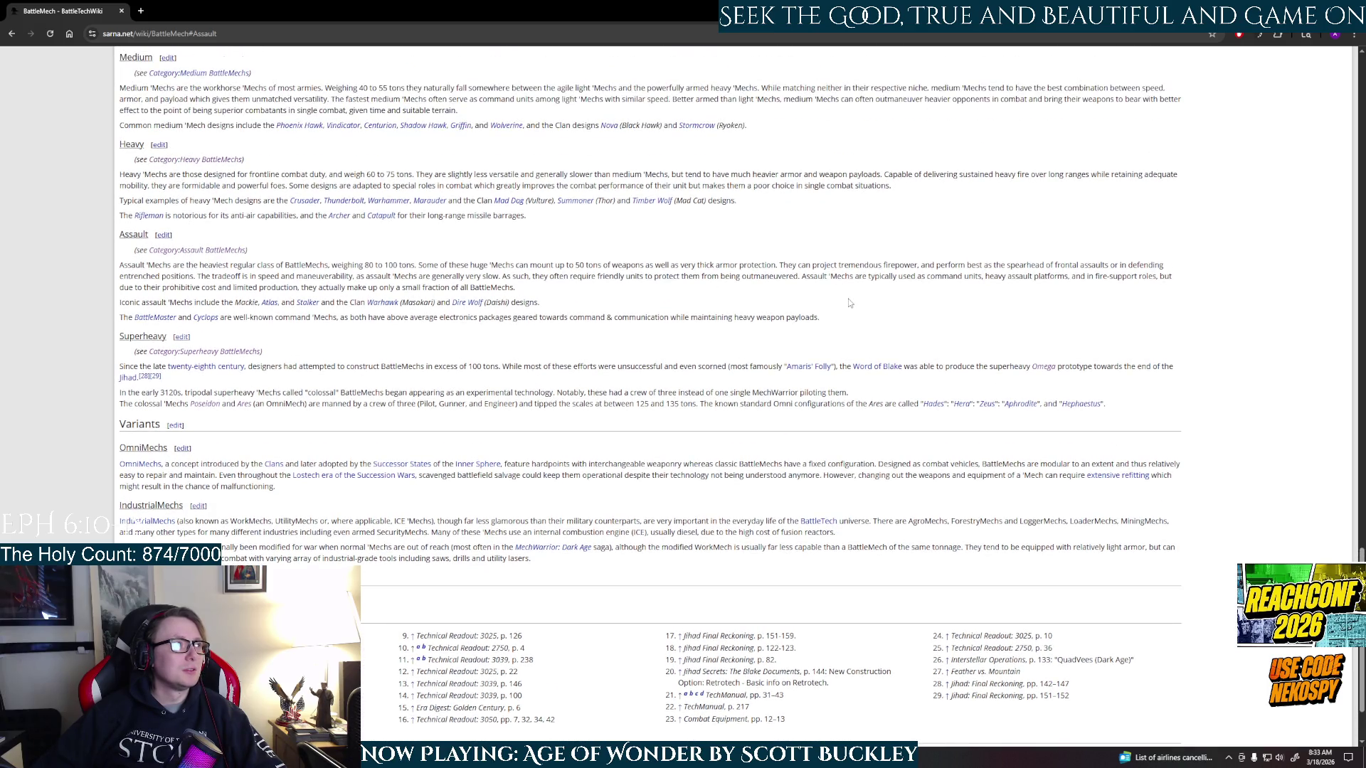
pyautogui.click(203, 159)
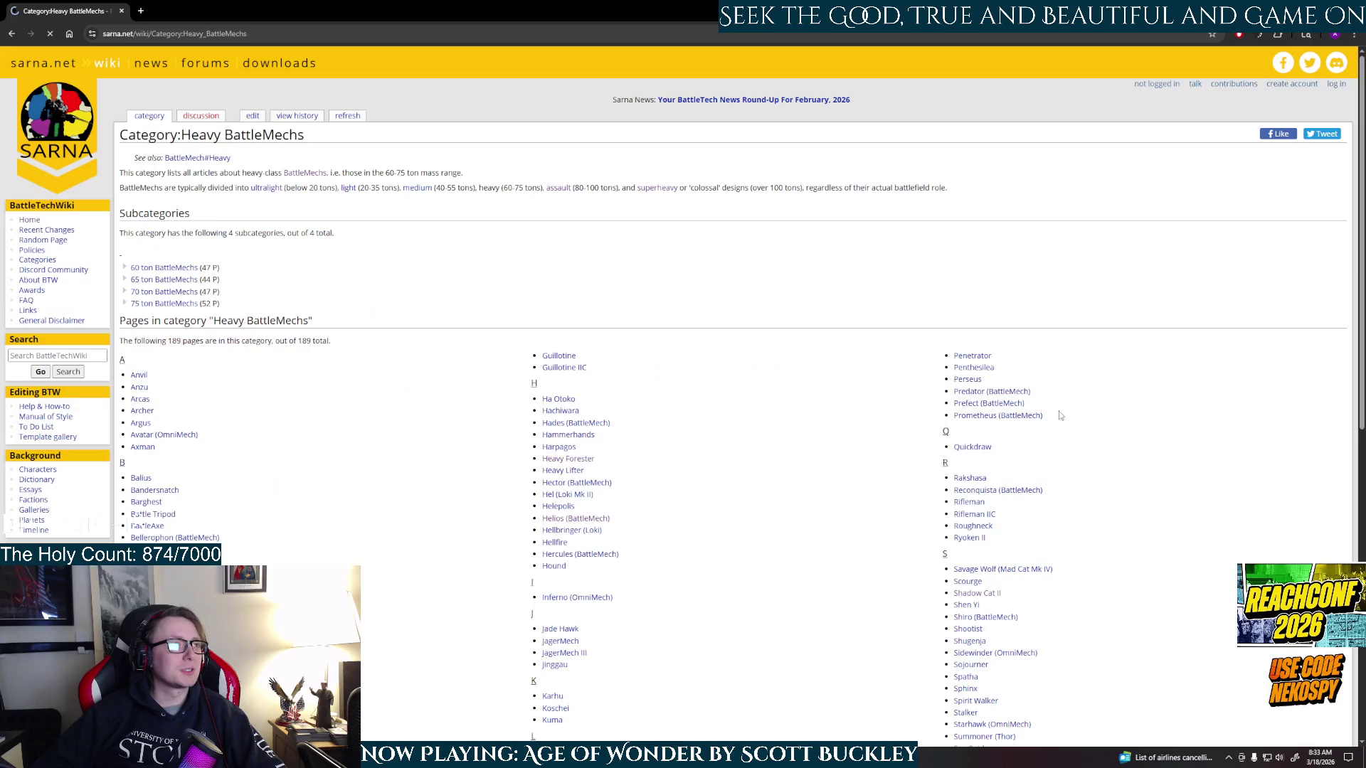
pyautogui.scroll(-10, 1062, 416)
pyautogui.rightClick(996, 333)
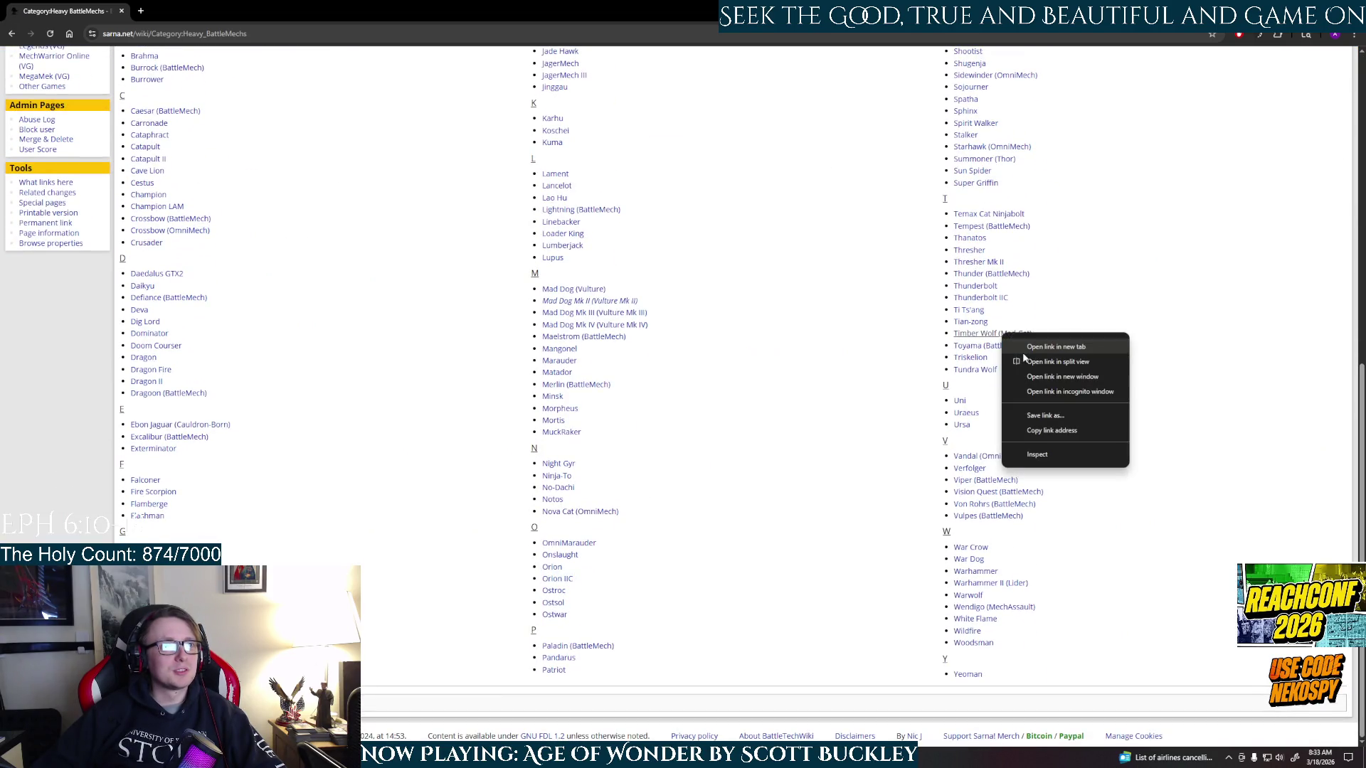
pyautogui.click(1029, 342)
# - View the Timber Wolf artwork Timber_Wolf_RGilClan_v05.png at full size and start a fresh tab
pyautogui.click(139, 13)
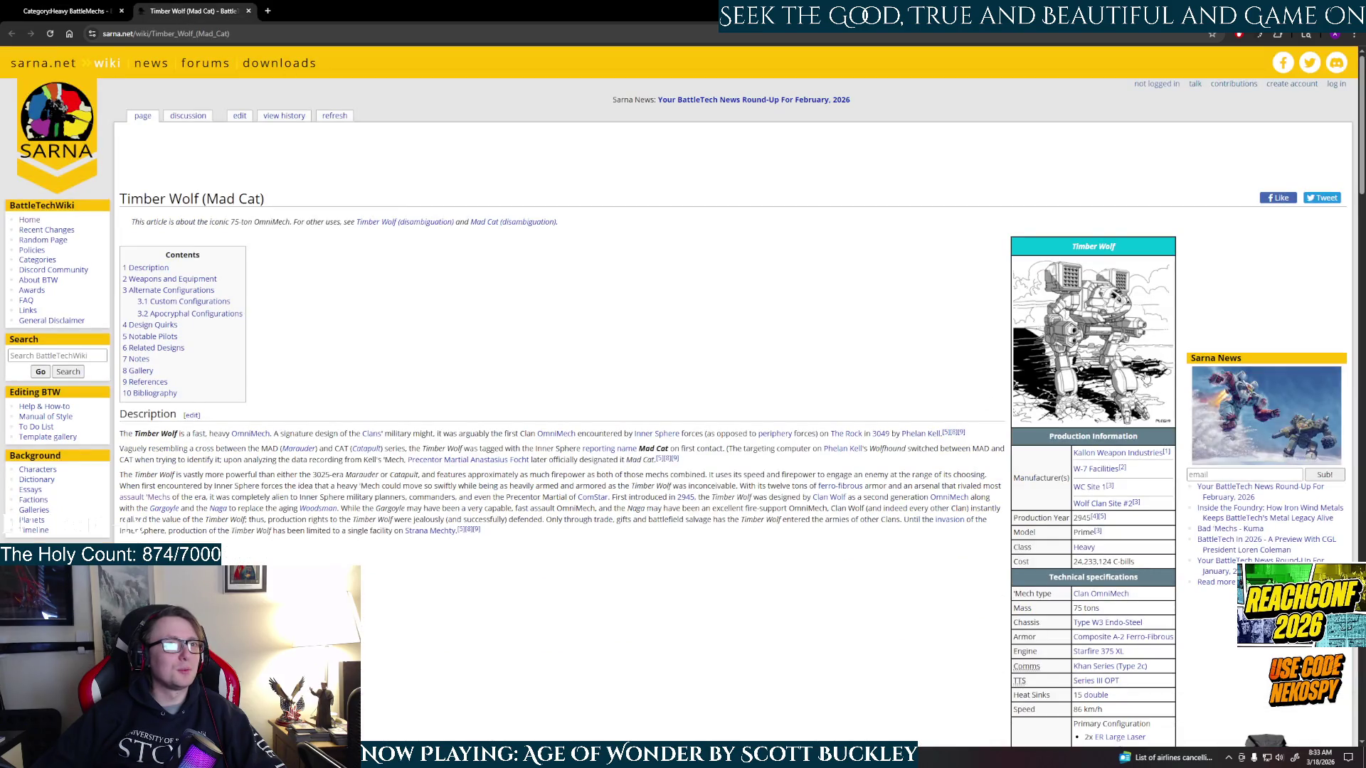
pyautogui.click(1111, 375)
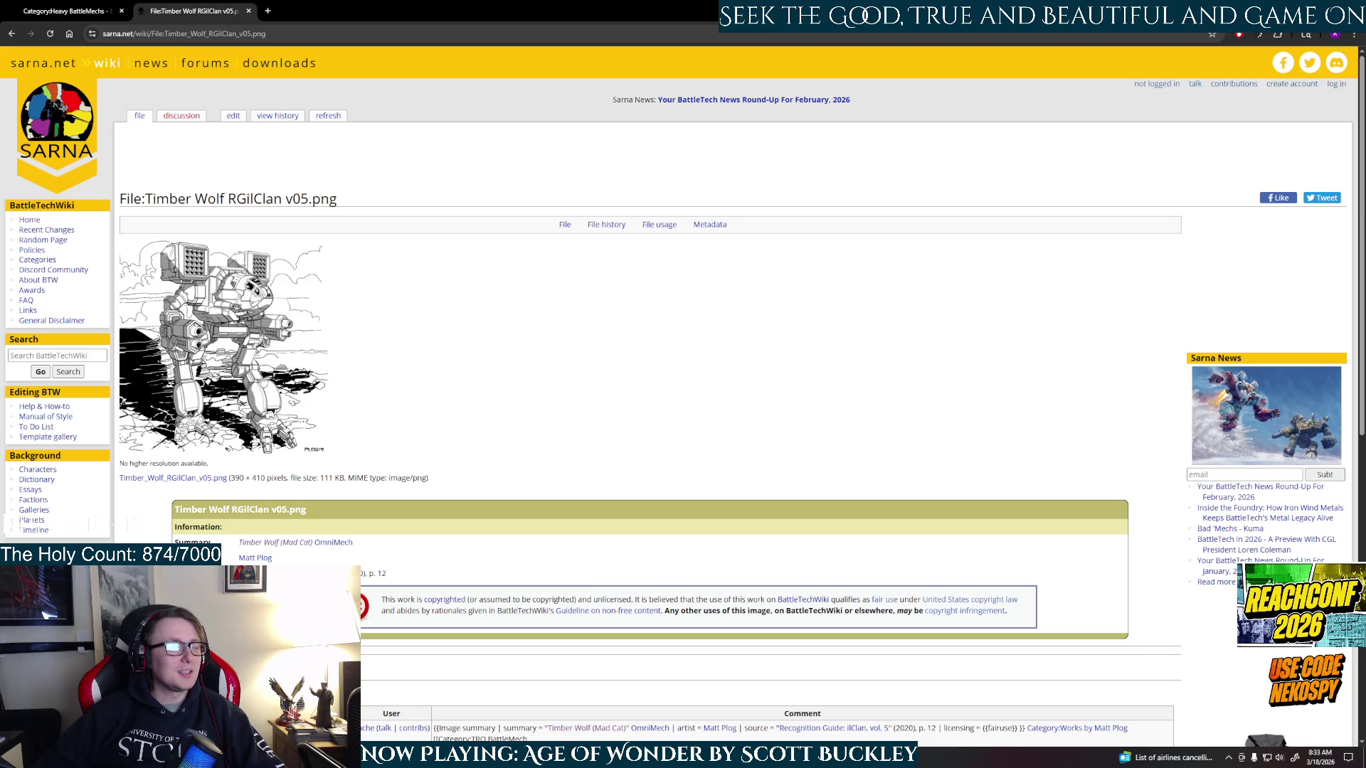
pyautogui.click(263, 386)
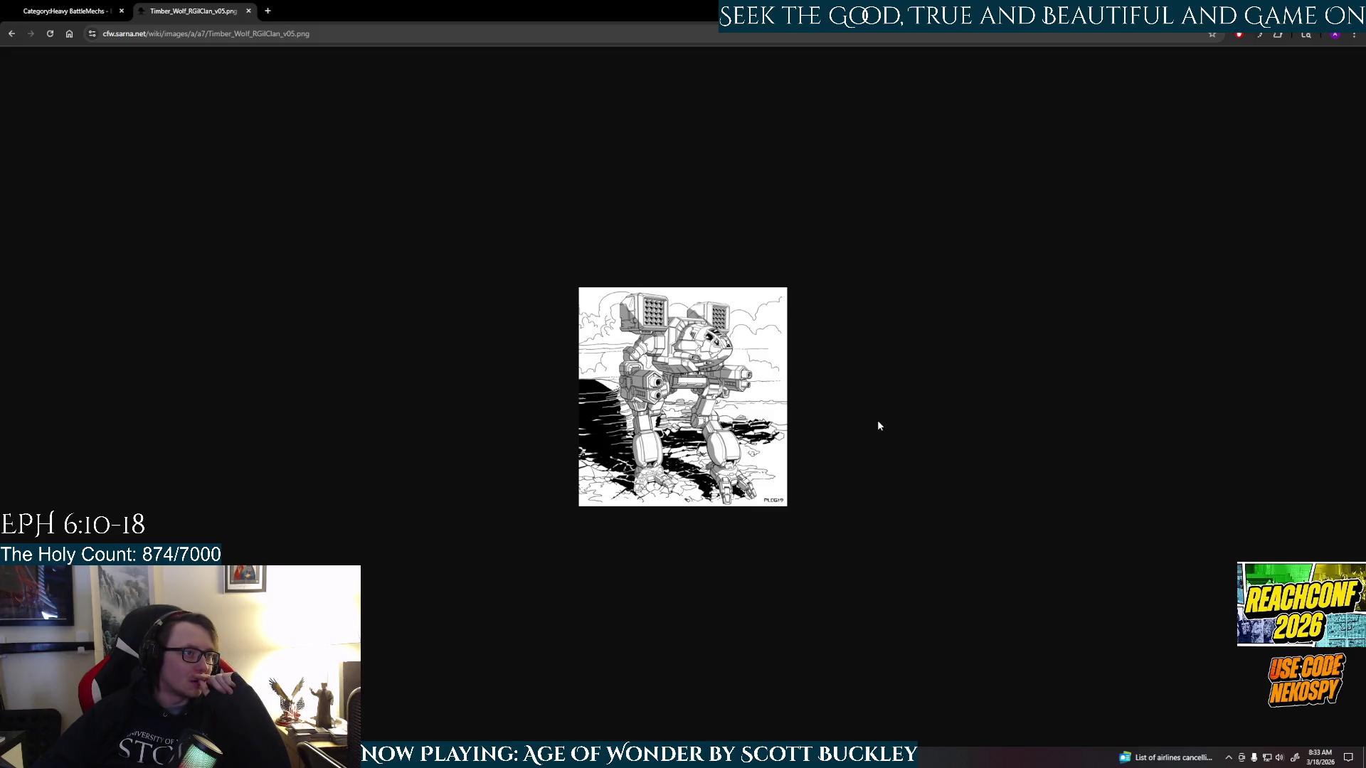
pyautogui.click(269, 11)
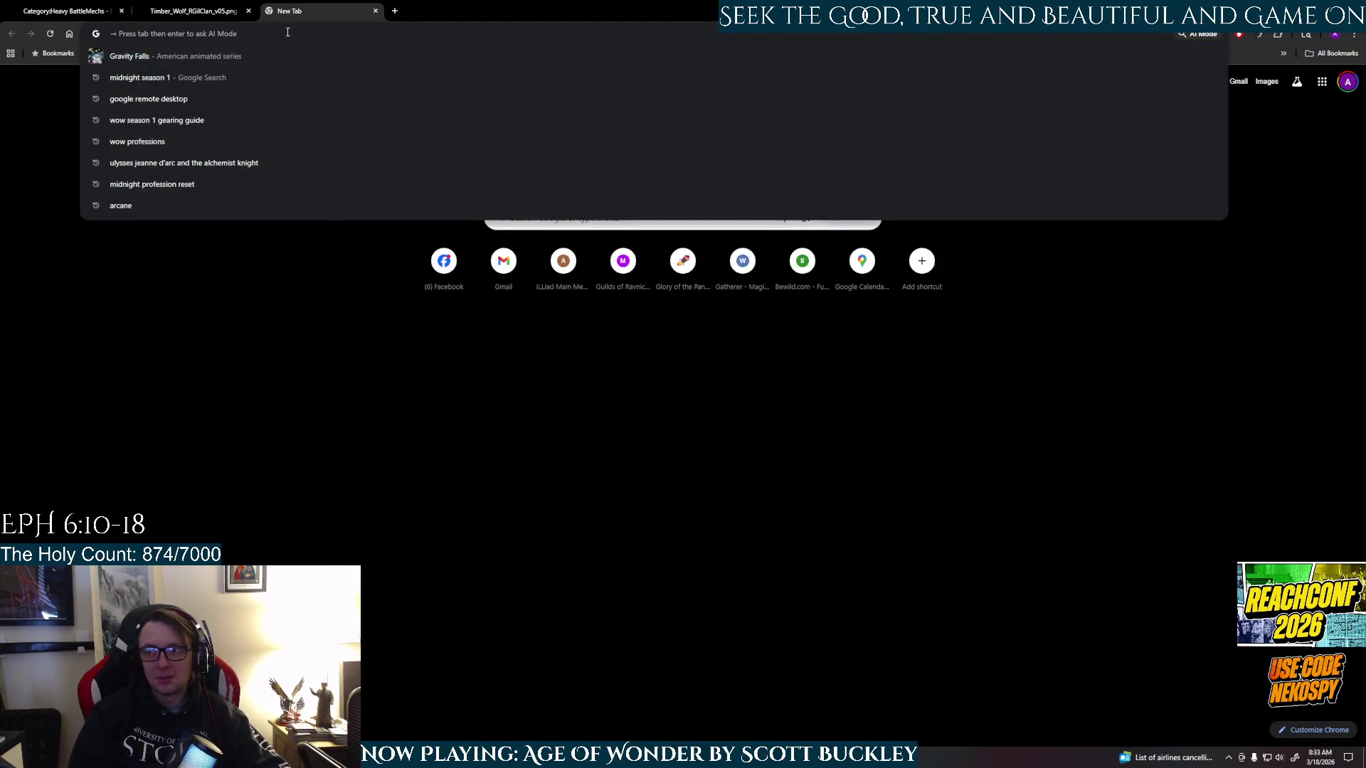
# - Search Google Images for 'mechwarrior madcat'
pyautogui.write('mechw')
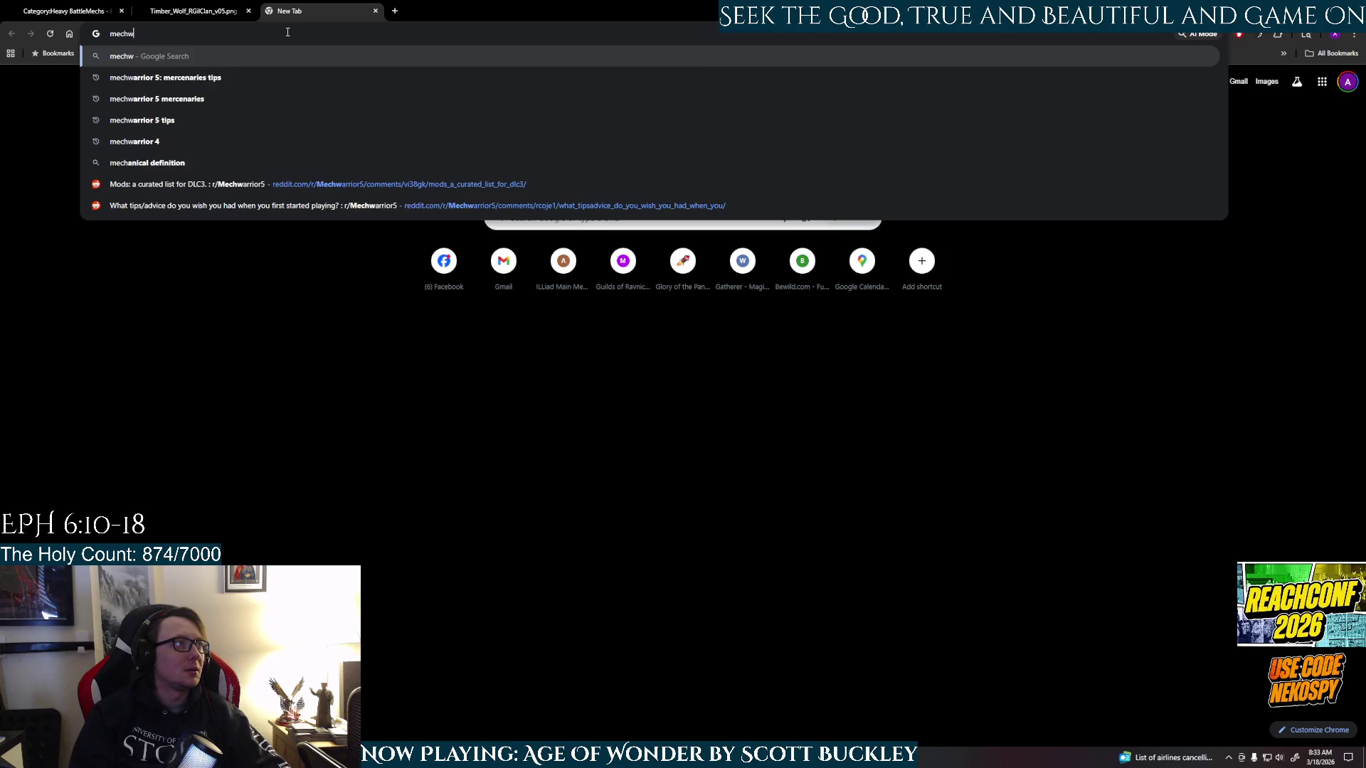
pyautogui.write('arrior mad')
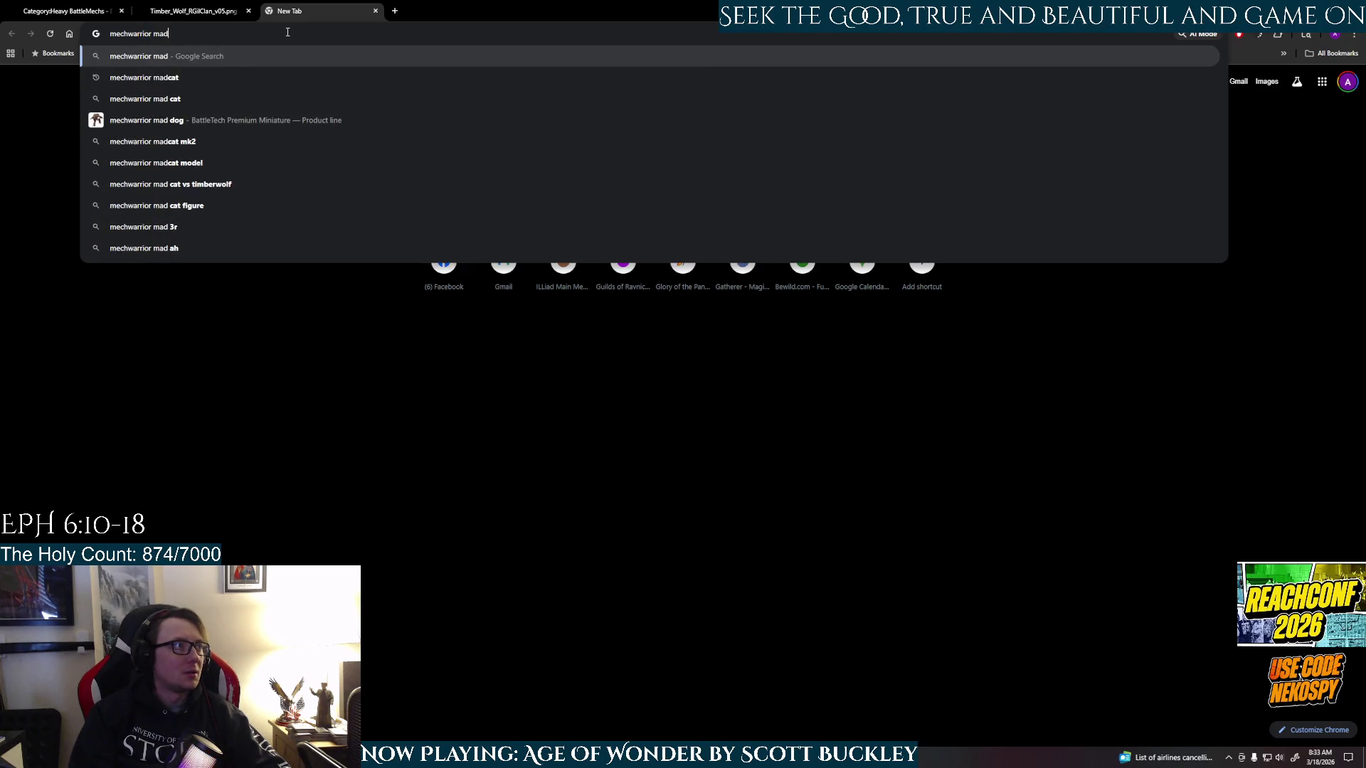
pyautogui.write('cat')
pyautogui.press('Return')
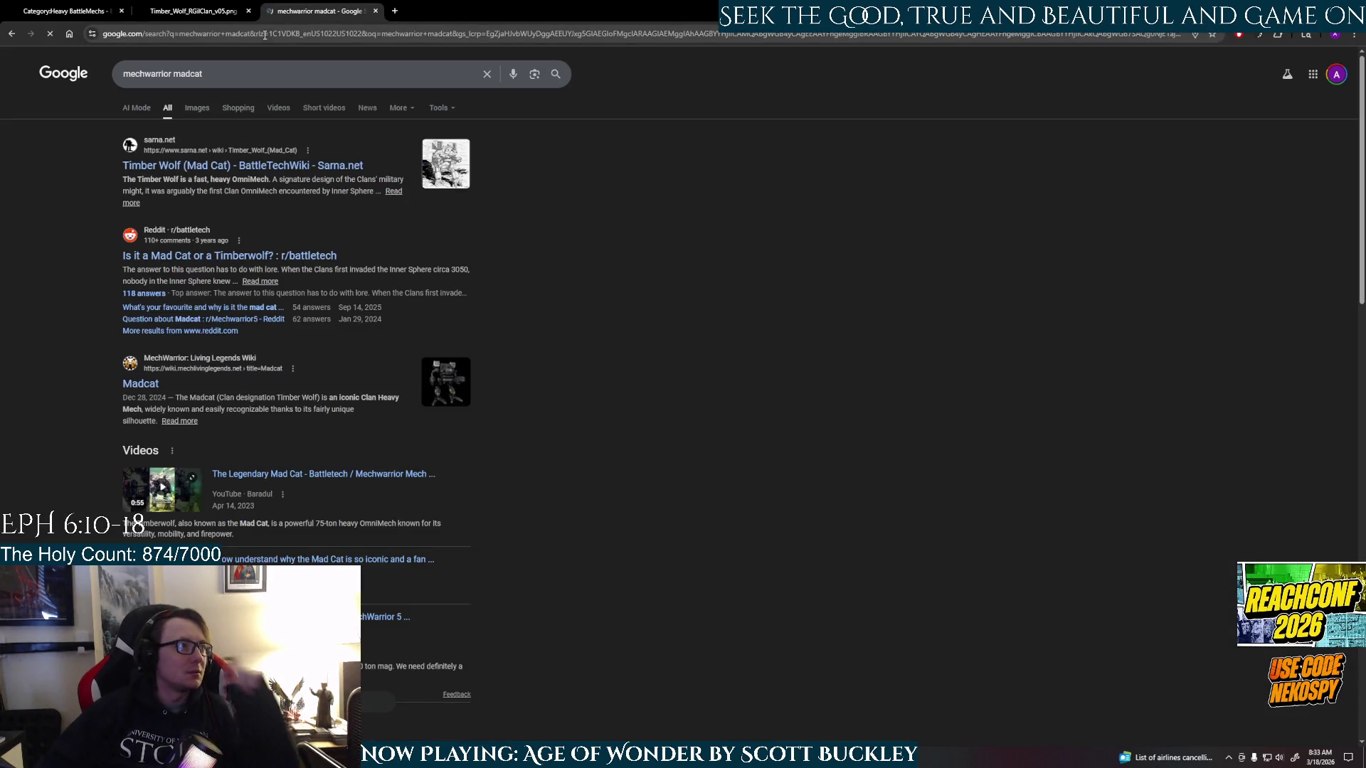
pyautogui.click(197, 108)
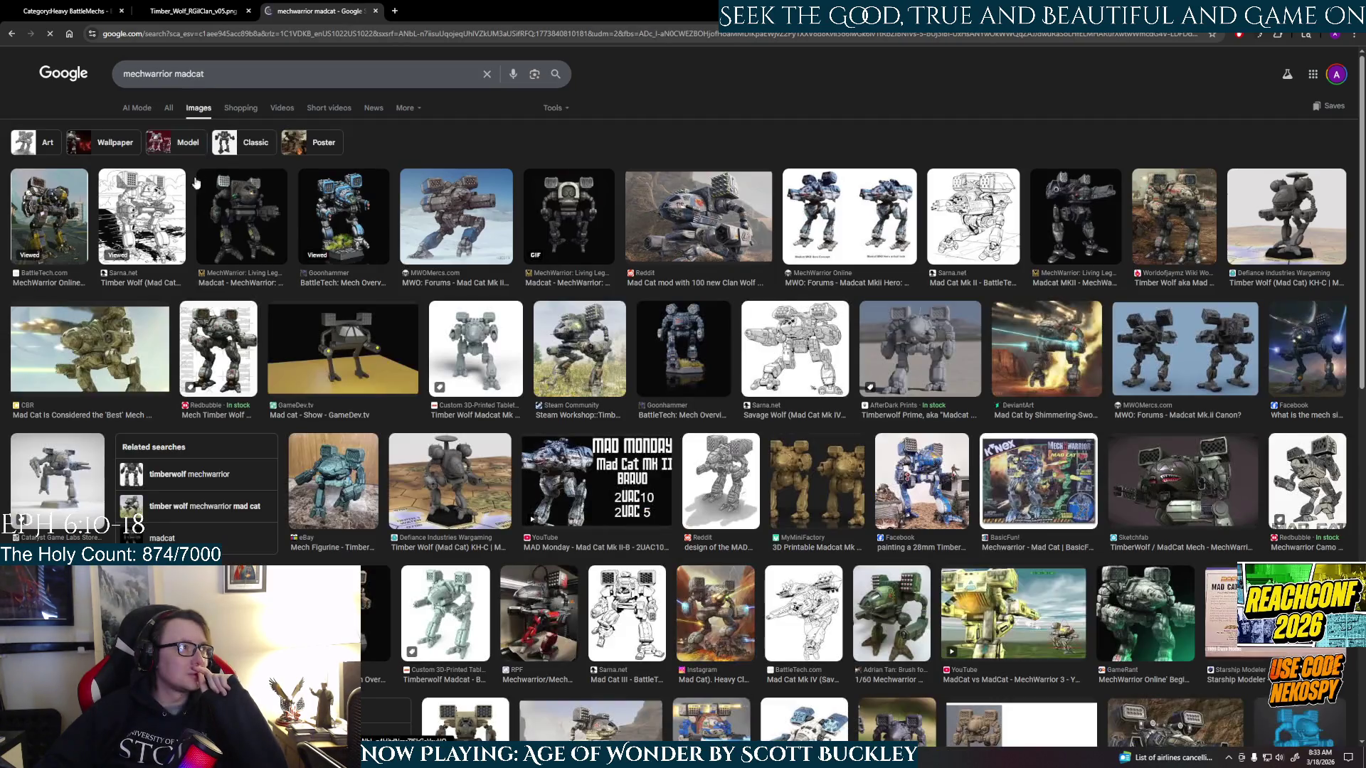
# - Preview several Mad Cat results, including the Mad Cat Mk II and MechWarrior Online renders
pyautogui.click(464, 241)
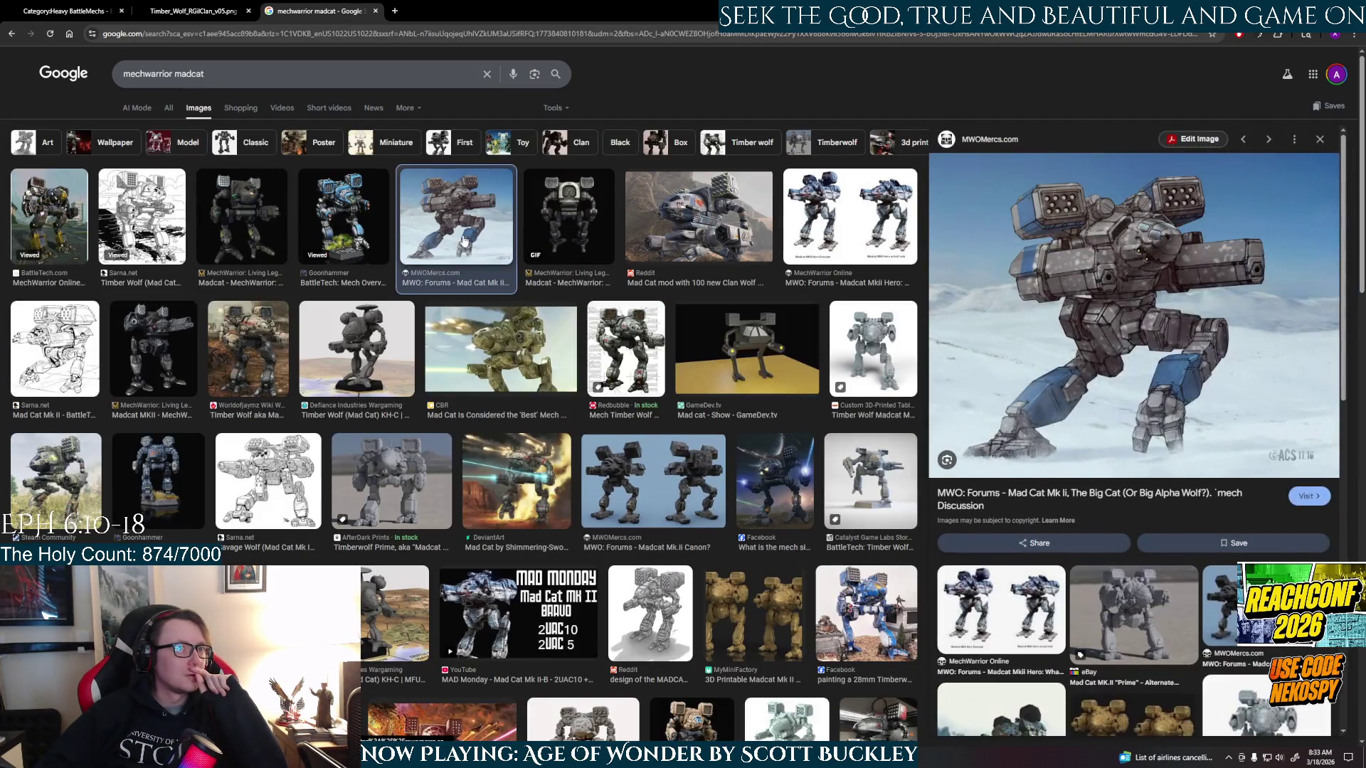
pyautogui.click(351, 244)
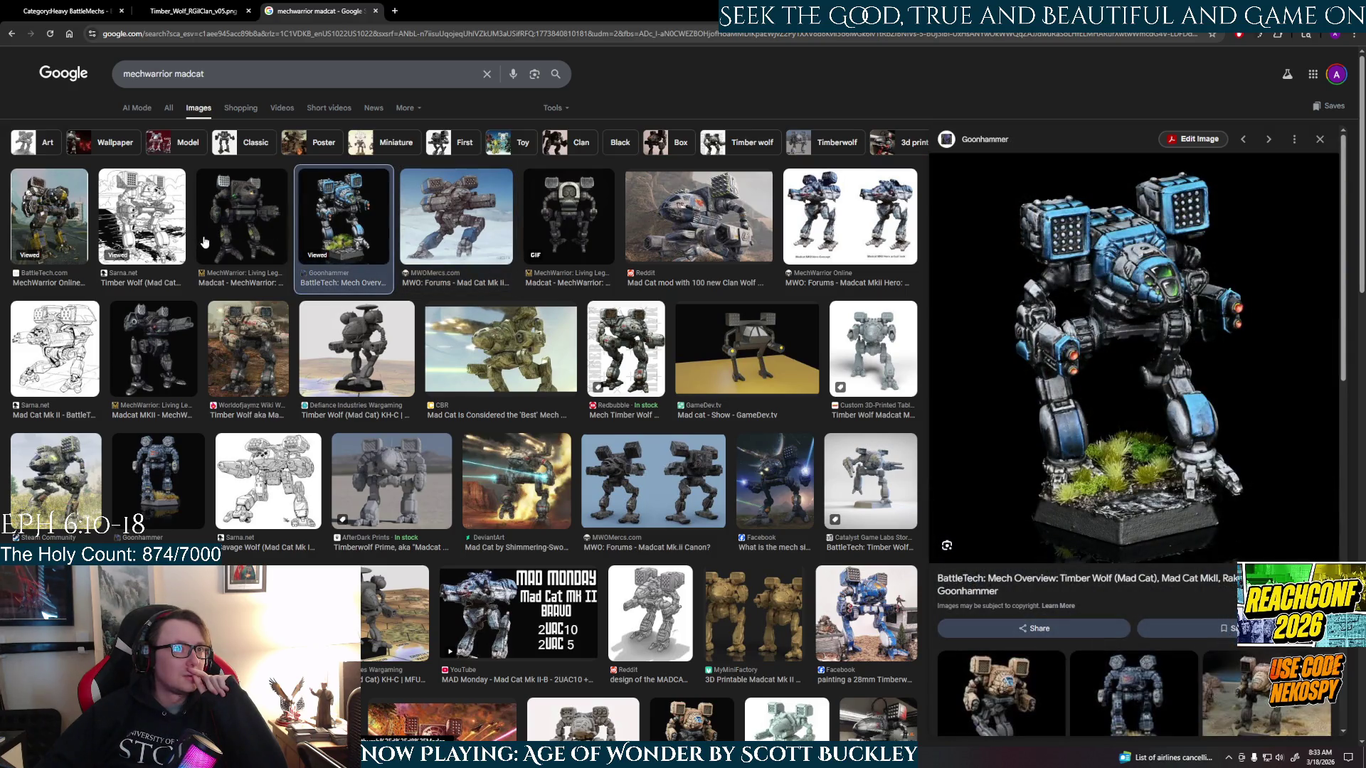
pyautogui.click(221, 244)
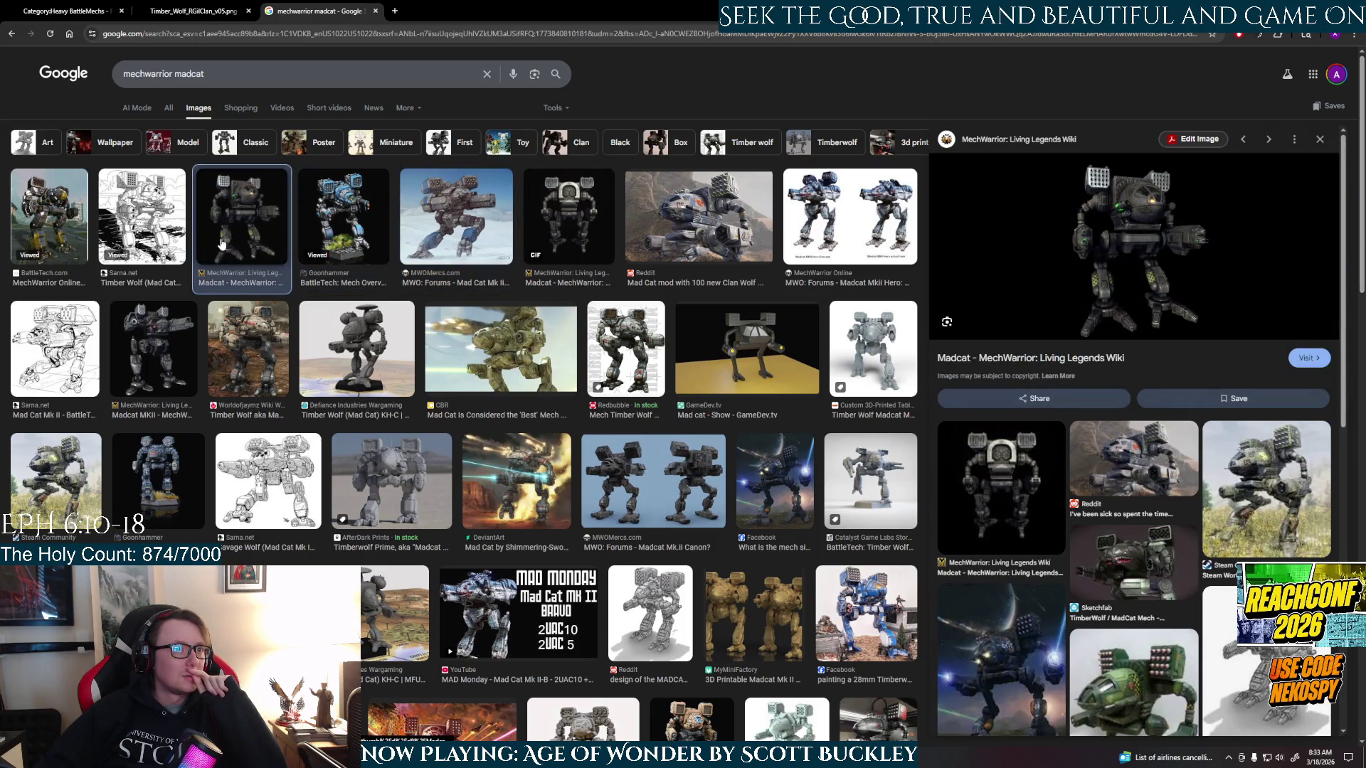
pyautogui.click(1250, 525)
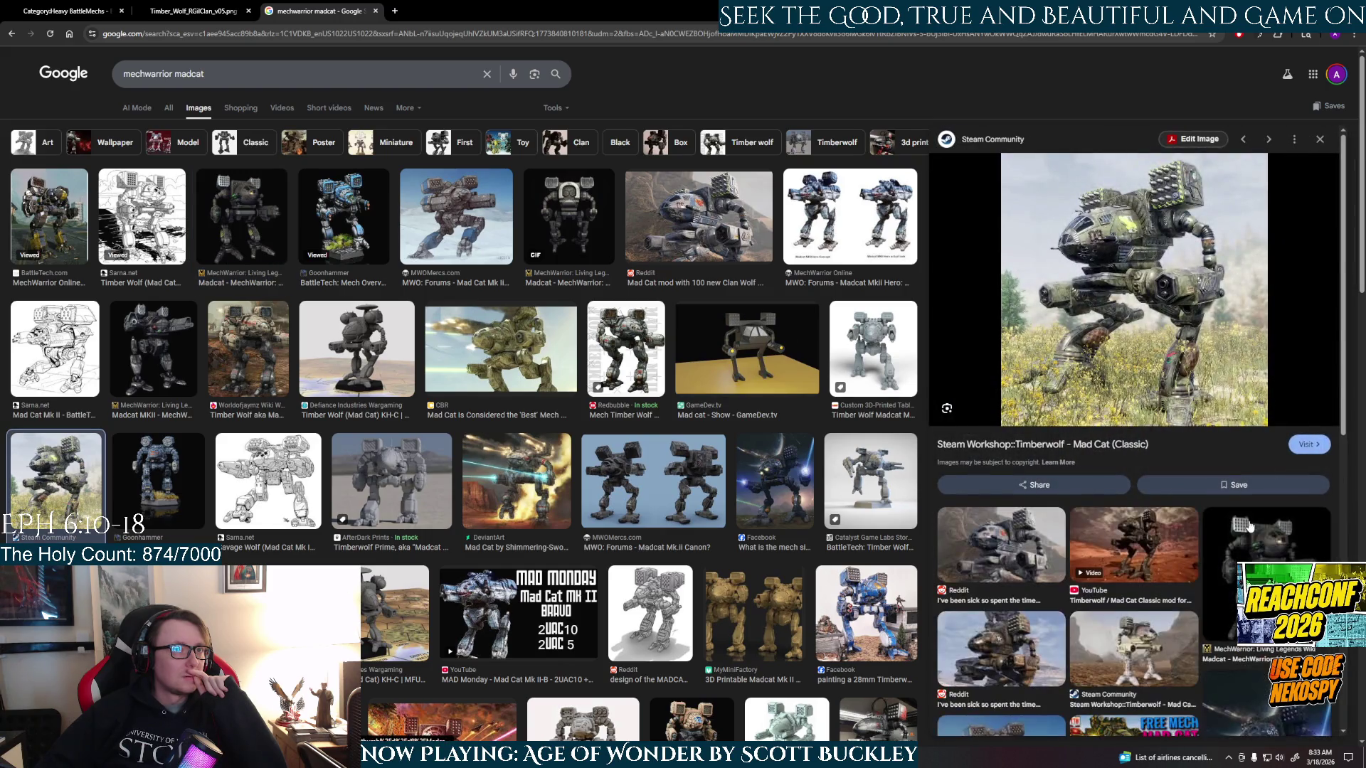
pyautogui.click(1139, 546)
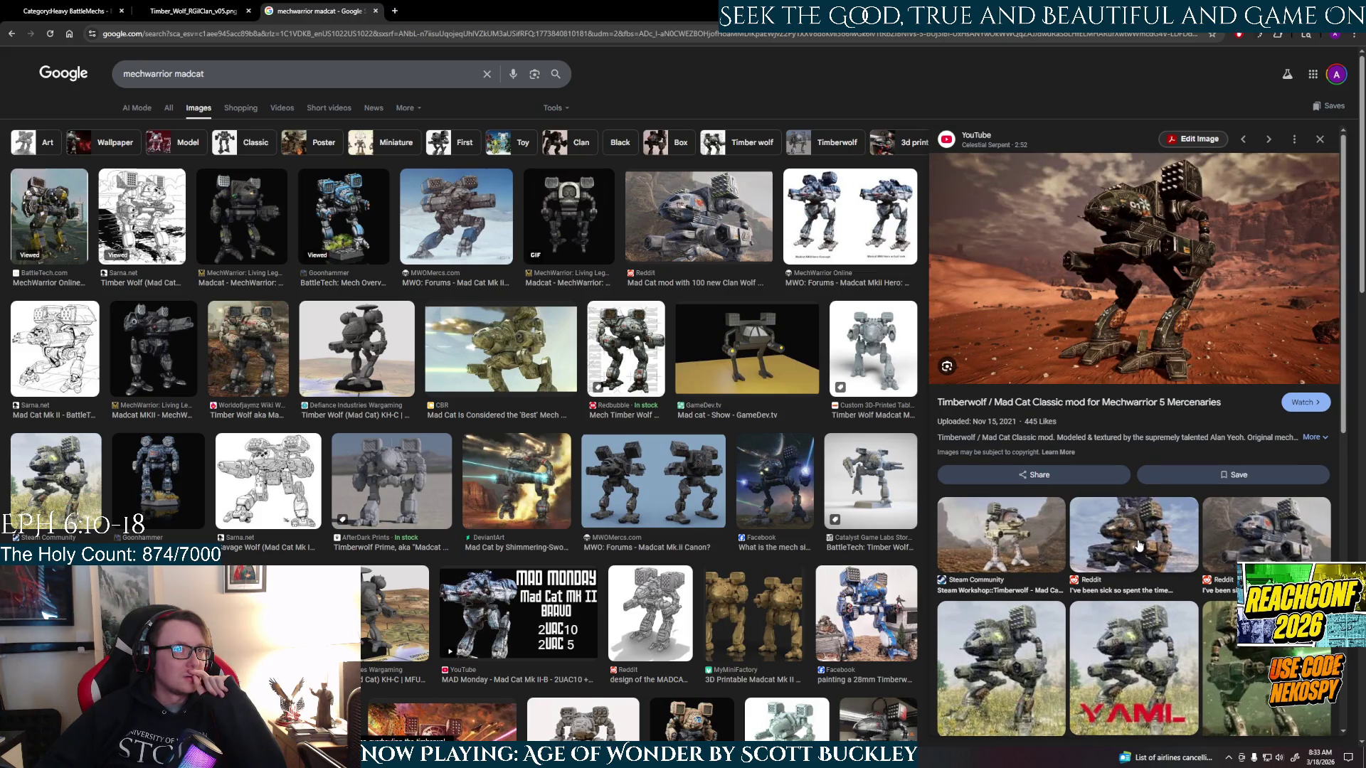
pyautogui.click(49, 213)
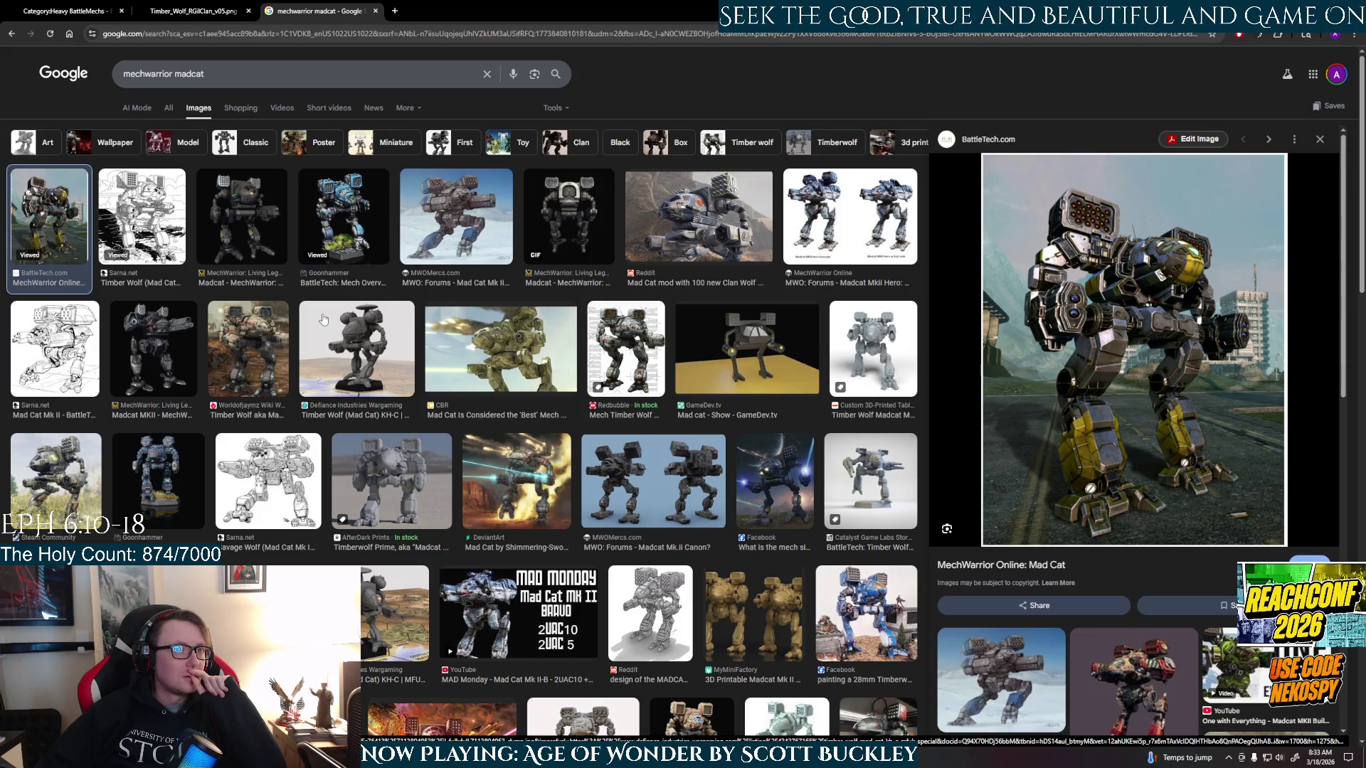
pyautogui.click(288, 507)
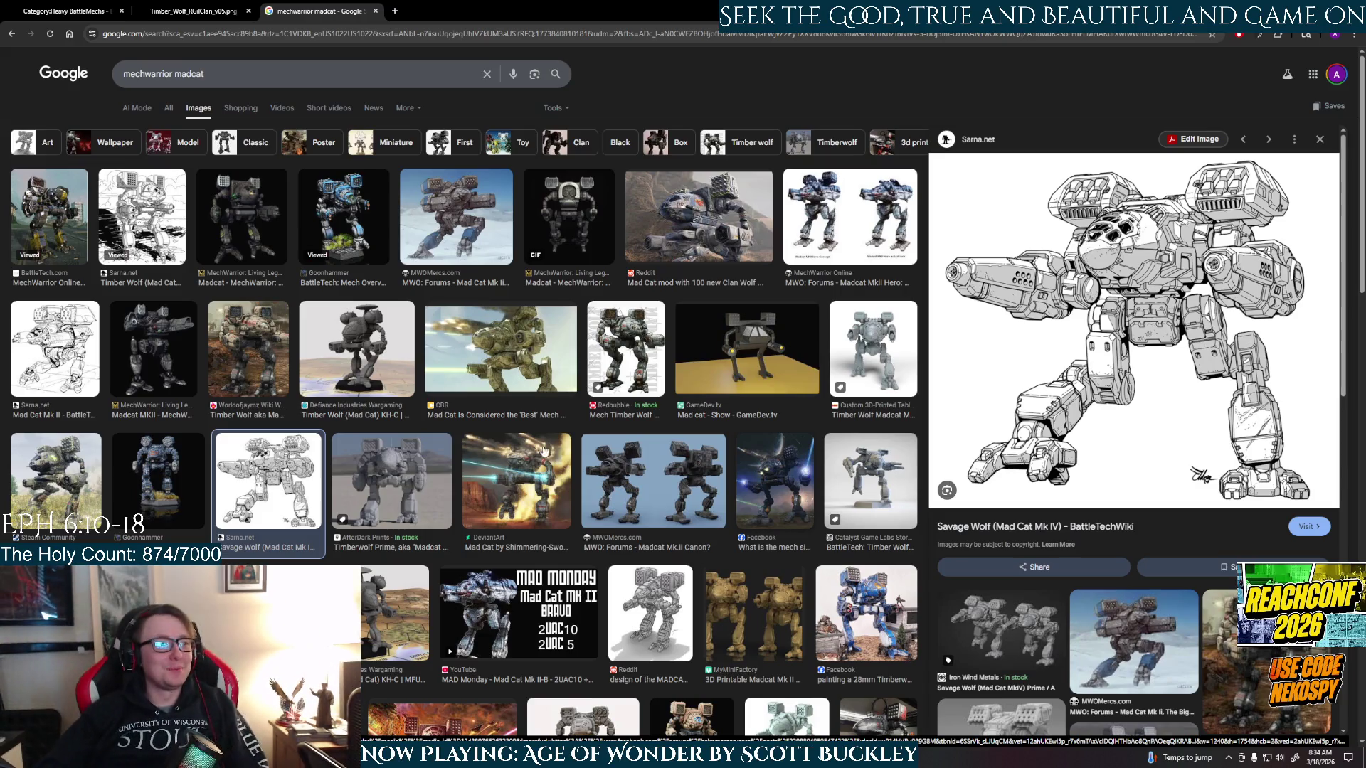
# - Compare Timber Wolf references: AfterDark Prime model, Madcat Mk.ii, miniatures and Steam Workshop image
pyautogui.click(353, 483)
pyautogui.click(678, 511)
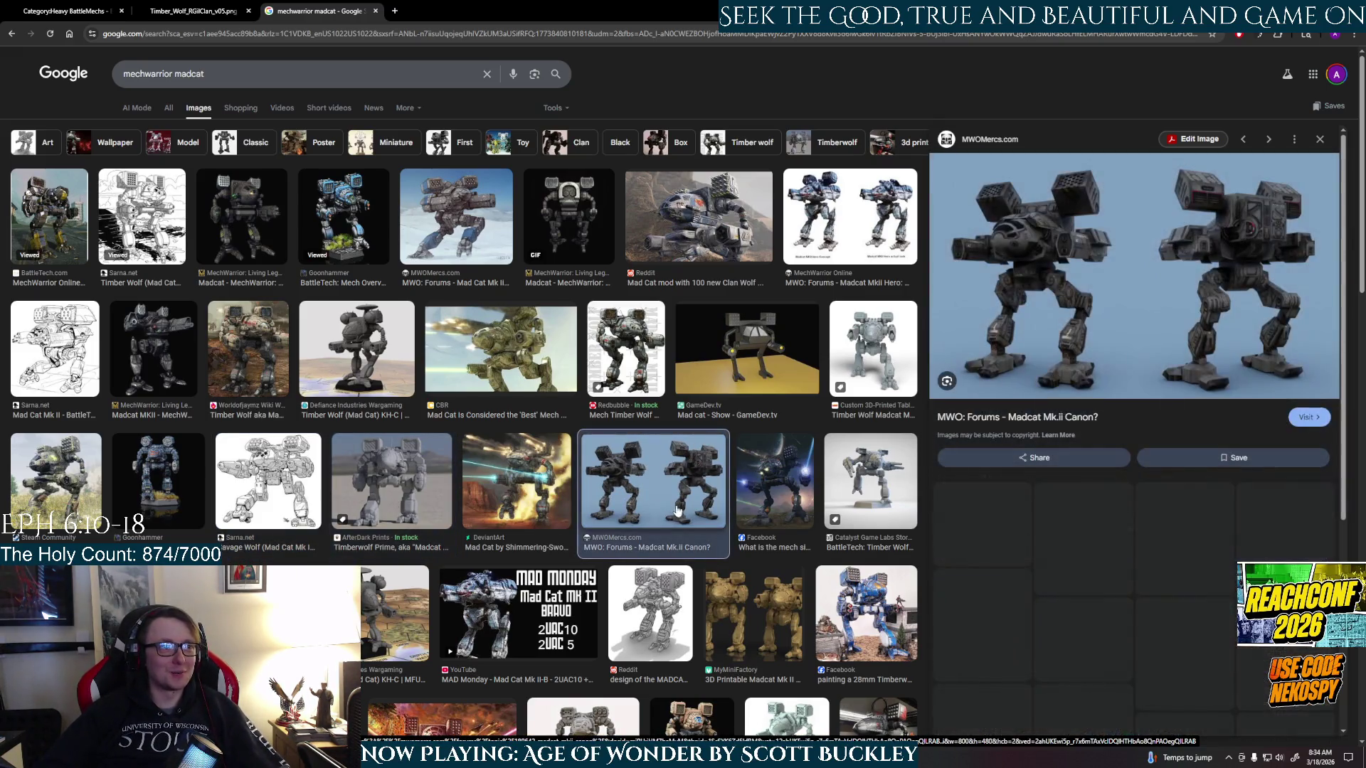
pyautogui.click(676, 596)
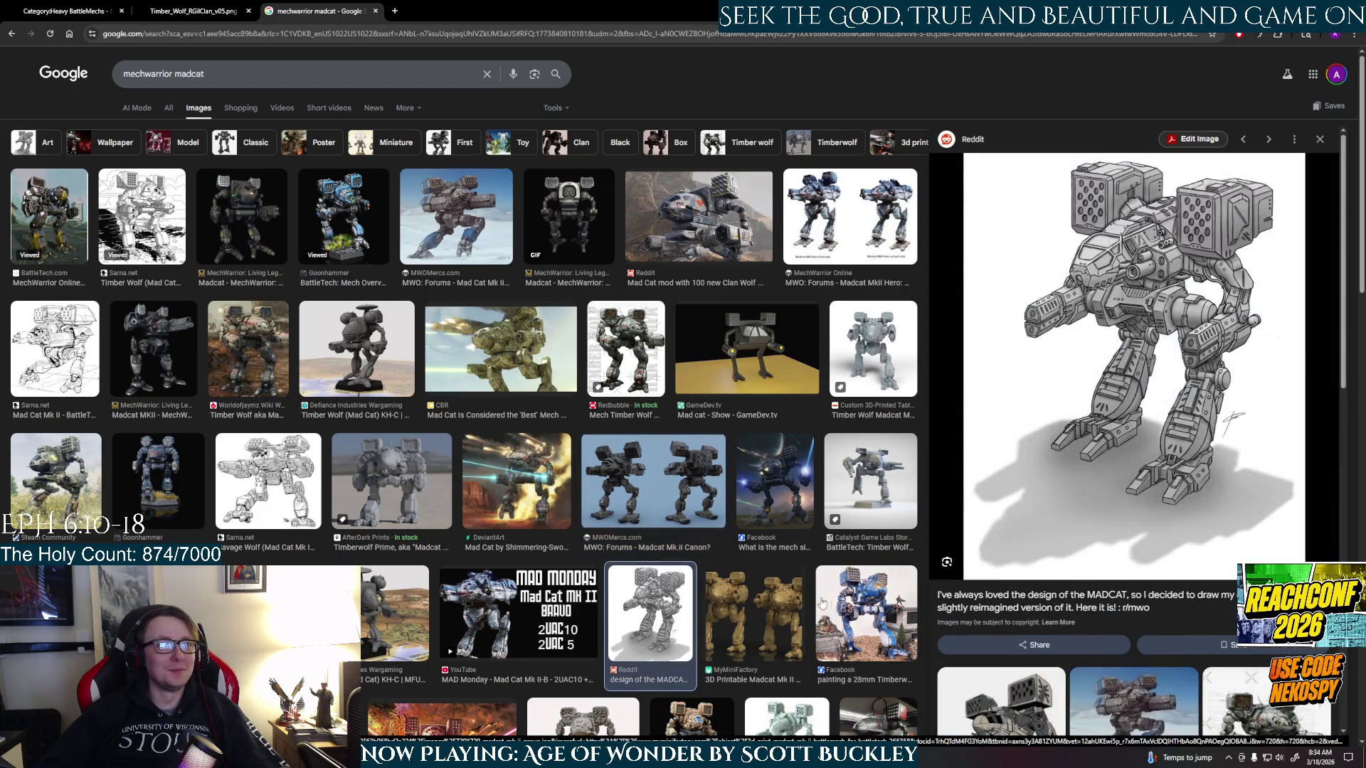
pyautogui.click(869, 612)
pyautogui.click(858, 466)
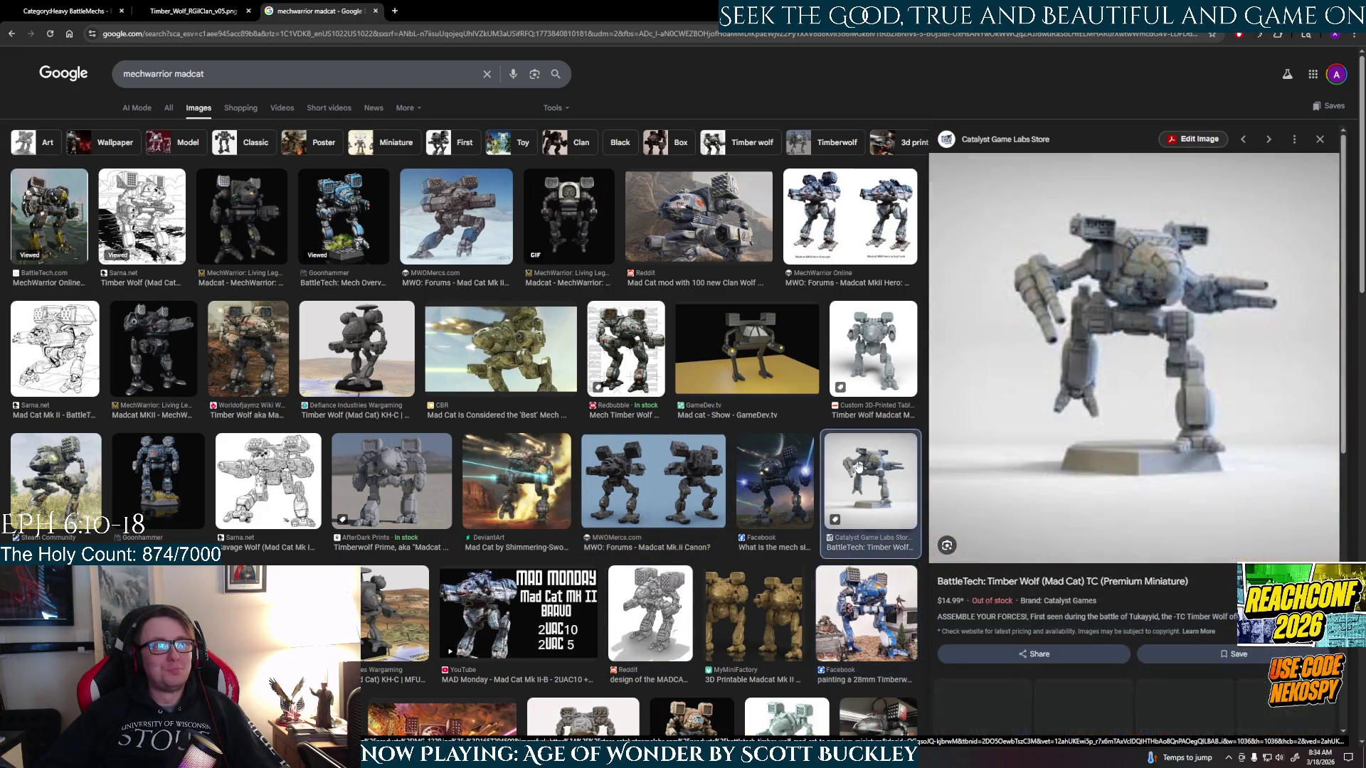
pyautogui.click(56, 477)
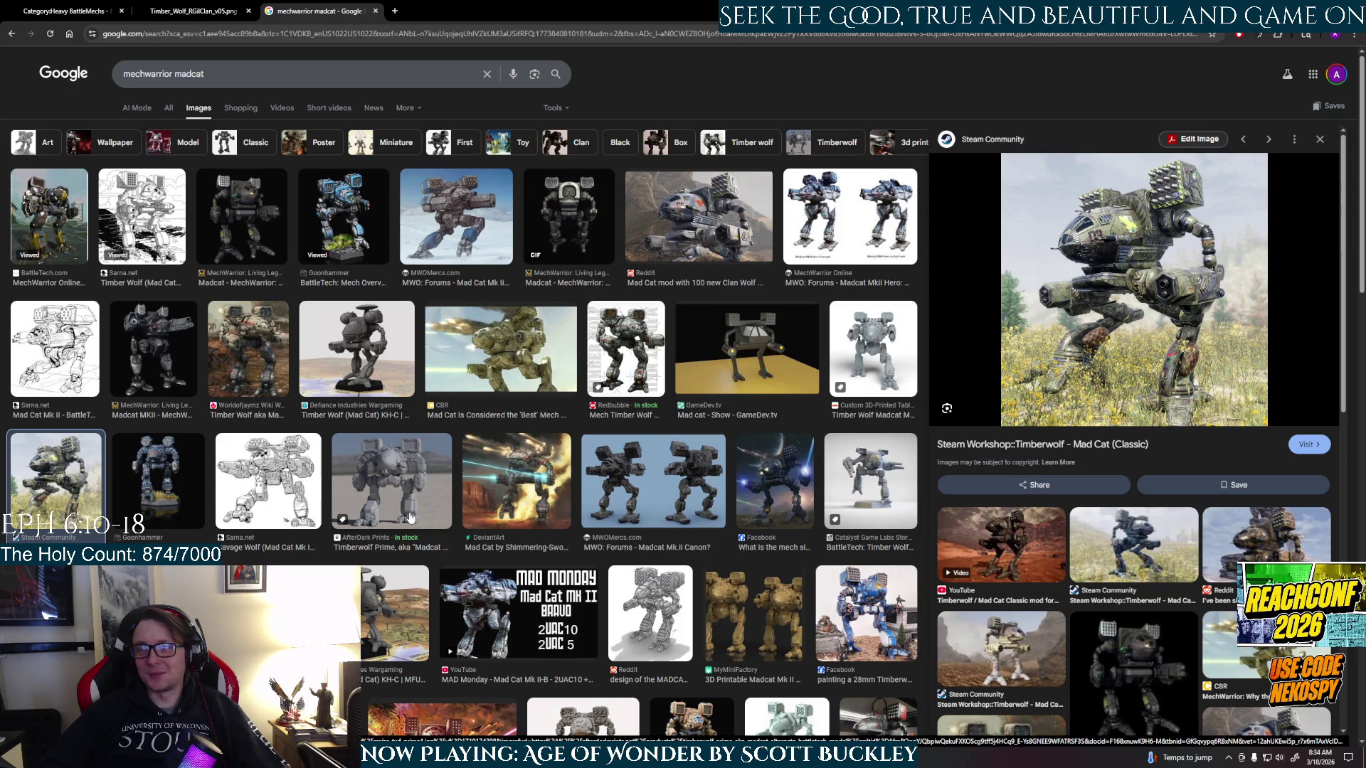
# - Browse more Mad Cat references, ending on the Redbubble Timber Wolf Madcat MKII print, then return to Maya
pyautogui.scroll(-3, 749, 552)
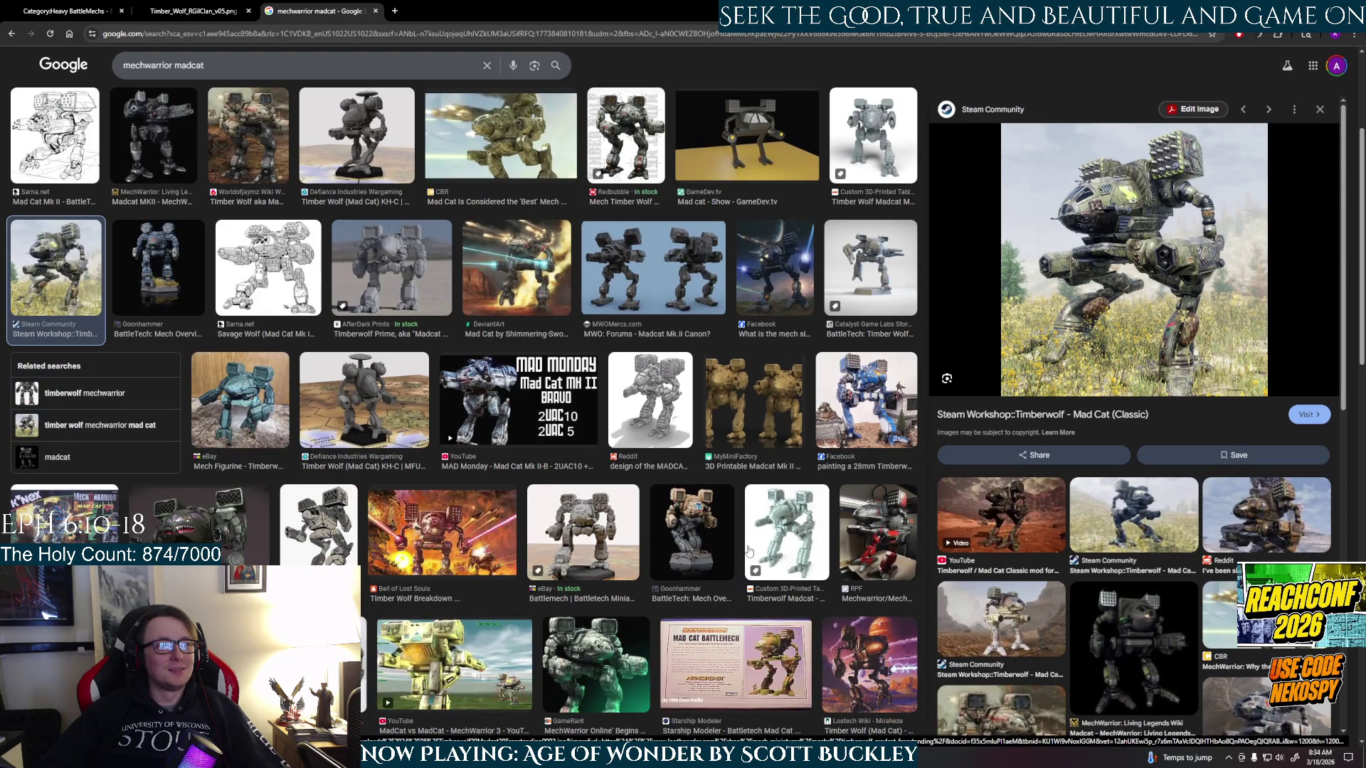
pyautogui.click(878, 533)
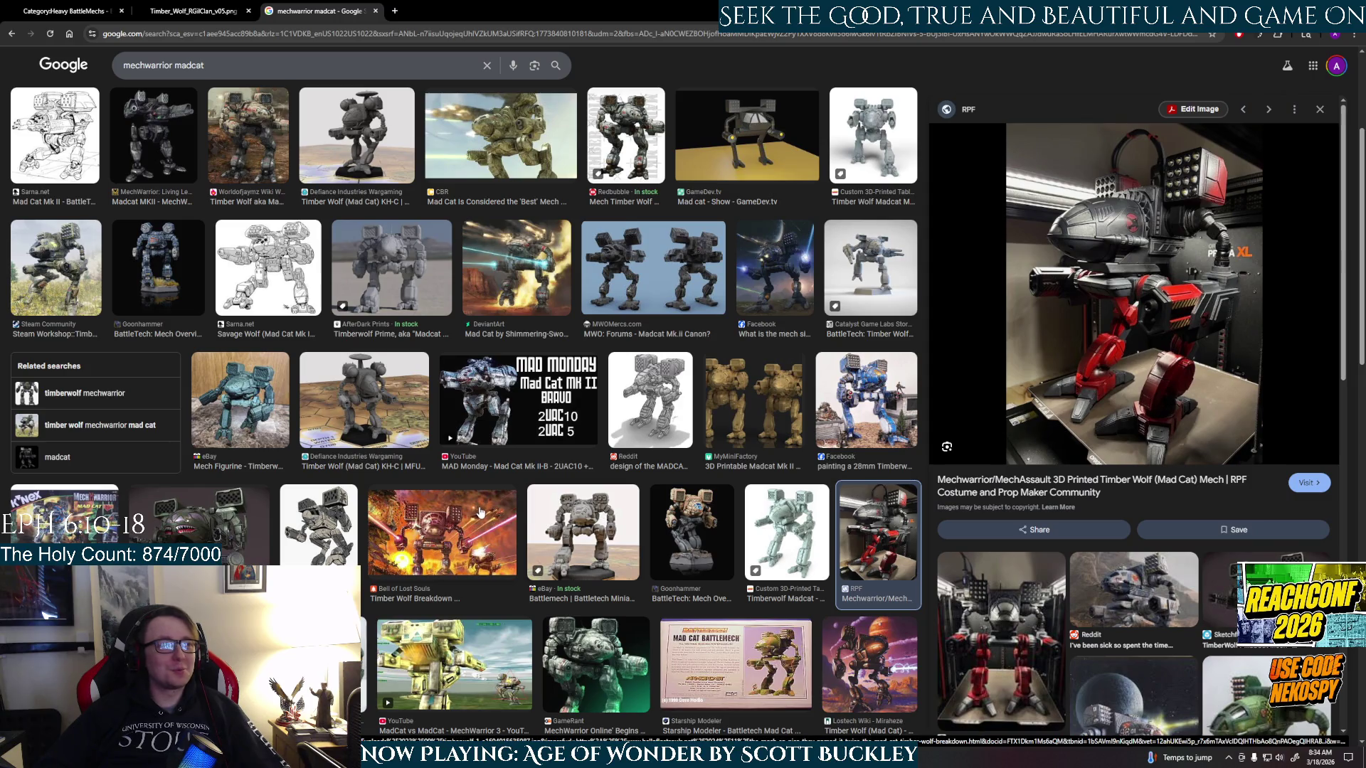
pyautogui.click(157, 538)
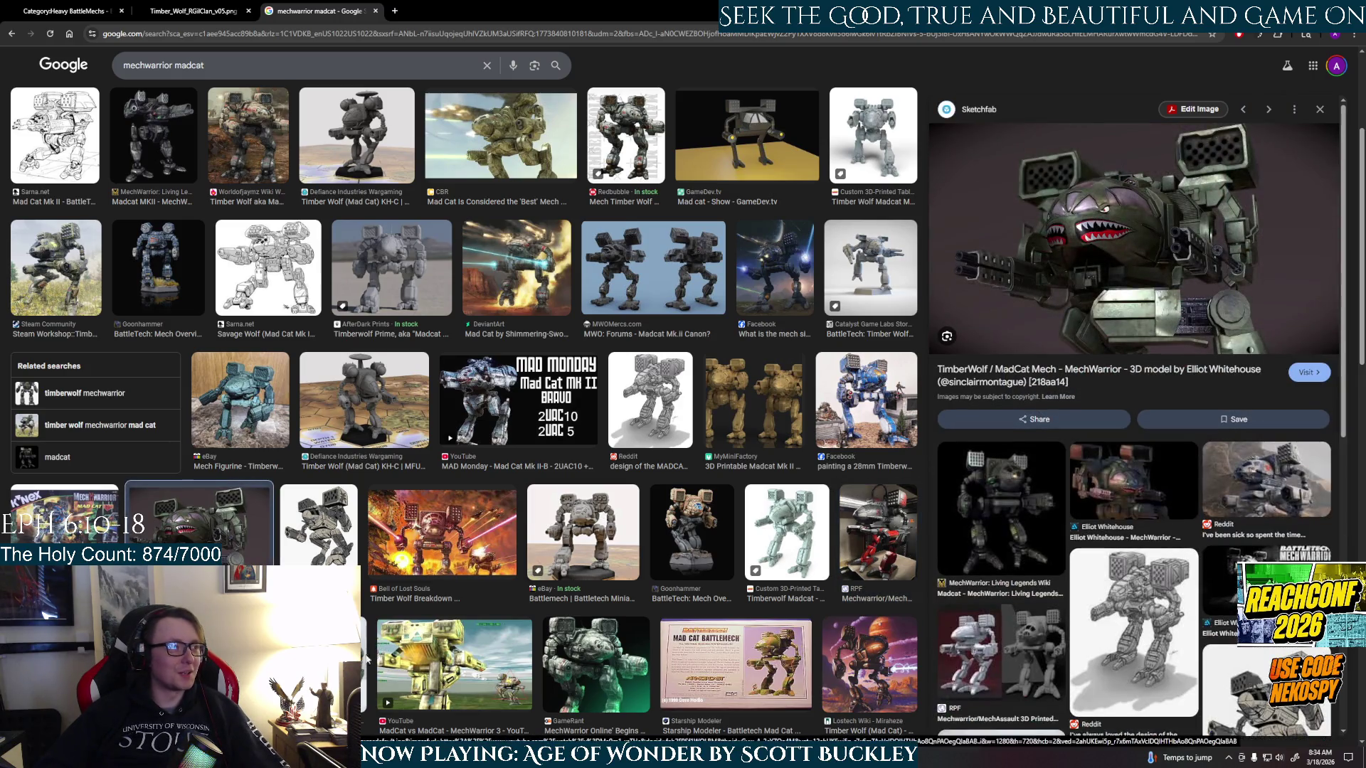
pyautogui.click(64, 505)
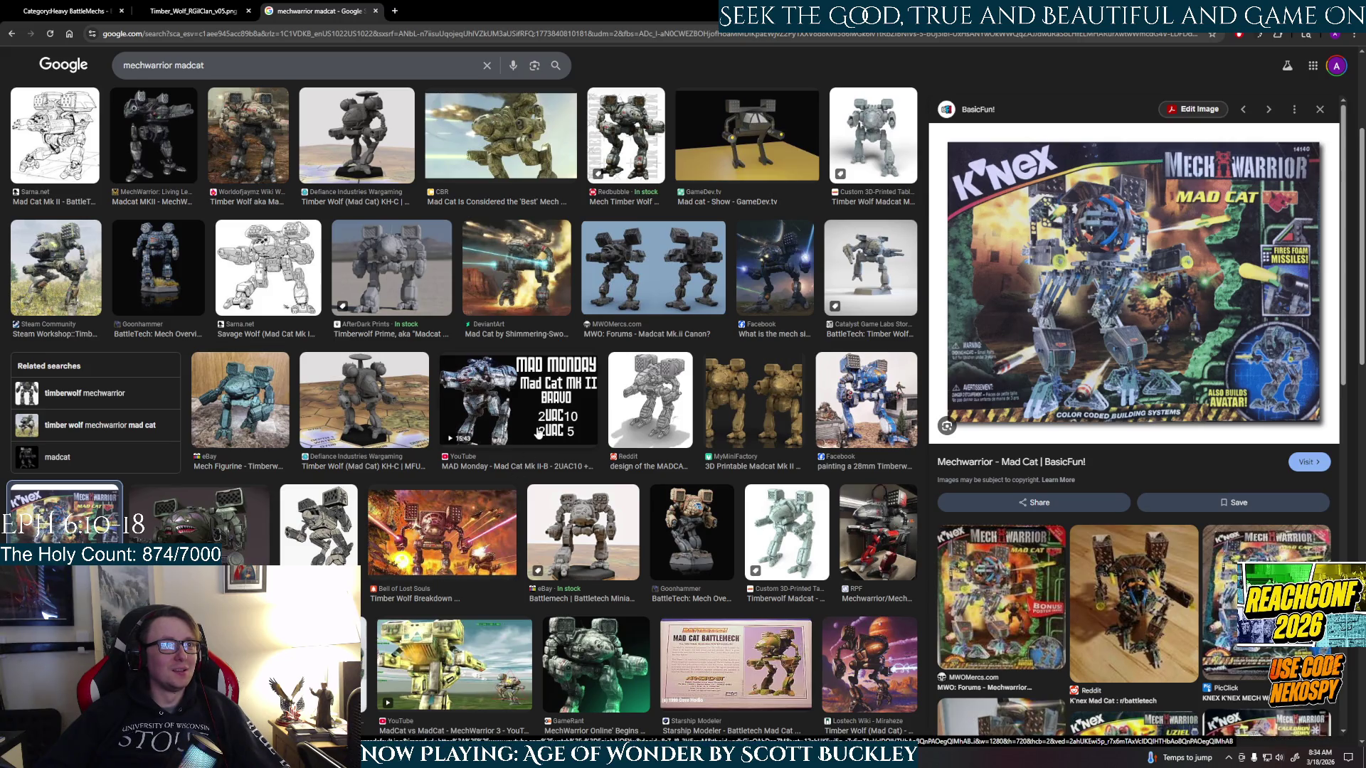
pyautogui.click(363, 406)
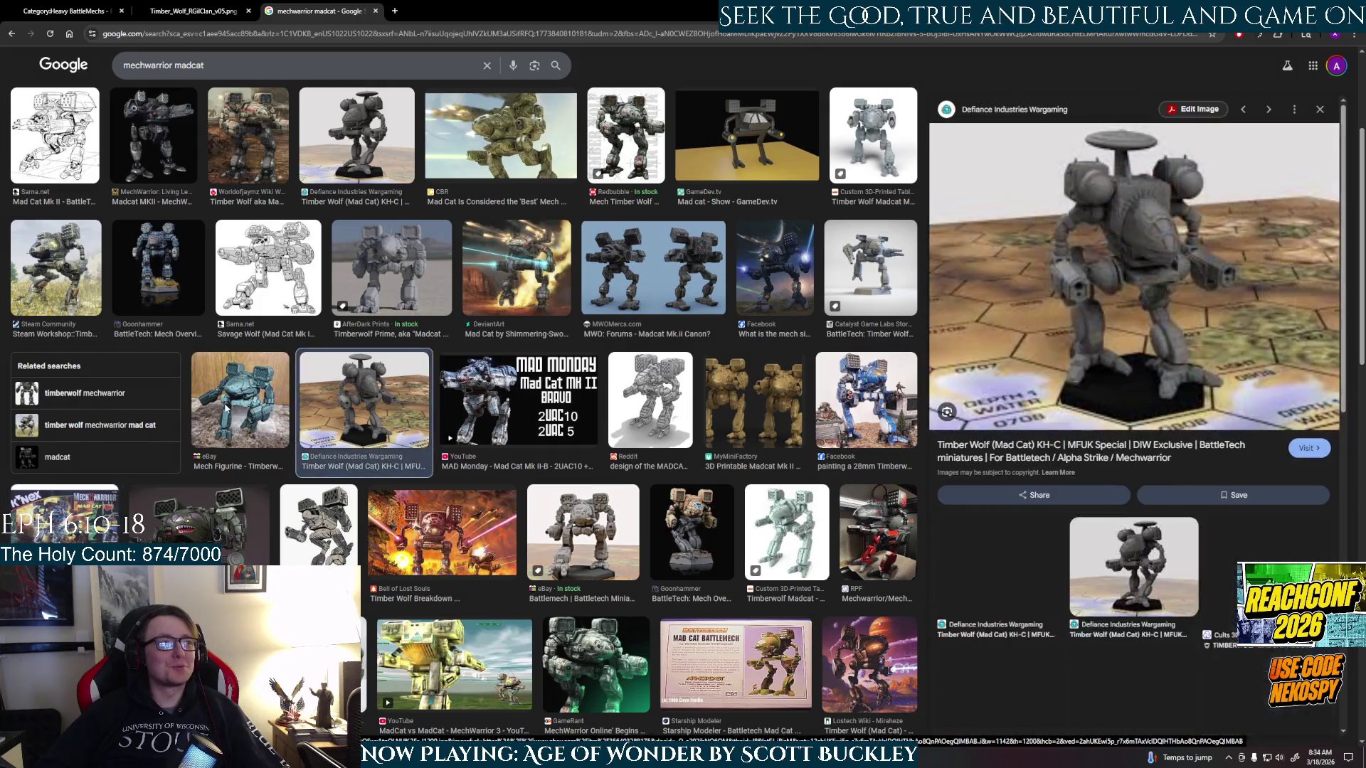
pyautogui.click(226, 408)
pyautogui.scroll(2, 320, 399)
pyautogui.click(445, 392)
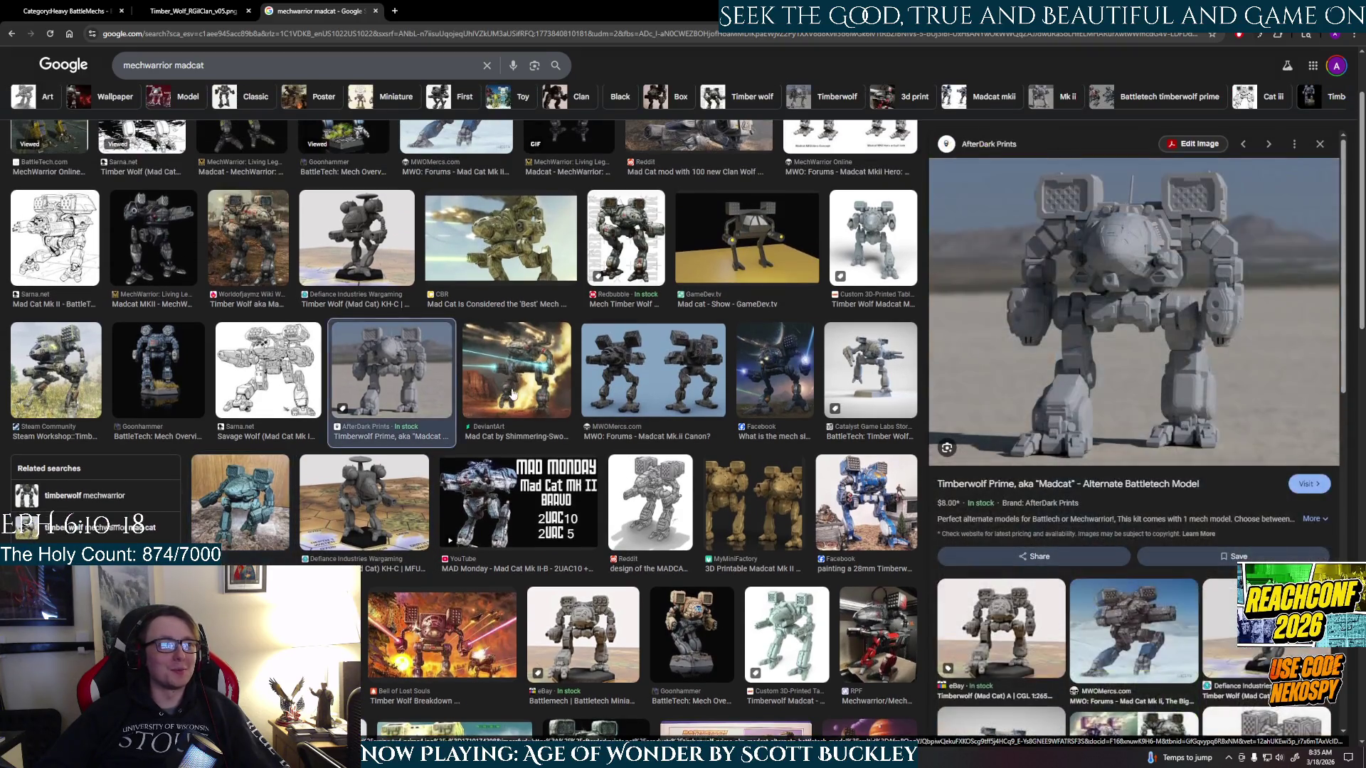
pyautogui.click(512, 394)
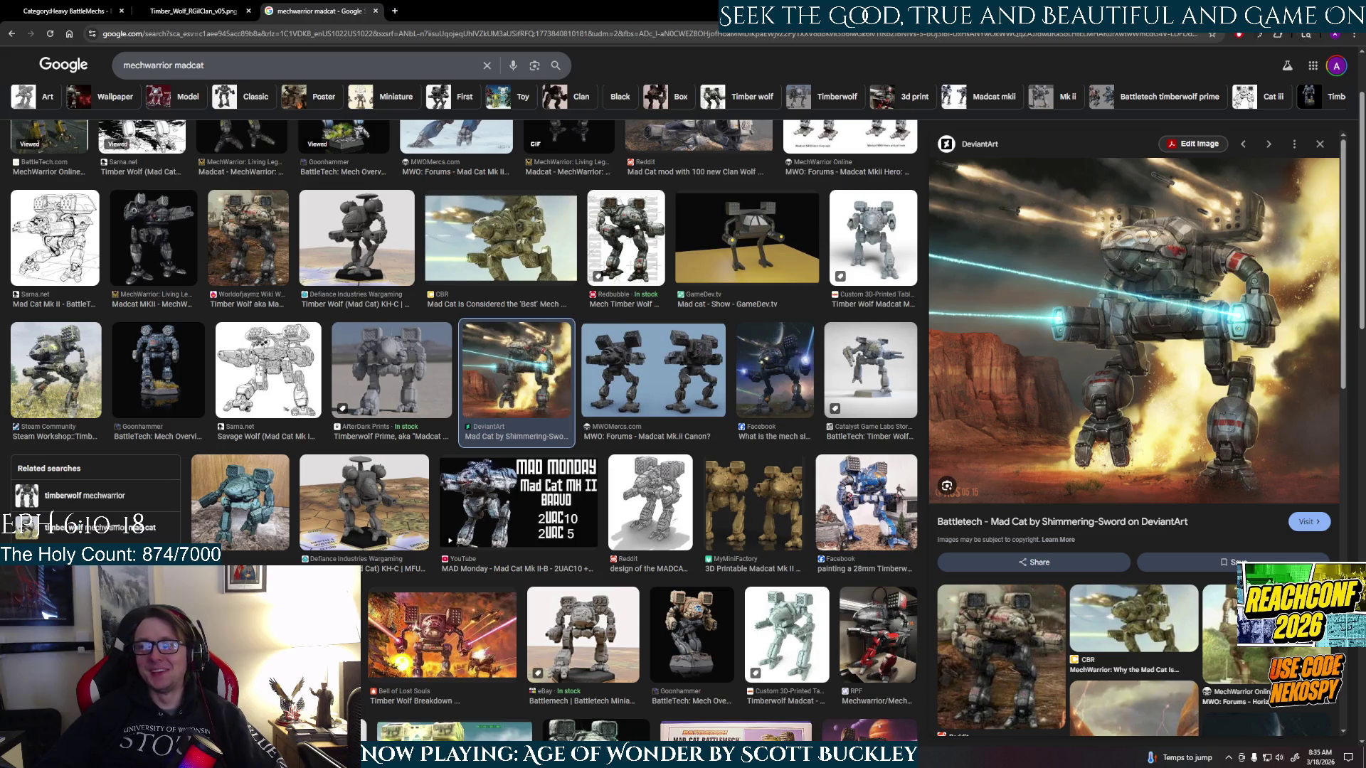
pyautogui.click(767, 261)
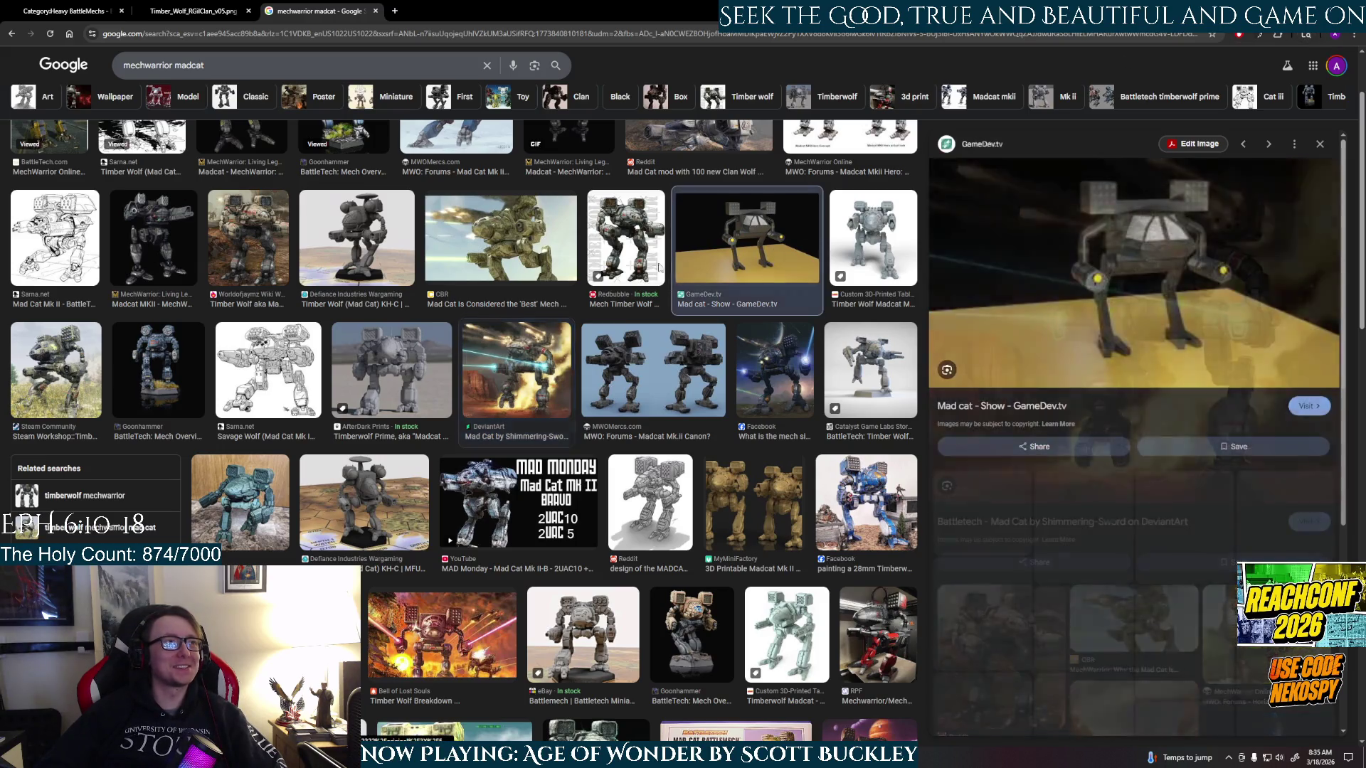
pyautogui.click(649, 262)
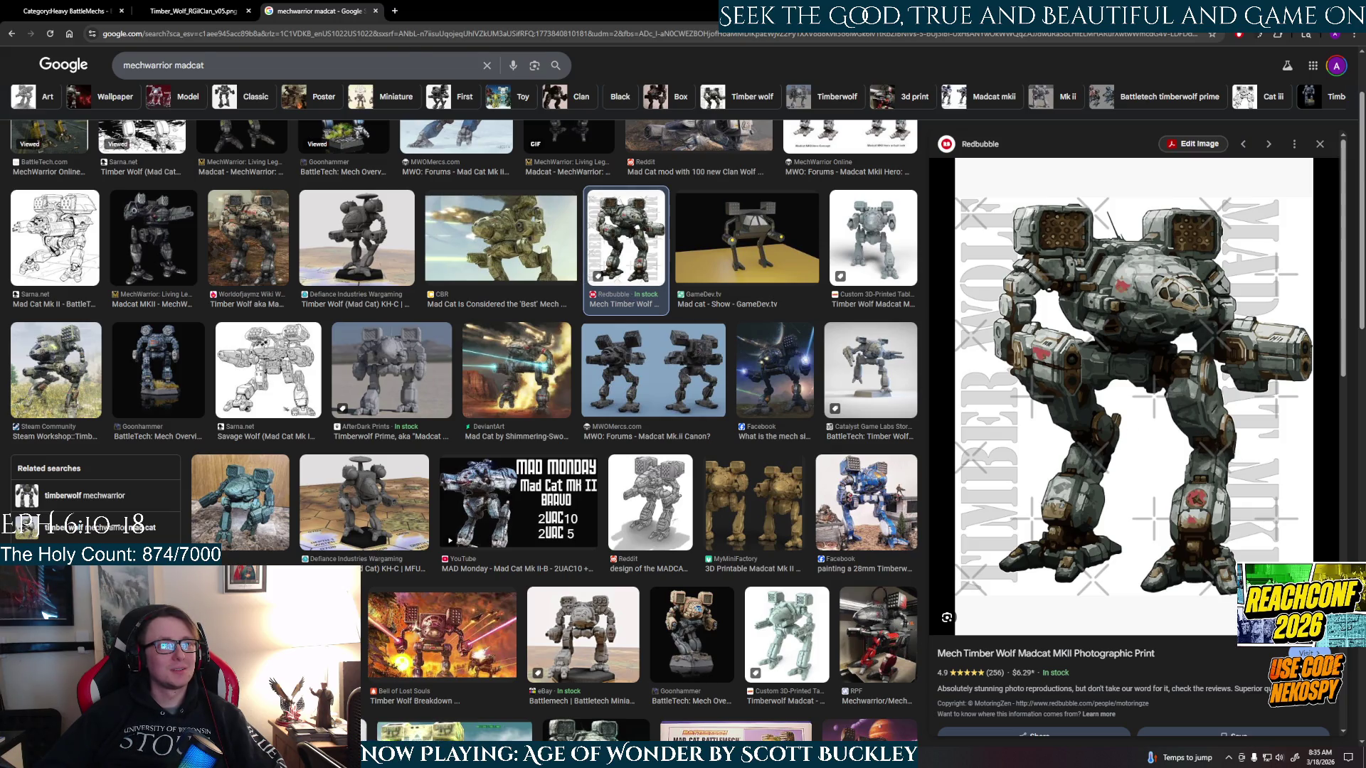
pyautogui.hotkey('alt', 'Tab')
# - Orbit around the mech and isolate the R_Upper_Leg piece alone in the viewport
pyautogui.moveTo(745, 364)
pyautogui.keyDown('alt'); pyautogui.mouseDown()
pyautogui.moveTo(664, 363)
pyautogui.moveTo(869, 342)
pyautogui.moveTo(954, 370)
pyautogui.mouseUp(); pyautogui.keyUp('alt')
pyautogui.hotkey('ctrl', '1')
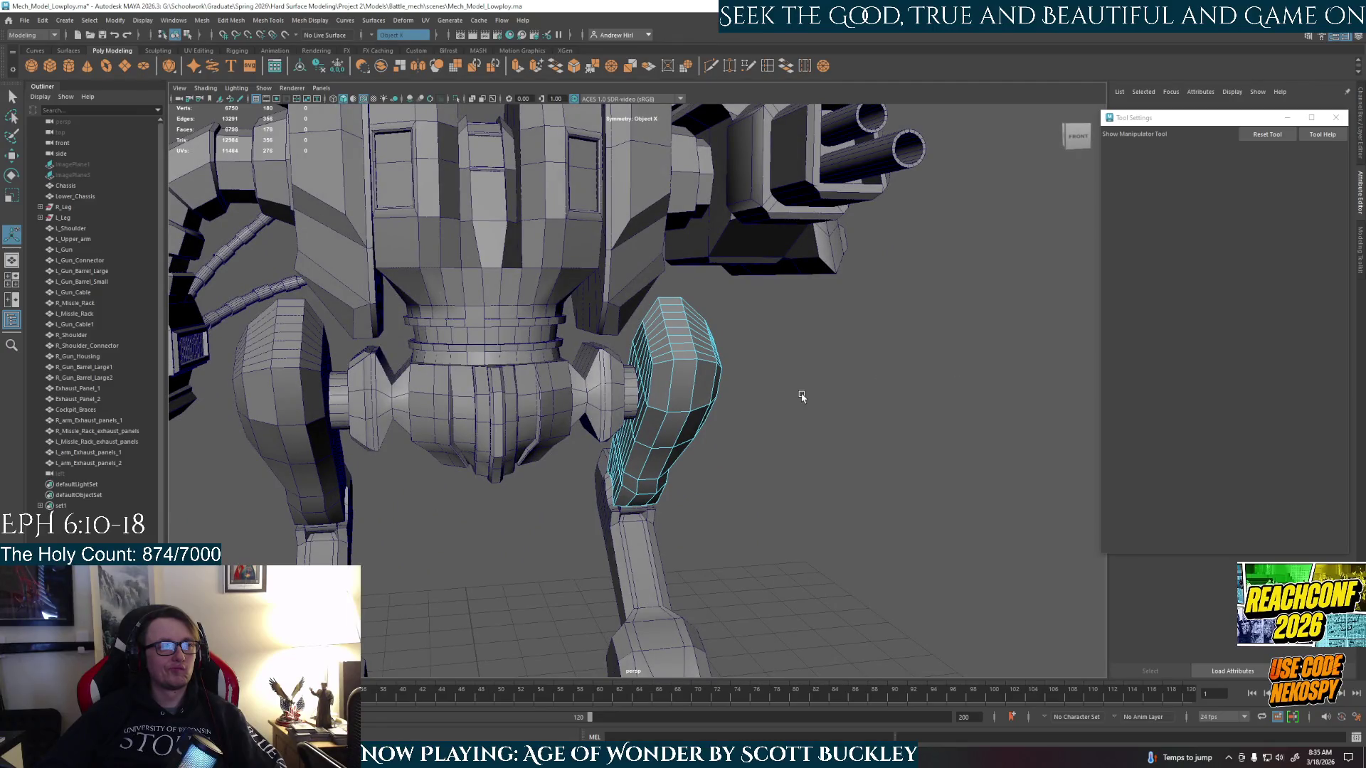
pyautogui.moveTo(801, 397)
pyautogui.keyDown('alt'); pyautogui.mouseDown()
pyautogui.moveTo(799, 356)
pyautogui.moveTo(651, 354)
pyautogui.moveTo(676, 345)
pyautogui.moveTo(659, 352)
pyautogui.moveTo(701, 392)
pyautogui.moveTo(817, 397)
pyautogui.moveTo(765, 421)
pyautogui.mouseUp(); pyautogui.keyUp('alt')
pyautogui.scroll(-10, 804, 397)
pyautogui.keyDown('alt'); pyautogui.moveTo(656, 373); pyautogui.dragTo(676, 359); pyautogui.keyUp('alt')
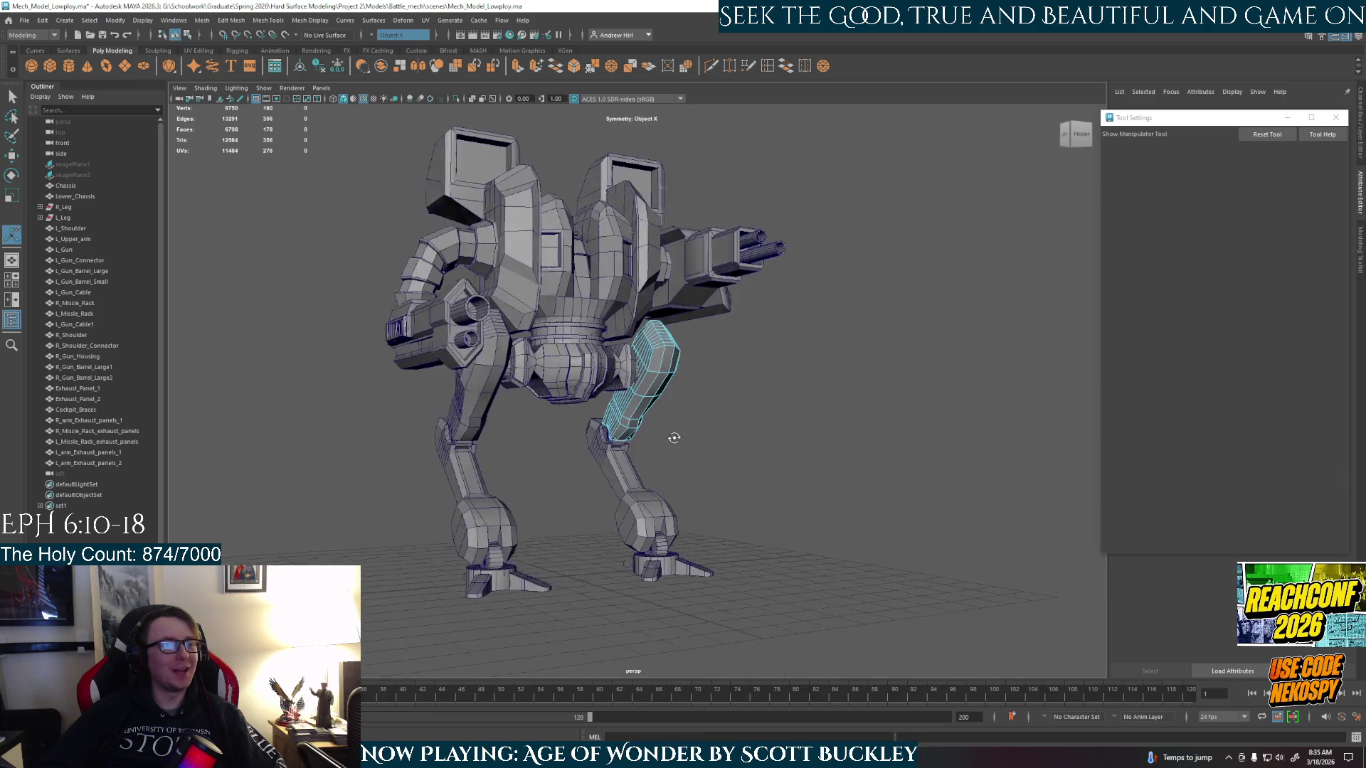
pyautogui.moveTo(676, 360); pyautogui.dragTo(729, 317, button='right')
pyautogui.hotkey('ctrl', '1')
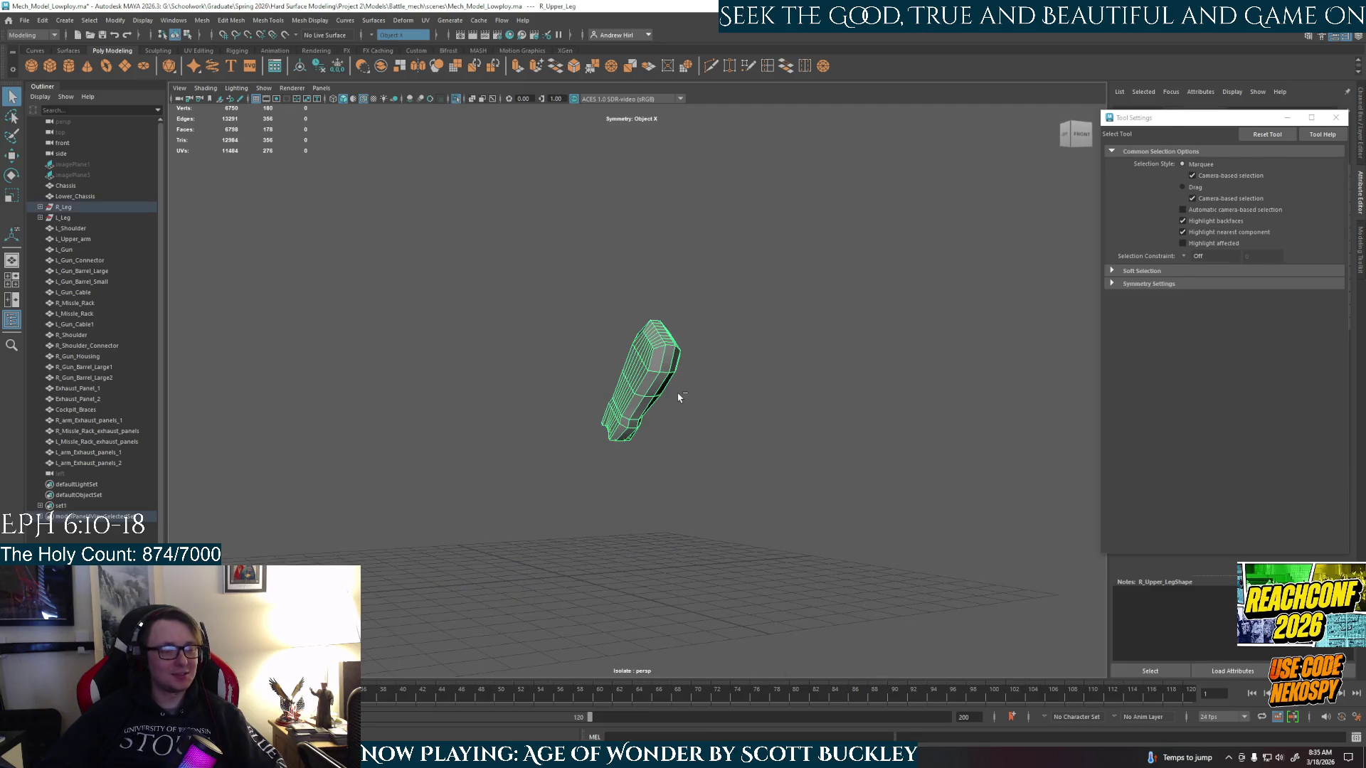
# - Frame the upper leg, briefly isolate it with R_Hip_joint, then restore the full mech view
pyautogui.press('f')
pyautogui.moveTo(664, 448)
pyautogui.keyDown('alt'); pyautogui.mouseDown()
pyautogui.moveTo(716, 440)
pyautogui.moveTo(714, 370)
pyautogui.moveTo(971, 424)
pyautogui.moveTo(669, 428)
pyautogui.moveTo(664, 459)
pyautogui.mouseUp(); pyautogui.keyUp('alt')
pyautogui.hotkey('ctrl', '1')
pyautogui.keyDown('shift'); pyautogui.click(649, 361); pyautogui.keyUp('shift')
pyautogui.hotkey('ctrl', '1')
pyautogui.click(971, 423)
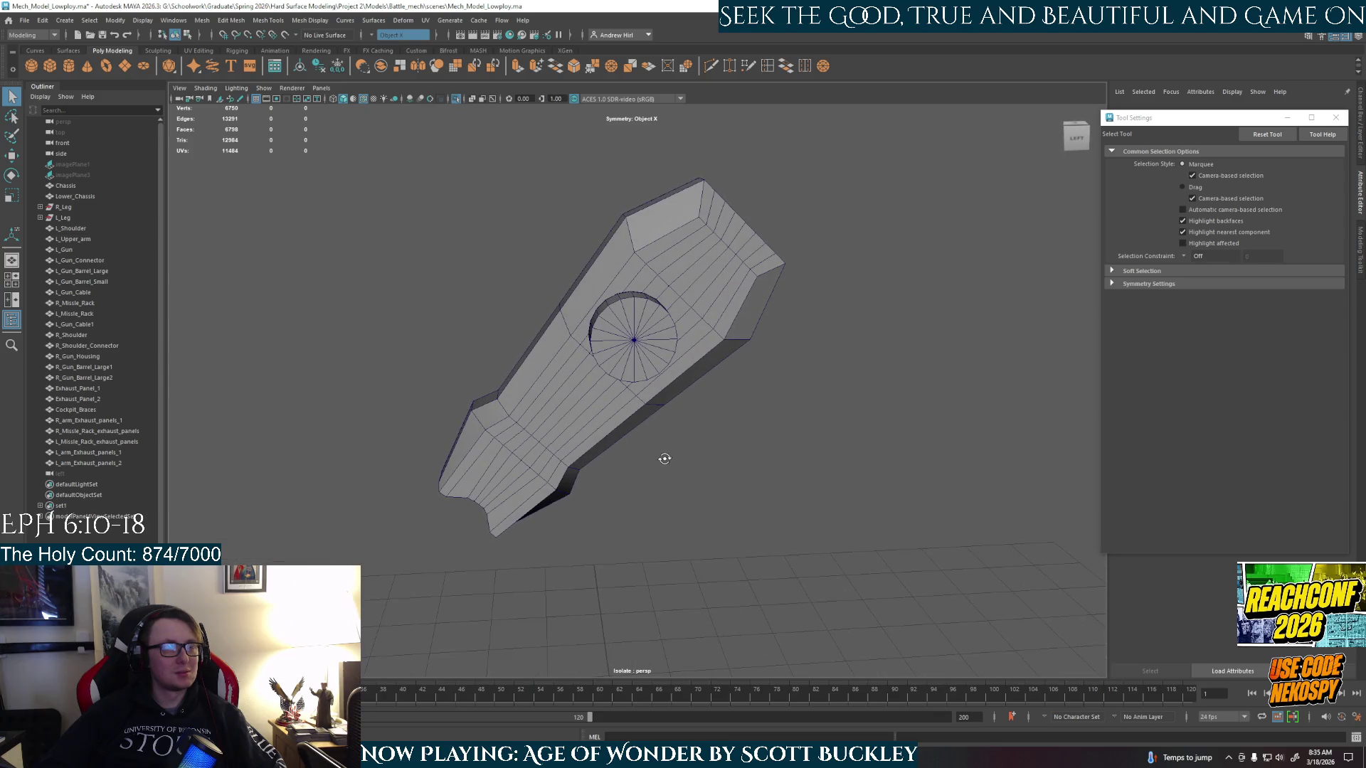
pyautogui.keyDown('alt'); pyautogui.moveTo(665, 459); pyautogui.dragTo(733, 454, button='middle'); pyautogui.keyUp('alt')
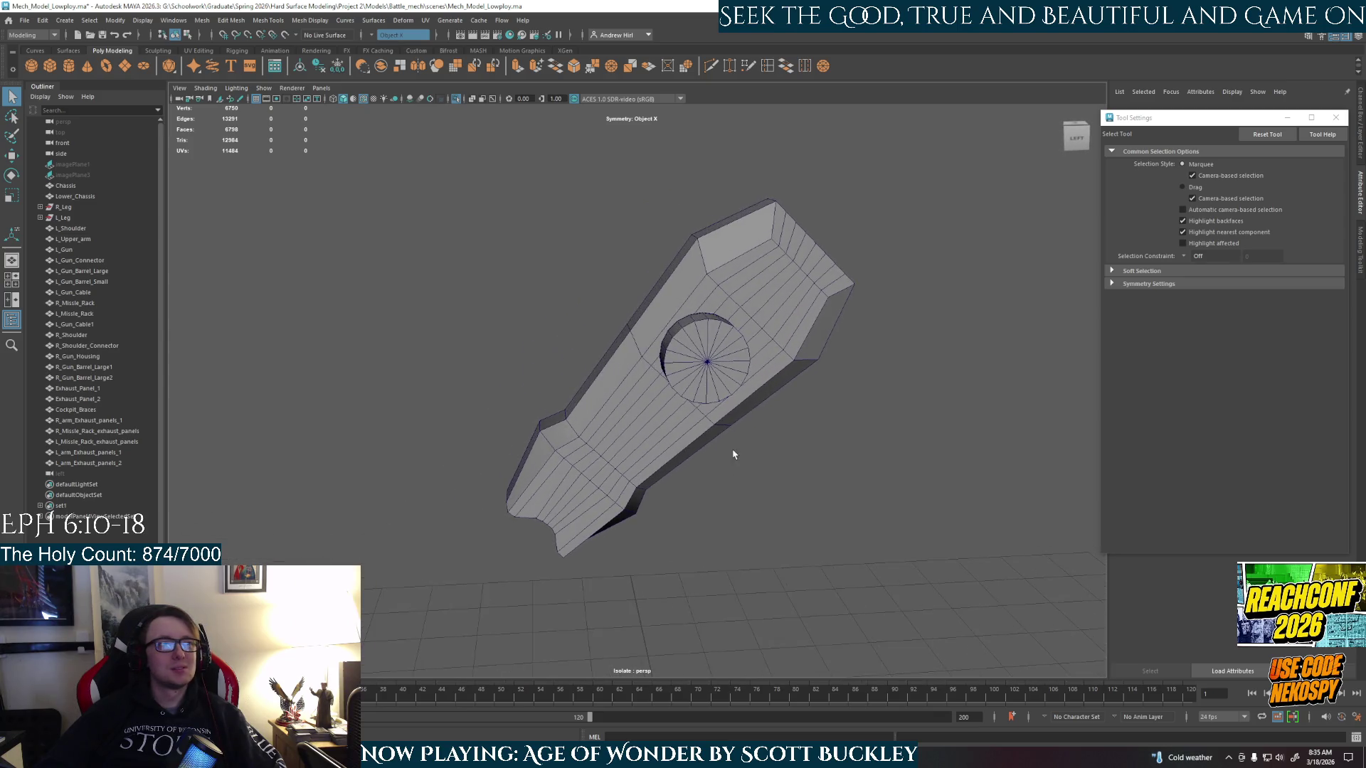
pyautogui.hotkey('ctrl', '1')
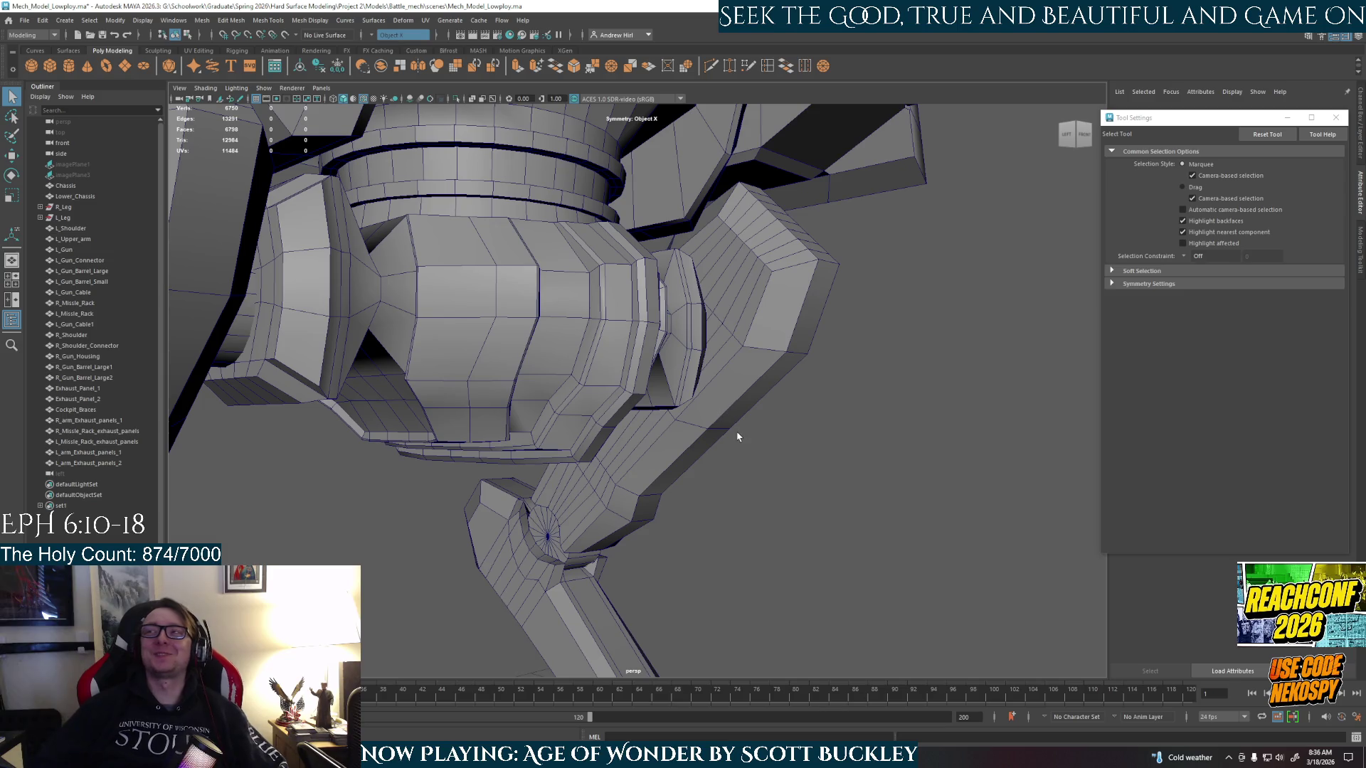
pyautogui.moveTo(715, 394)
pyautogui.keyDown('alt'); pyautogui.mouseDown()
pyautogui.moveTo(697, 416)
pyautogui.moveTo(935, 457)
pyautogui.mouseUp(); pyautogui.keyUp('alt')
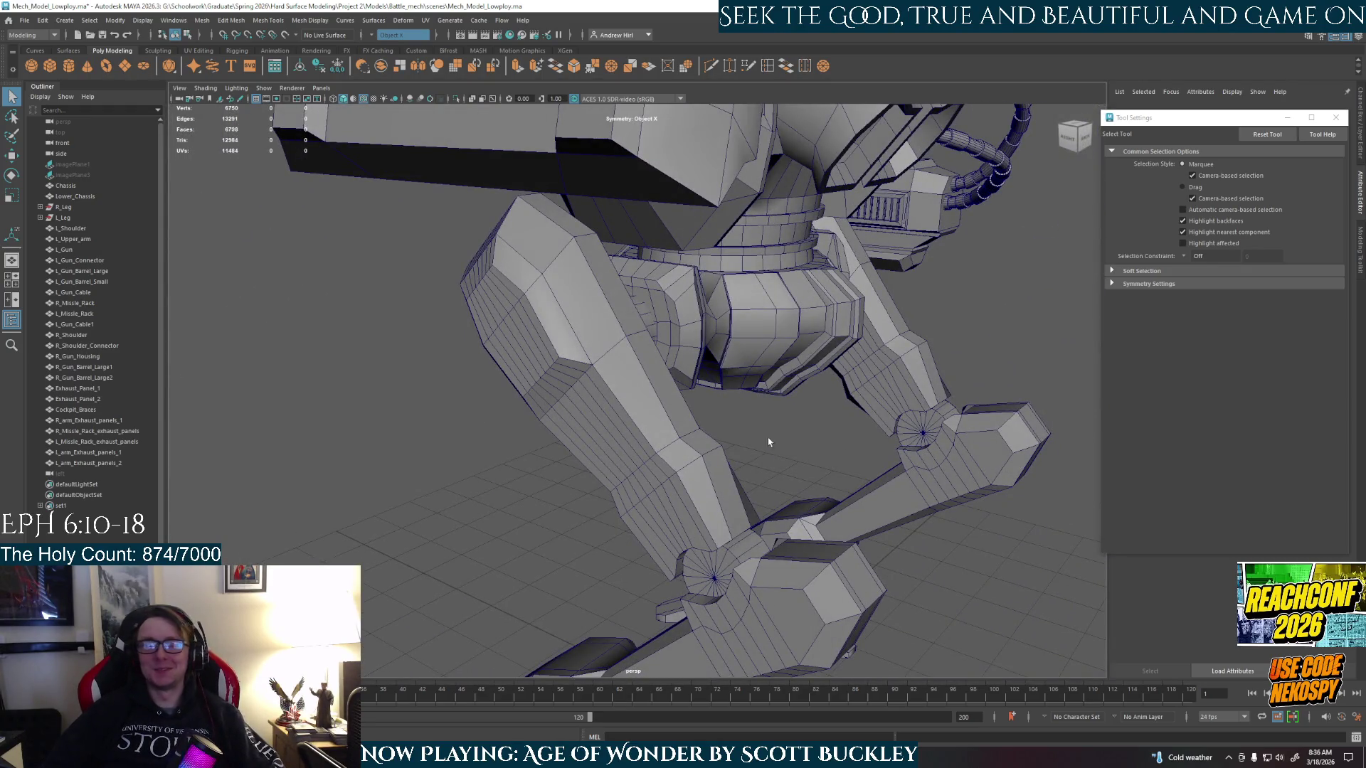
# - Orbit around the mech's legs and close the floating Tool Settings window
pyautogui.keyDown('alt'); pyautogui.moveTo(769, 443); pyautogui.dragTo(909, 440); pyautogui.keyUp('alt')
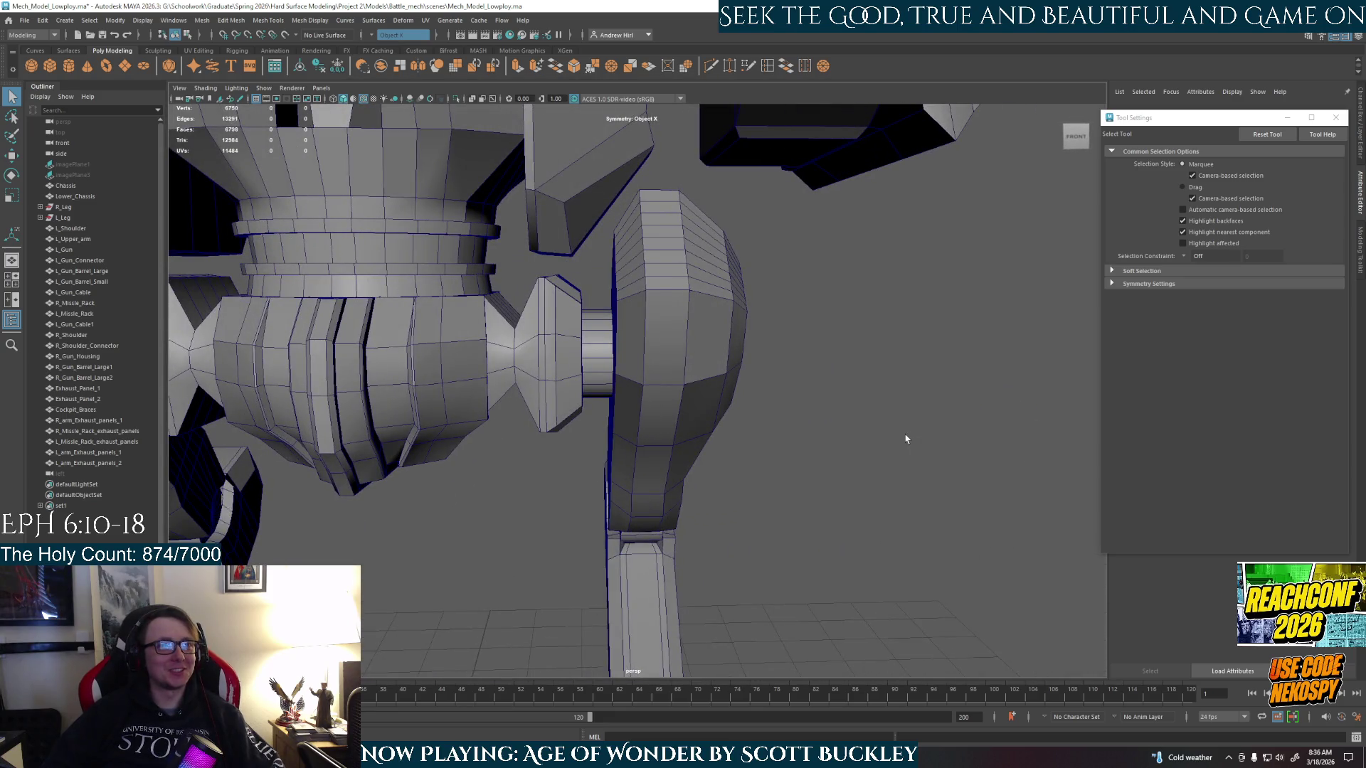
pyautogui.click(1335, 118)
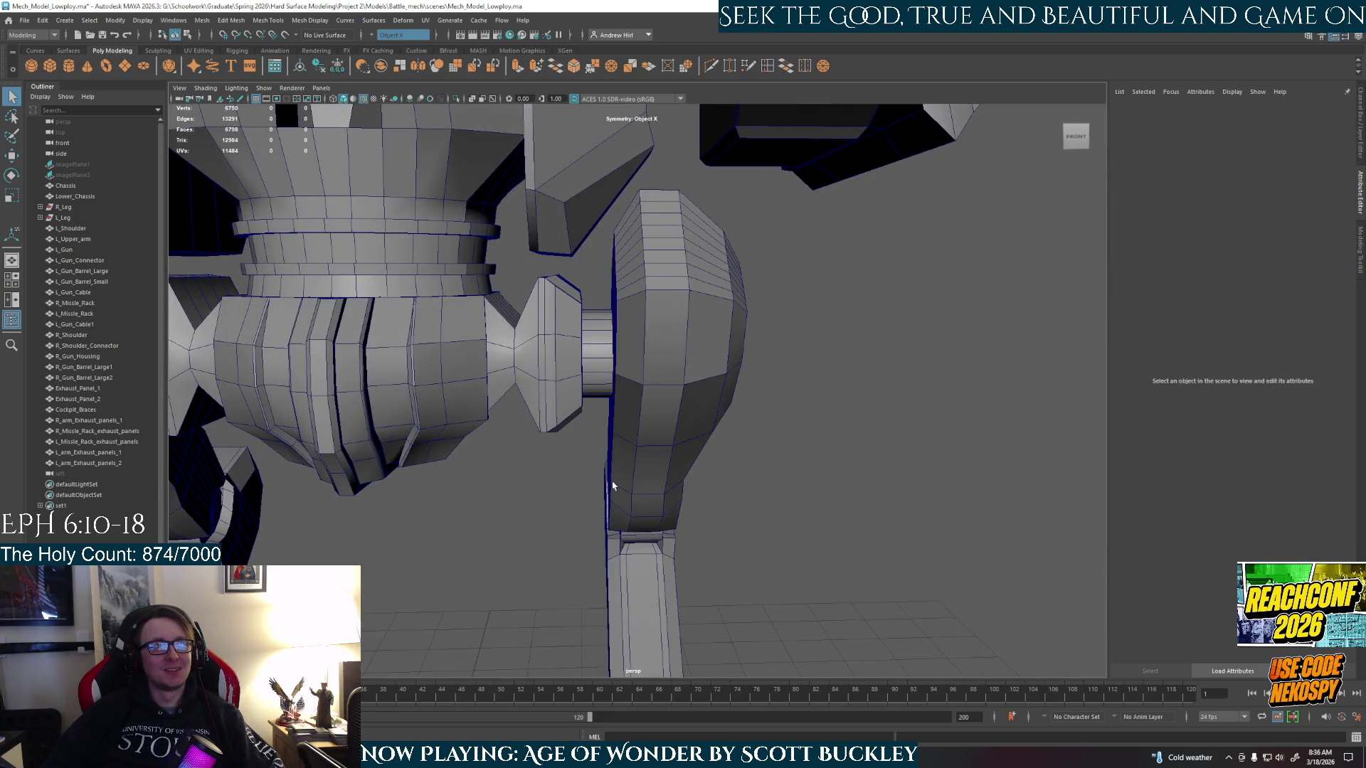
pyautogui.keyDown('alt'); pyautogui.moveTo(612, 486); pyautogui.dragTo(648, 460); pyautogui.keyUp('alt')
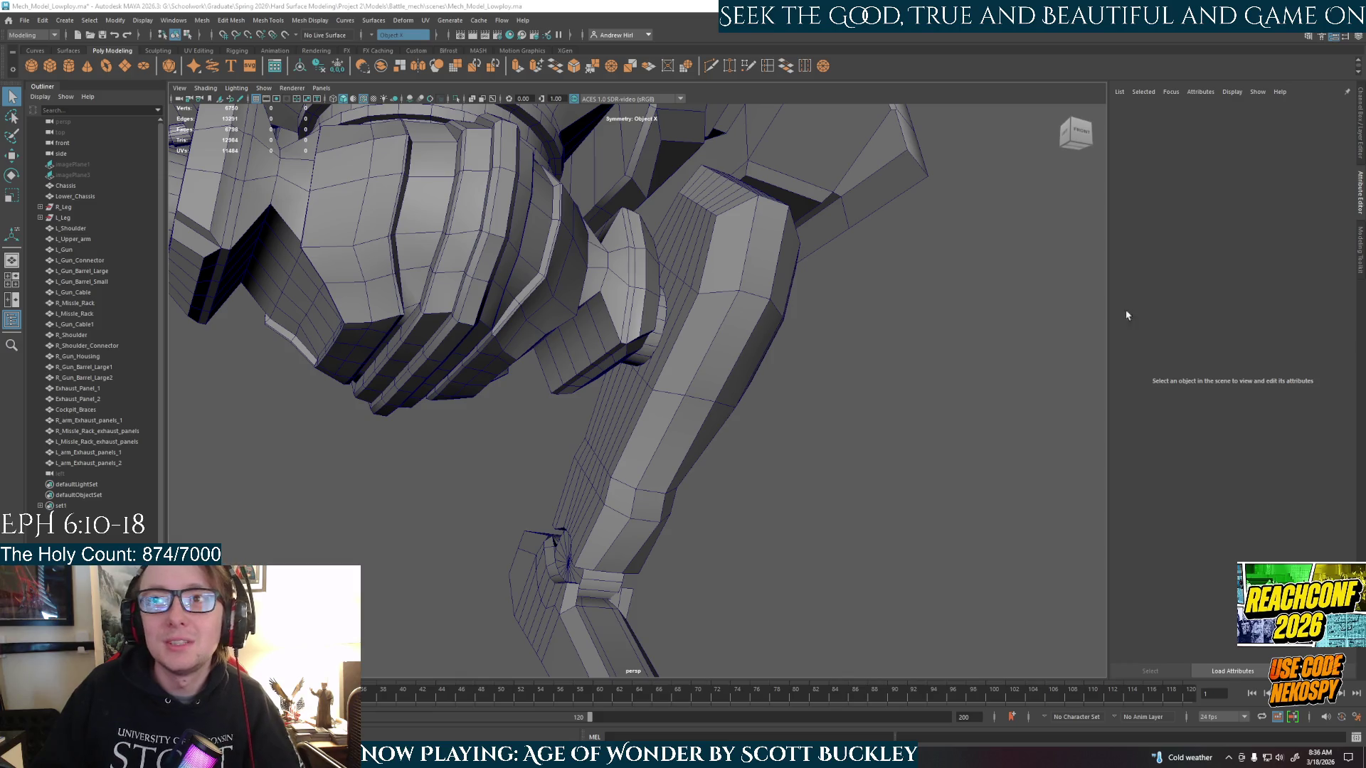
# - Select R_Upper_Leg from a close view and isolate it
pyautogui.moveTo(610, 531)
pyautogui.keyDown('alt'); pyautogui.mouseDown()
pyautogui.moveTo(675, 396)
pyautogui.moveTo(662, 426)
pyautogui.moveTo(712, 441)
pyautogui.moveTo(895, 456)
pyautogui.mouseUp(); pyautogui.keyUp('alt')
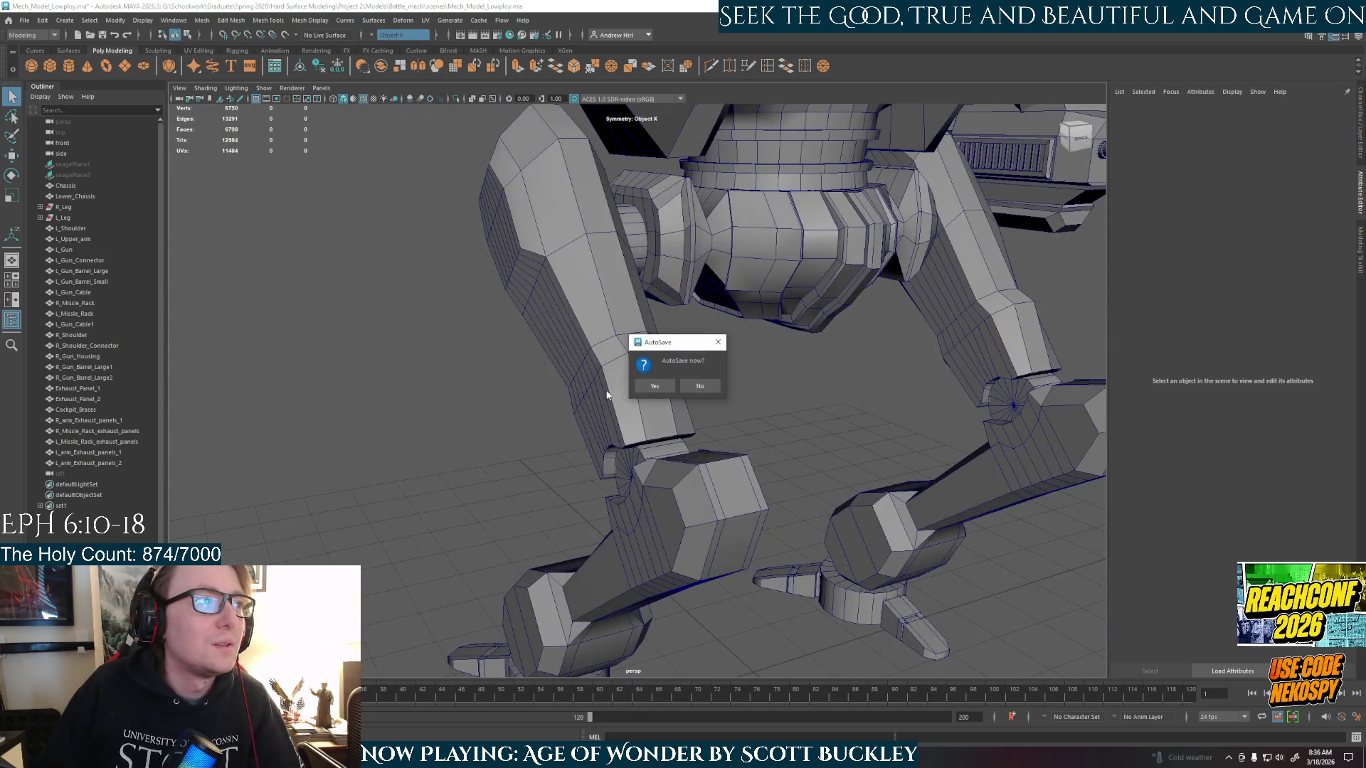
pyautogui.keyDown('alt'); pyautogui.moveTo(639, 408); pyautogui.dragTo(740, 405); pyautogui.keyUp('alt')
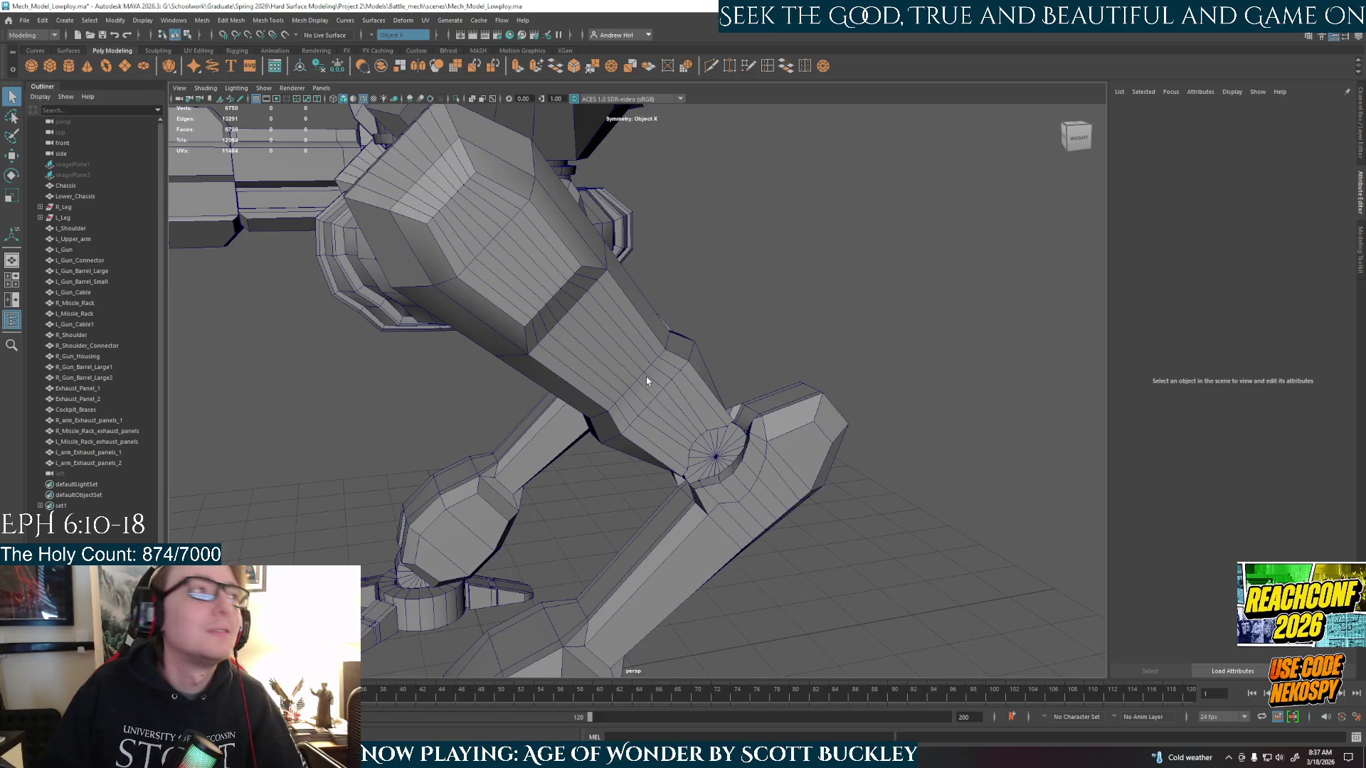
pyautogui.moveTo(646, 377)
pyautogui.keyDown('alt'); pyautogui.mouseDown()
pyautogui.moveTo(615, 357)
pyautogui.moveTo(622, 384)
pyautogui.moveTo(771, 433)
pyautogui.mouseUp(); pyautogui.keyUp('alt')
pyautogui.click(671, 397)
pyautogui.hotkey('ctrl', '1')
# - Select the leg's extra lengthwise edge loops in Edge mode and remove them with Ctrl+Delete
pyautogui.moveTo(579, 313)
pyautogui.keyDown('alt'); pyautogui.mouseDown()
pyautogui.moveTo(693, 360)
pyautogui.moveTo(767, 362)
pyautogui.mouseUp(); pyautogui.keyUp('alt')
pyautogui.keyDown('alt'); pyautogui.moveTo(718, 367); pyautogui.dragTo(696, 237); pyautogui.keyUp('alt')
pyautogui.moveTo(695, 226); pyautogui.dragTo(740, 228, button='right')
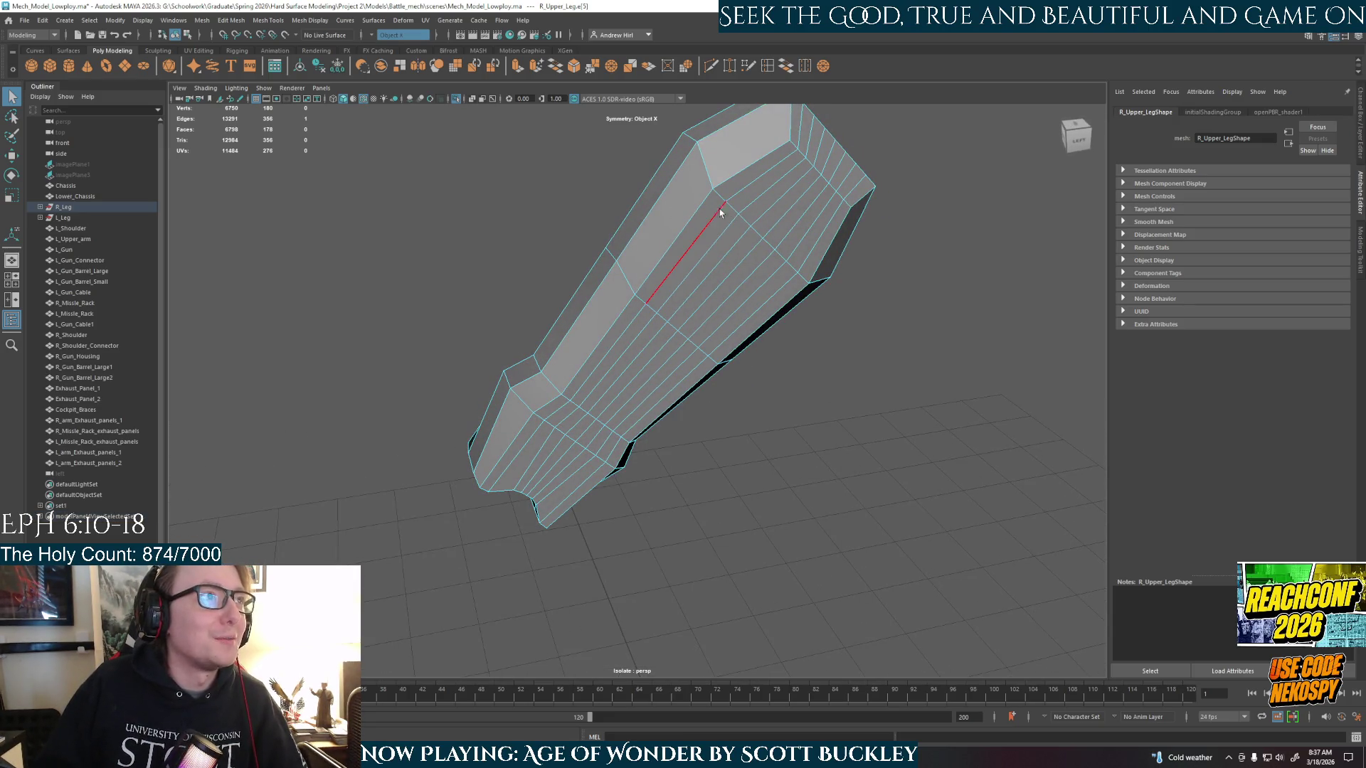
pyautogui.doubleClick(738, 212)
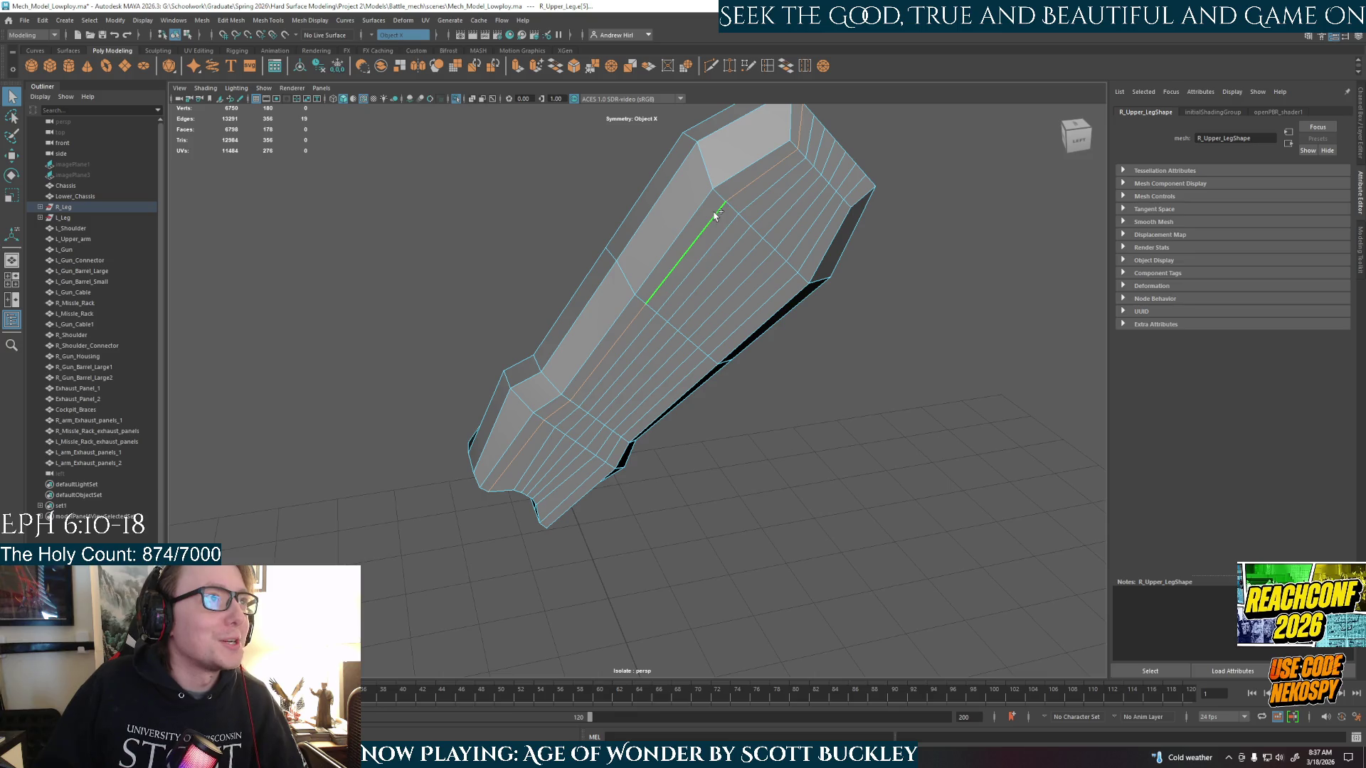
pyautogui.keyDown('shift'); pyautogui.doubleClick(769, 214); pyautogui.keyUp('shift')
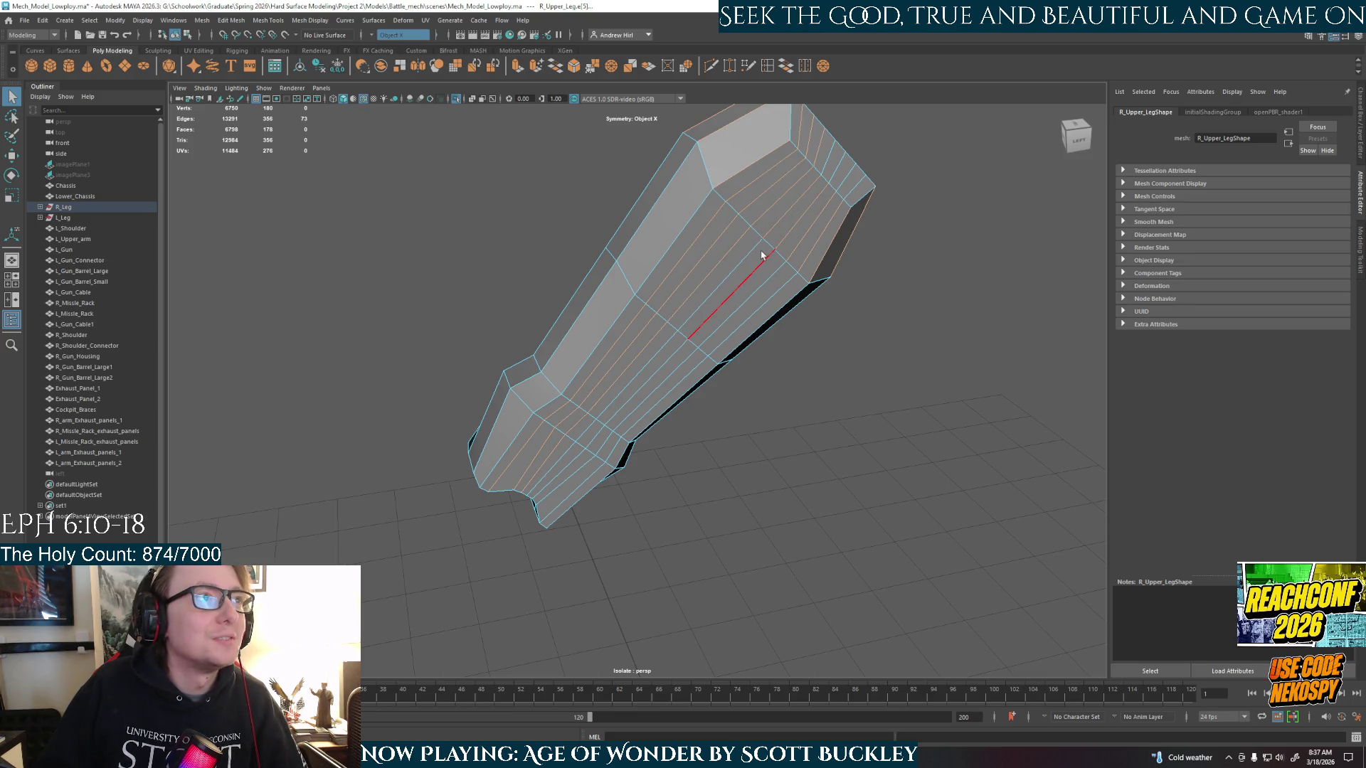
pyautogui.keyDown('shift'); pyautogui.click(787, 214); pyautogui.keyUp('shift')
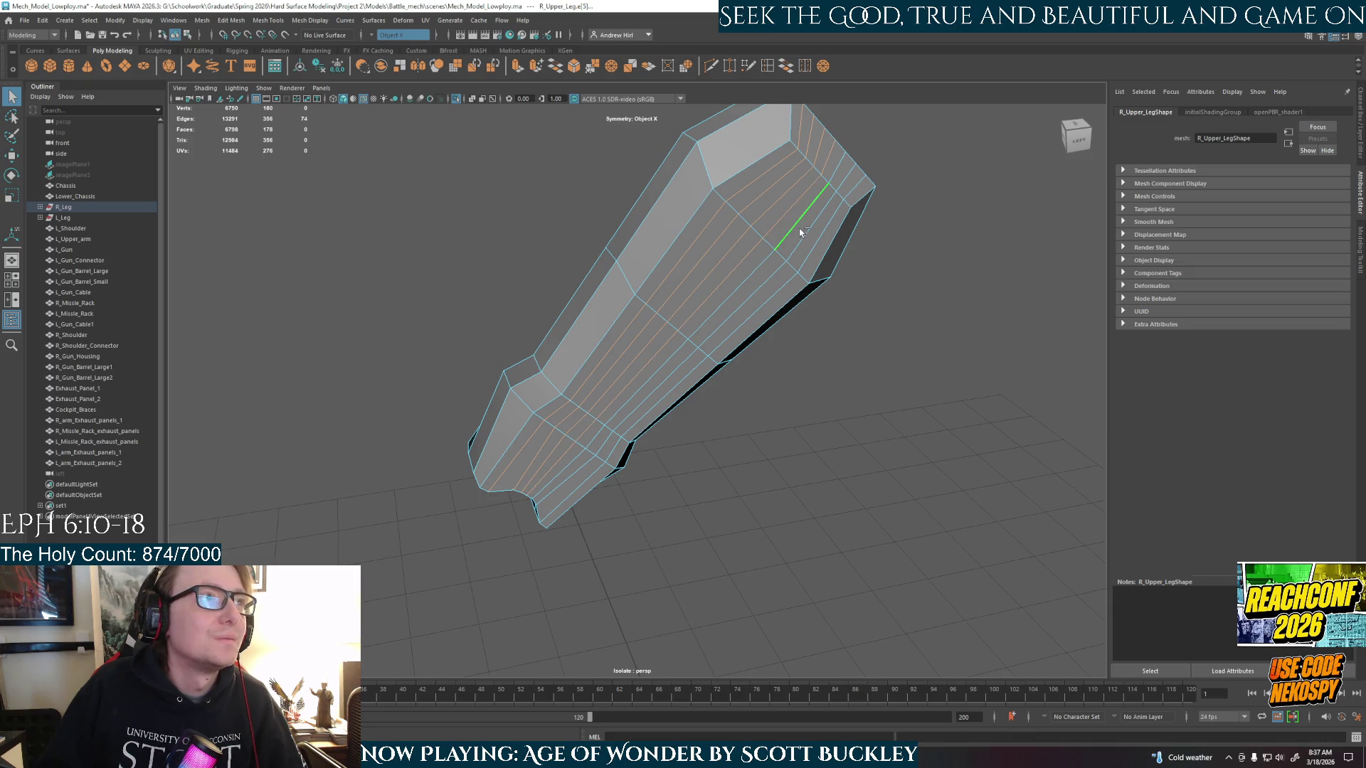
pyautogui.keyDown('shift'); pyautogui.doubleClick(705, 306); pyautogui.keyUp('shift')
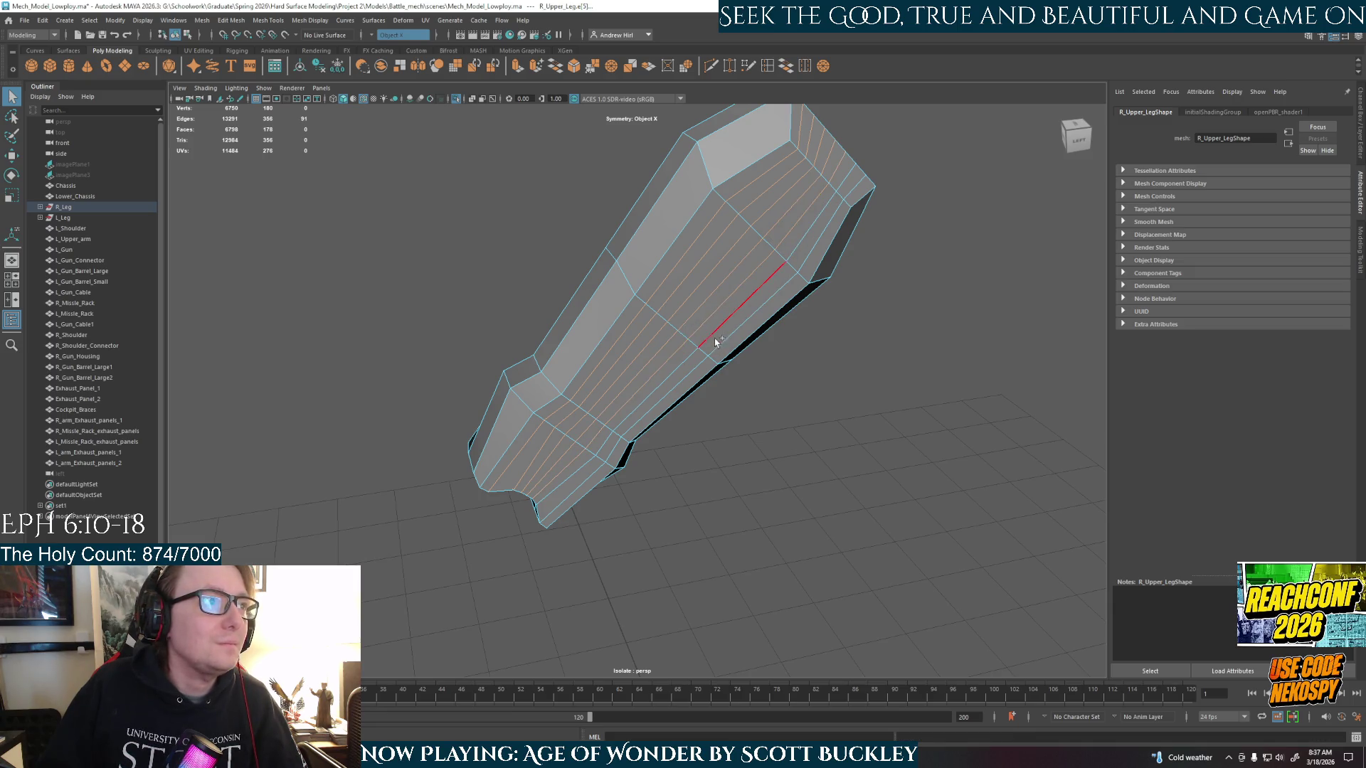
pyautogui.keyDown('shift'); pyautogui.click(689, 346); pyautogui.keyUp('shift')
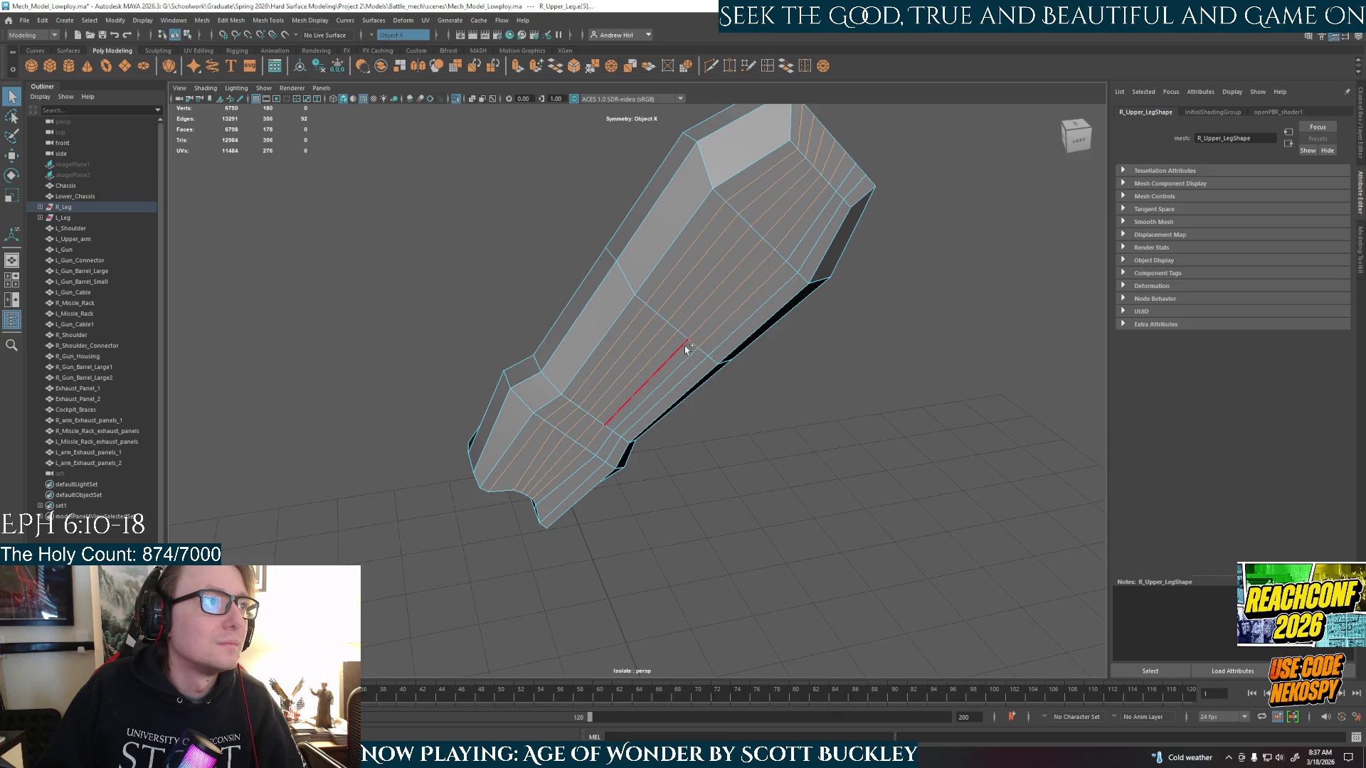
pyautogui.keyDown('shift'); pyautogui.click(685, 346); pyautogui.keyUp('shift')
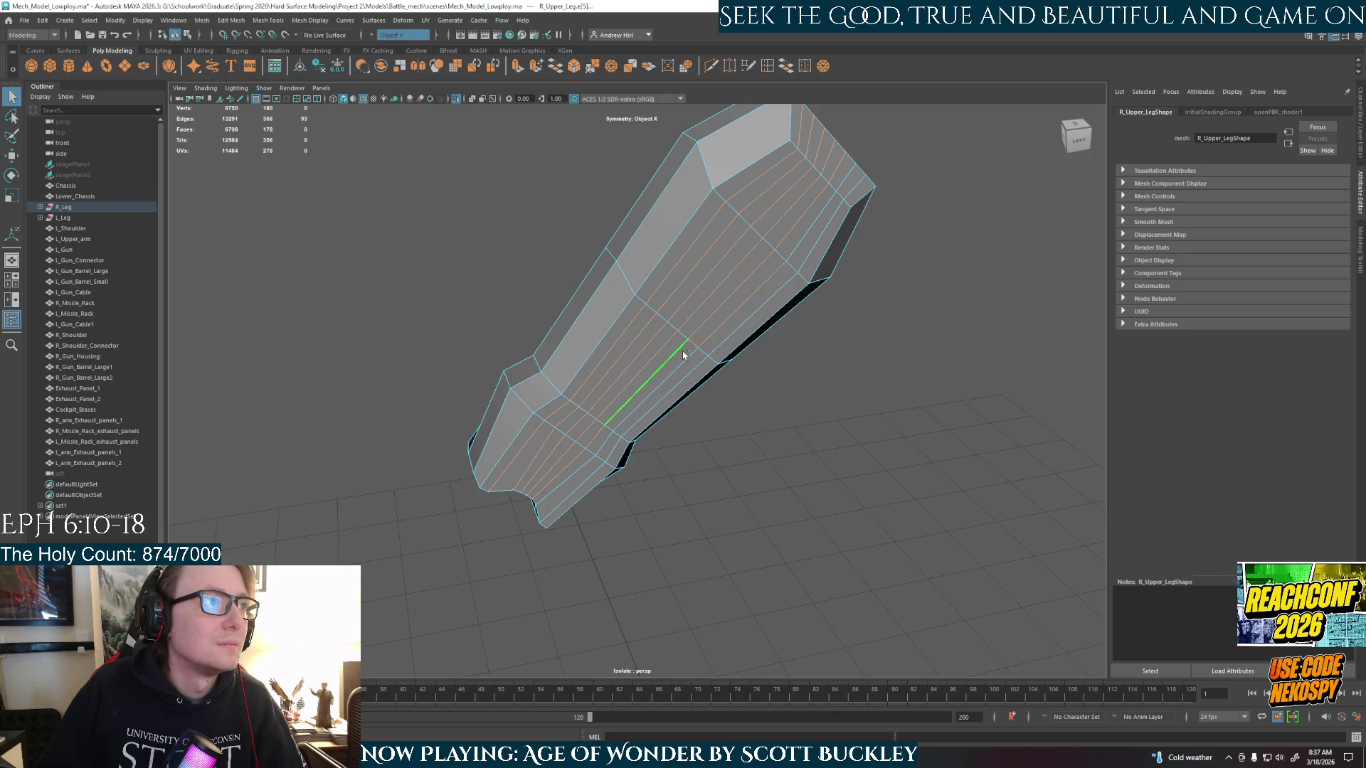
pyautogui.keyDown('shift'); pyautogui.doubleClick(608, 441); pyautogui.keyUp('shift')
pyautogui.moveTo(618, 450)
pyautogui.keyDown('alt'); pyautogui.mouseDown()
pyautogui.moveTo(727, 449)
pyautogui.moveTo(527, 442)
pyautogui.mouseUp(); pyautogui.keyUp('alt')
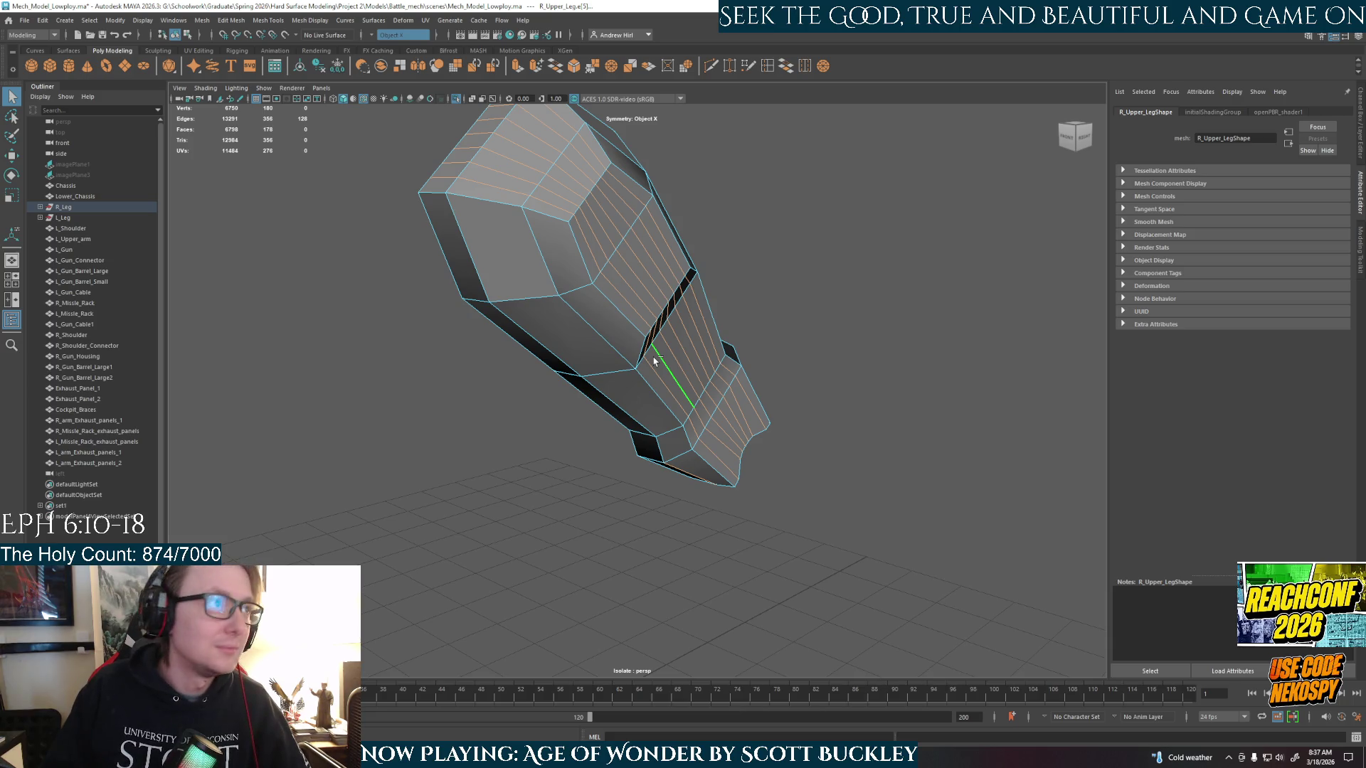
pyautogui.hotkey('ctrl', 'Delete')
pyautogui.keyDown('alt'); pyautogui.moveTo(697, 368); pyautogui.dragTo(656, 365); pyautogui.keyUp('alt')
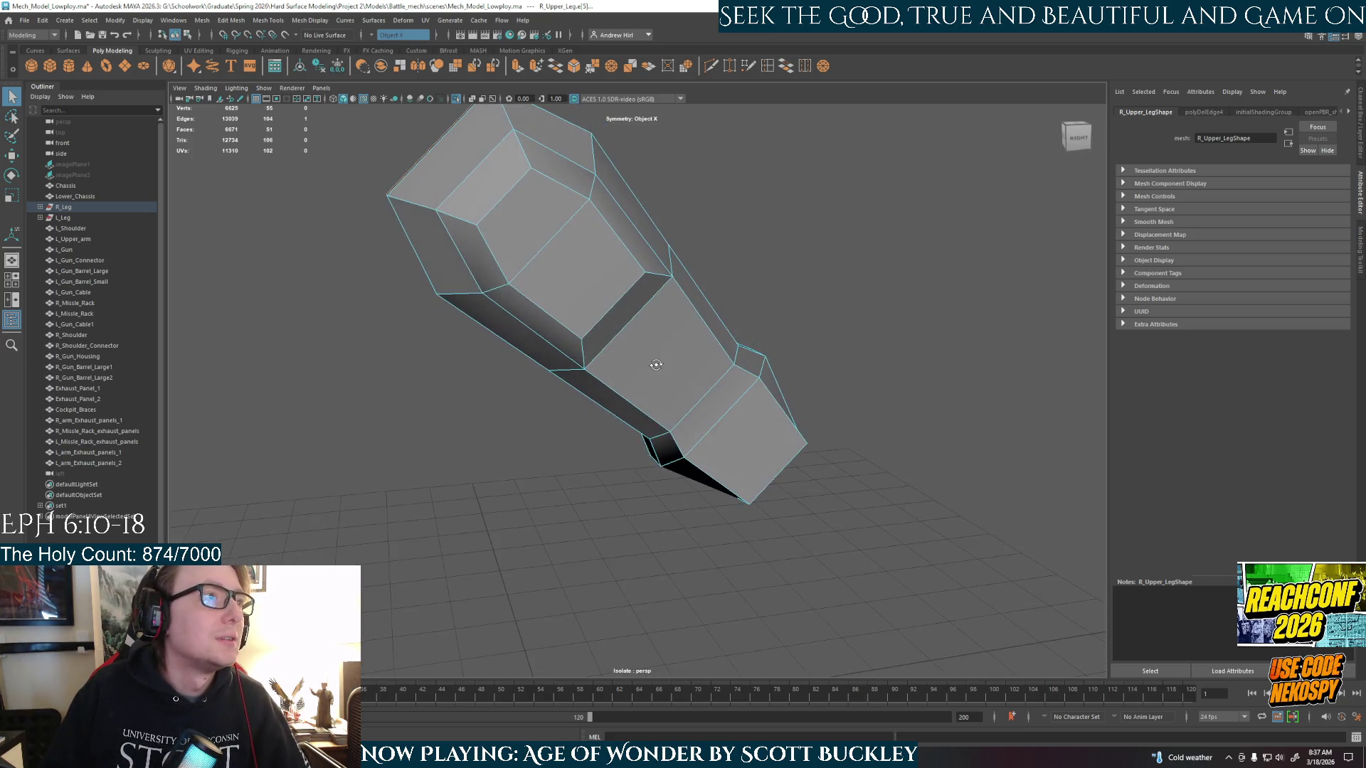
pyautogui.hotkey('ctrl', '1')
pyautogui.moveTo(754, 356)
pyautogui.keyDown('alt'); pyautogui.mouseDown()
pyautogui.moveTo(808, 327)
pyautogui.moveTo(581, 323)
pyautogui.moveTo(657, 334)
pyautogui.mouseUp(); pyautogui.keyUp('alt')
pyautogui.moveTo(666, 337); pyautogui.dragTo(740, 315, button='right')
pyautogui.moveTo(740, 315)
pyautogui.keyDown('alt'); pyautogui.mouseDown()
pyautogui.moveTo(669, 360)
pyautogui.moveTo(869, 384)
pyautogui.moveTo(595, 367)
pyautogui.moveTo(619, 342)
pyautogui.moveTo(695, 344)
pyautogui.moveTo(668, 345)
pyautogui.moveTo(704, 381)
pyautogui.mouseUp(); pyautogui.keyUp('alt')
pyautogui.hotkey('ctrl', '1')
pyautogui.hotkey('ctrl', '1')
pyautogui.hotkey('ctrl', 'z')
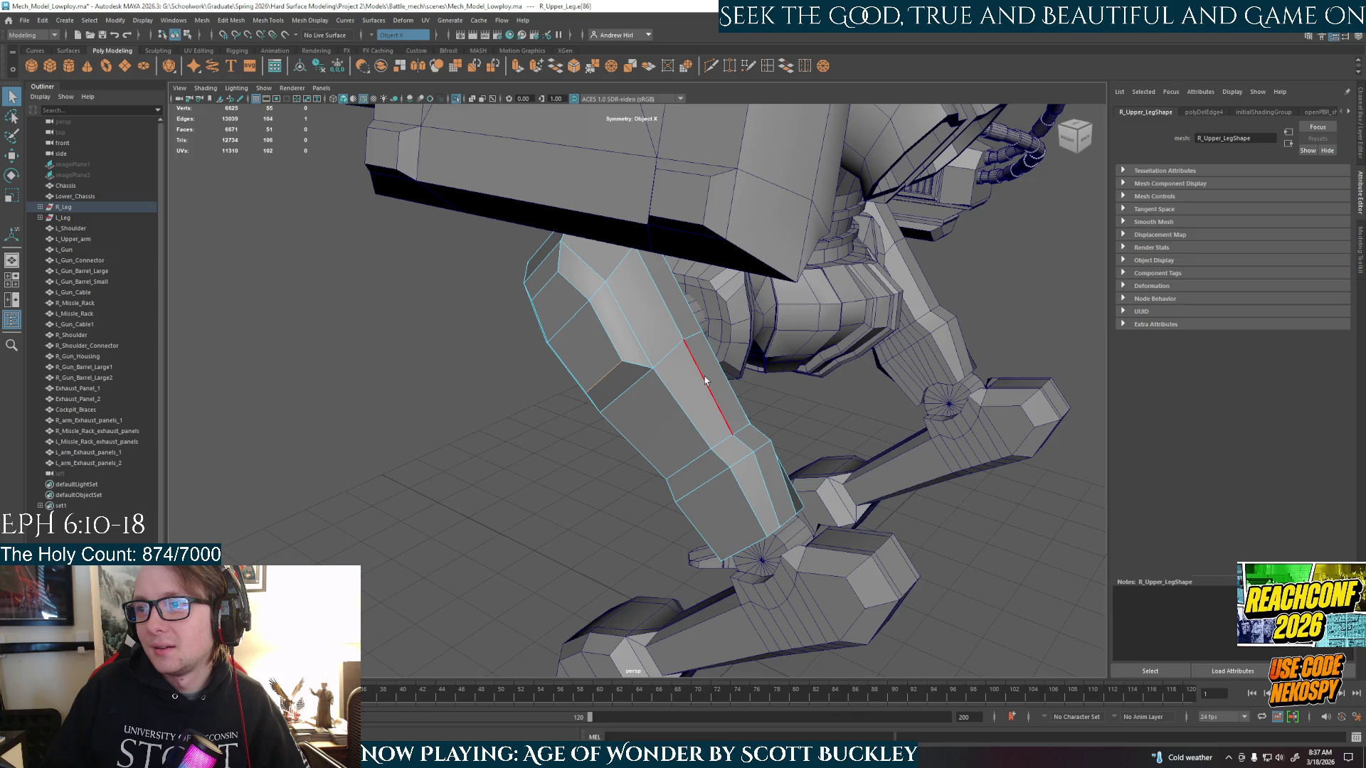
pyautogui.keyDown('alt'); pyautogui.moveTo(693, 386); pyautogui.dragTo(857, 375); pyautogui.keyUp('alt')
pyautogui.hotkey('ctrl', '1')
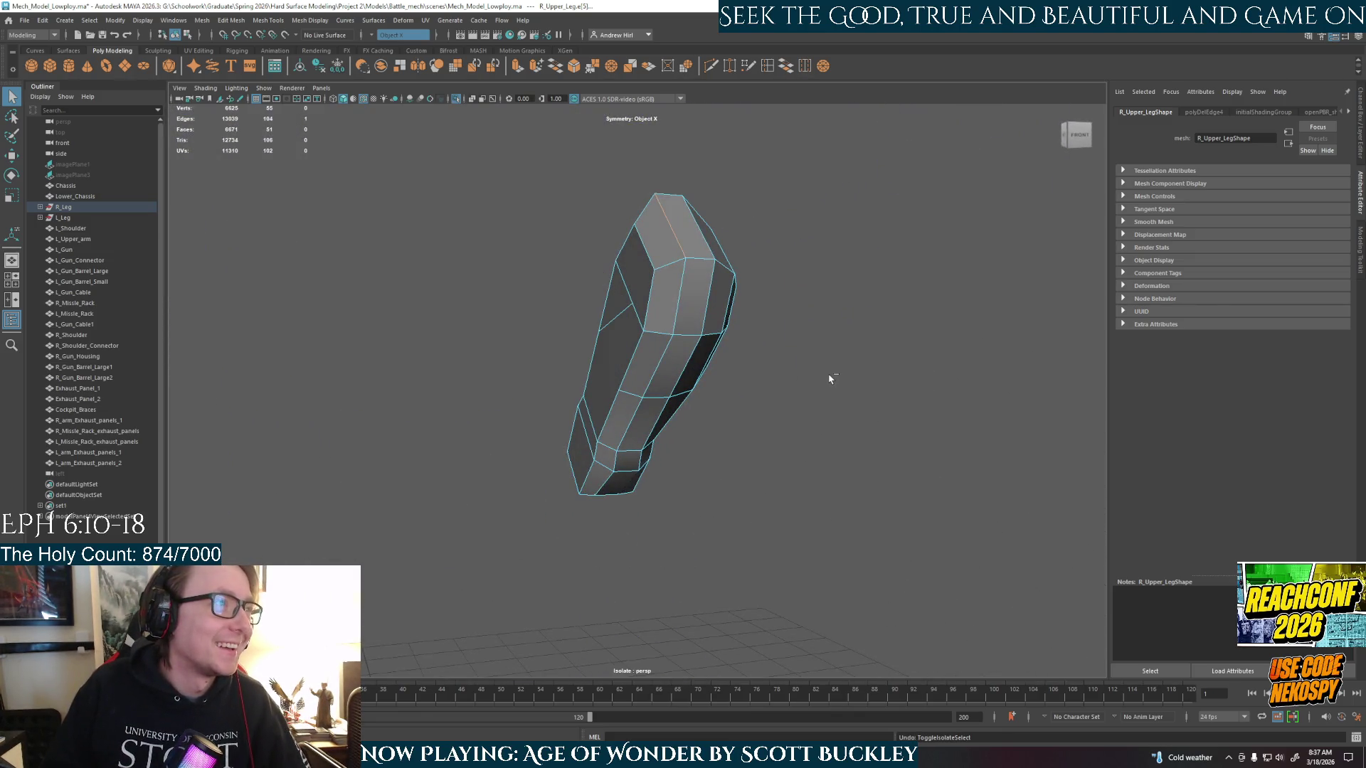
pyautogui.hotkey('ctrl', 'z')
pyautogui.moveTo(676, 378)
pyautogui.keyDown('alt'); pyautogui.mouseDown()
pyautogui.moveTo(713, 366)
pyautogui.moveTo(653, 355)
pyautogui.mouseUp(); pyautogui.keyUp('alt')
# - Zoom the viewport on the isolated right upper leg
pyautogui.scroll(3, 673, 351)
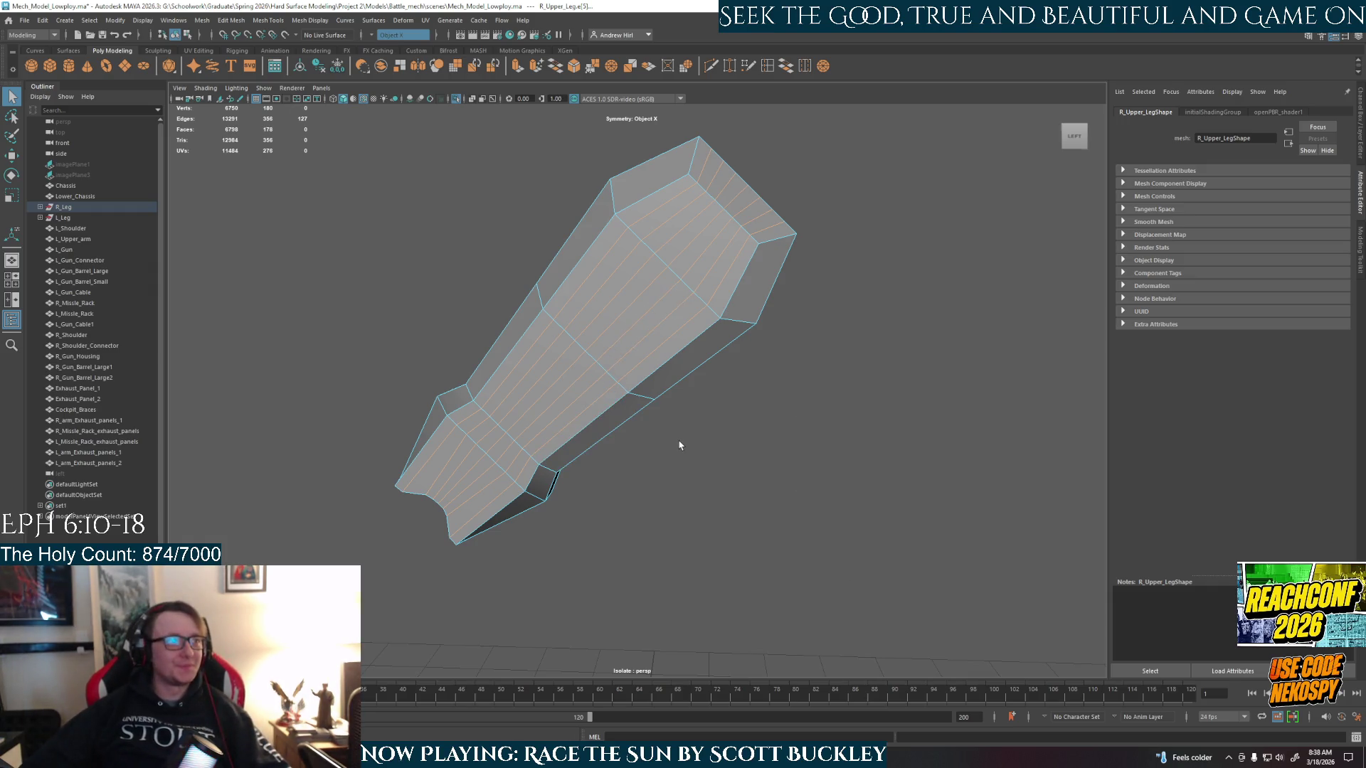
# - Delete the reselected edge loops again and switch the leg to face selection
pyautogui.hotkey('ctrl', 'Delete')
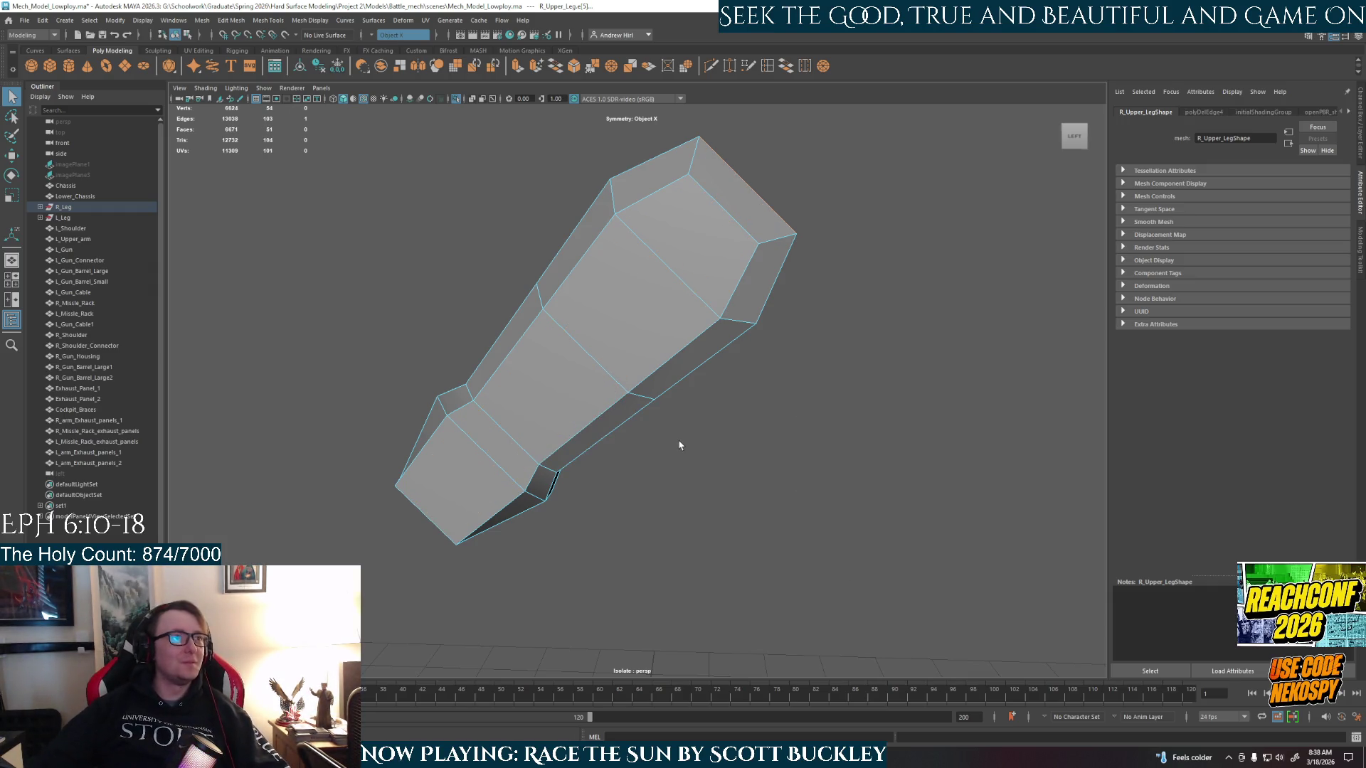
pyautogui.moveTo(680, 445)
pyautogui.keyDown('alt'); pyautogui.mouseDown()
pyautogui.moveTo(442, 396)
pyautogui.moveTo(752, 404)
pyautogui.moveTo(709, 377)
pyautogui.moveTo(690, 434)
pyautogui.moveTo(651, 463)
pyautogui.moveTo(854, 495)
pyautogui.mouseUp(); pyautogui.keyUp('alt')
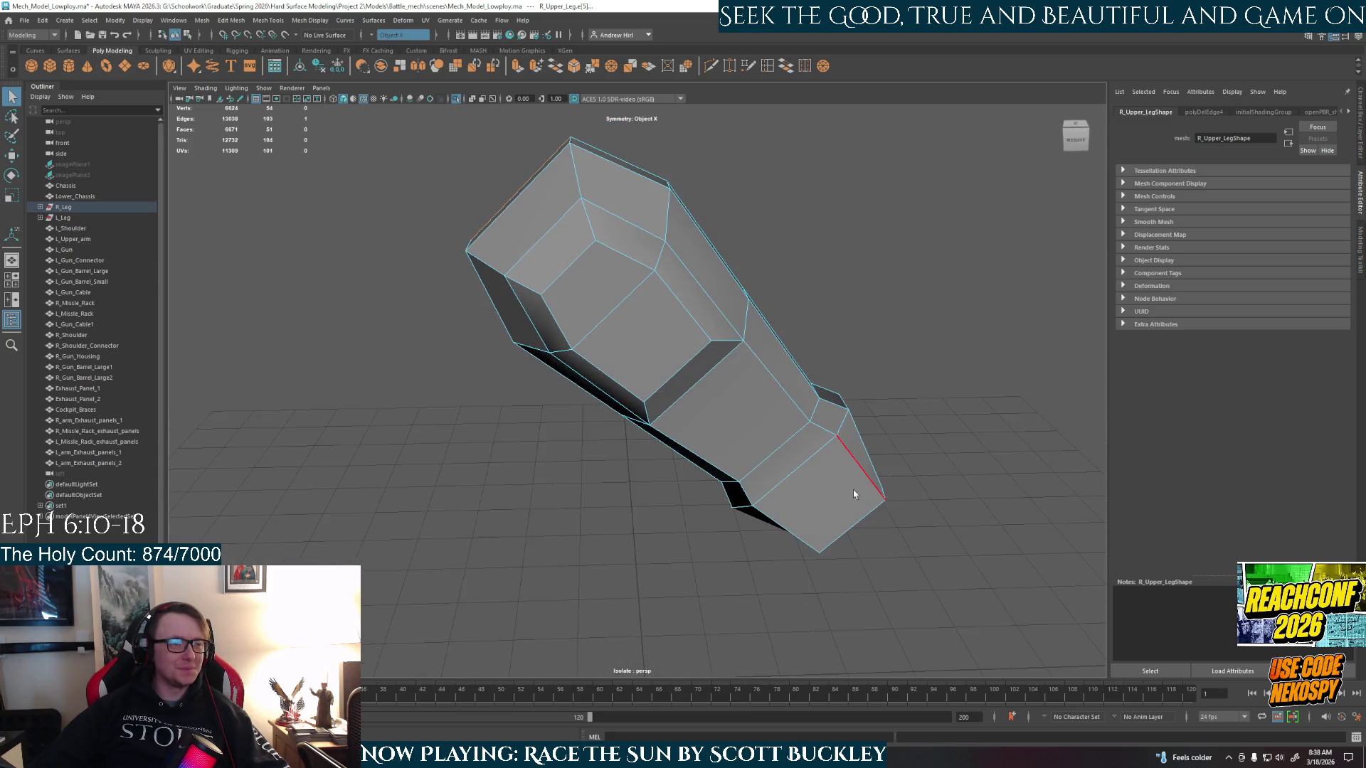
pyautogui.moveTo(853, 493); pyautogui.dragTo(885, 455, button='right')
pyautogui.click(836, 507)
pyautogui.keyDown('alt'); pyautogui.moveTo(836, 507); pyautogui.dragTo(590, 519); pyautogui.keyUp('alt')
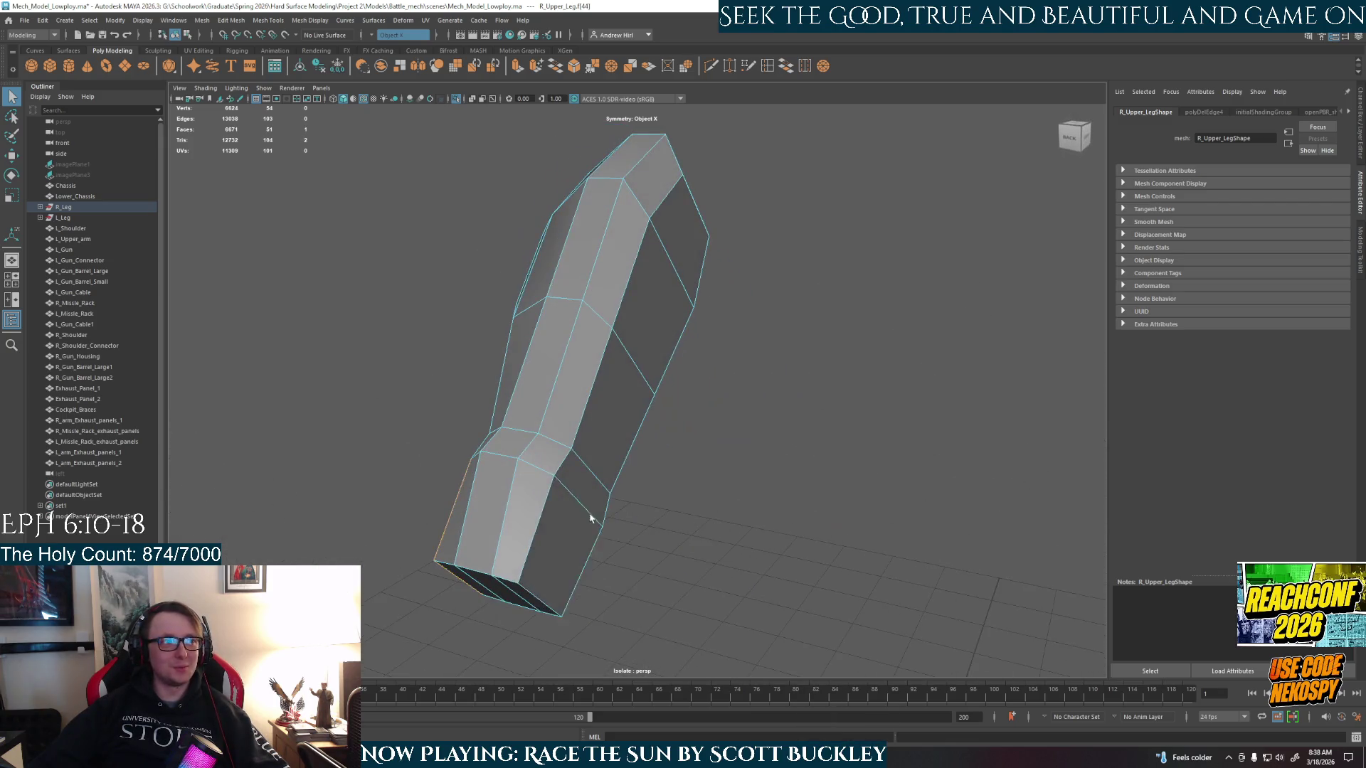
pyautogui.click(590, 519)
pyautogui.moveTo(664, 579)
pyautogui.keyDown('alt'); pyautogui.mouseDown()
pyautogui.moveTo(664, 558)
pyautogui.moveTo(705, 553)
pyautogui.moveTo(857, 577)
pyautogui.mouseUp(); pyautogui.keyUp('alt')
pyautogui.moveTo(819, 500)
pyautogui.keyDown('alt'); pyautogui.mouseDown()
pyautogui.moveTo(660, 560)
pyautogui.moveTo(647, 525)
pyautogui.moveTo(700, 538)
pyautogui.moveTo(782, 512)
pyautogui.moveTo(765, 537)
pyautogui.moveTo(777, 557)
pyautogui.moveTo(848, 543)
pyautogui.mouseUp(); pyautogui.keyUp('alt')
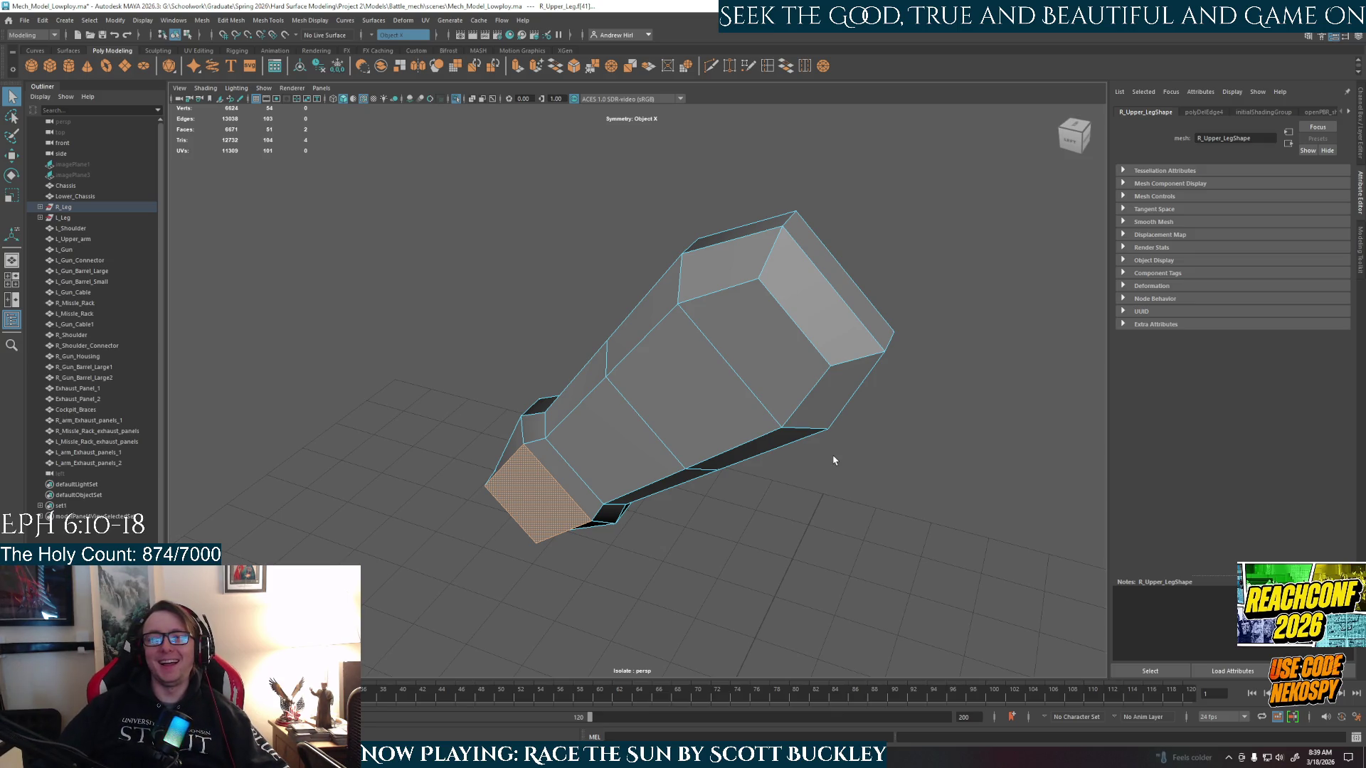
# - Select two side faces near the leg's top and extrude them
pyautogui.click(744, 385)
pyautogui.keyDown('shift'); pyautogui.click(605, 466); pyautogui.keyUp('shift')
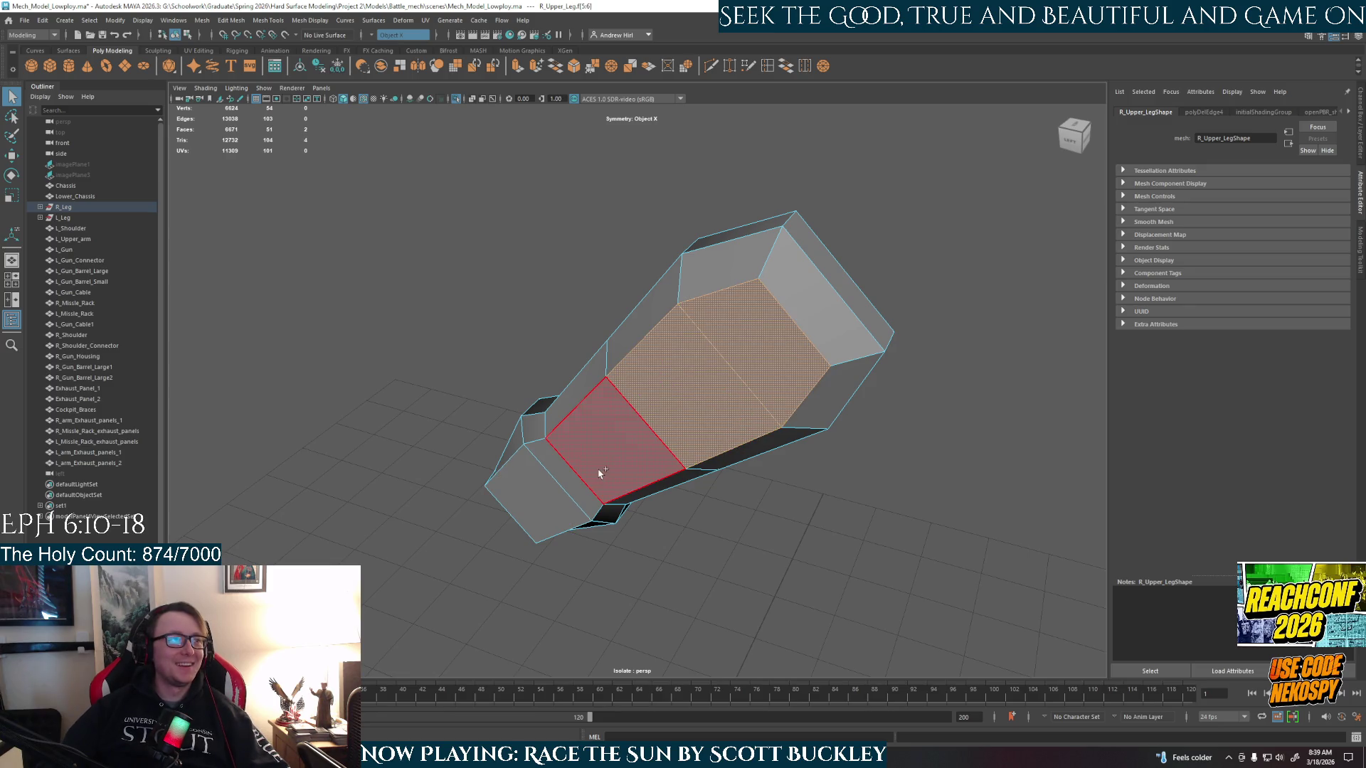
pyautogui.keyDown('shift'); pyautogui.click(571, 496); pyautogui.keyUp('shift')
pyautogui.keyDown('shift'); pyautogui.click(524, 519); pyautogui.keyUp('shift')
pyautogui.moveTo(524, 518)
pyautogui.keyDown('alt'); pyautogui.mouseDown()
pyautogui.moveTo(860, 595)
pyautogui.moveTo(778, 289)
pyautogui.mouseUp(); pyautogui.keyUp('alt')
pyautogui.keyDown('shift'); pyautogui.click(777, 290); pyautogui.keyUp('shift')
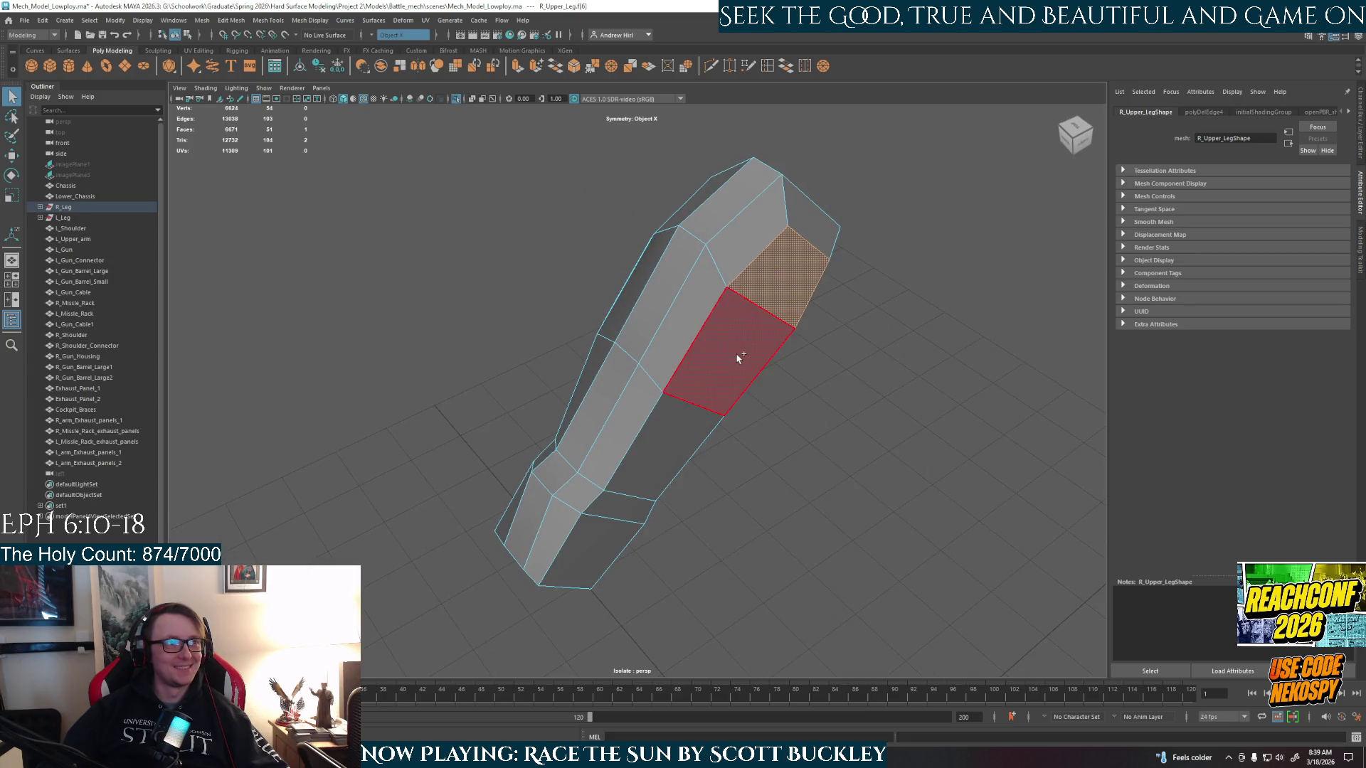
pyautogui.moveTo(735, 357)
pyautogui.keyDown('alt'); pyautogui.mouseDown()
pyautogui.moveTo(812, 420)
pyautogui.moveTo(792, 439)
pyautogui.mouseUp(); pyautogui.keyUp('alt')
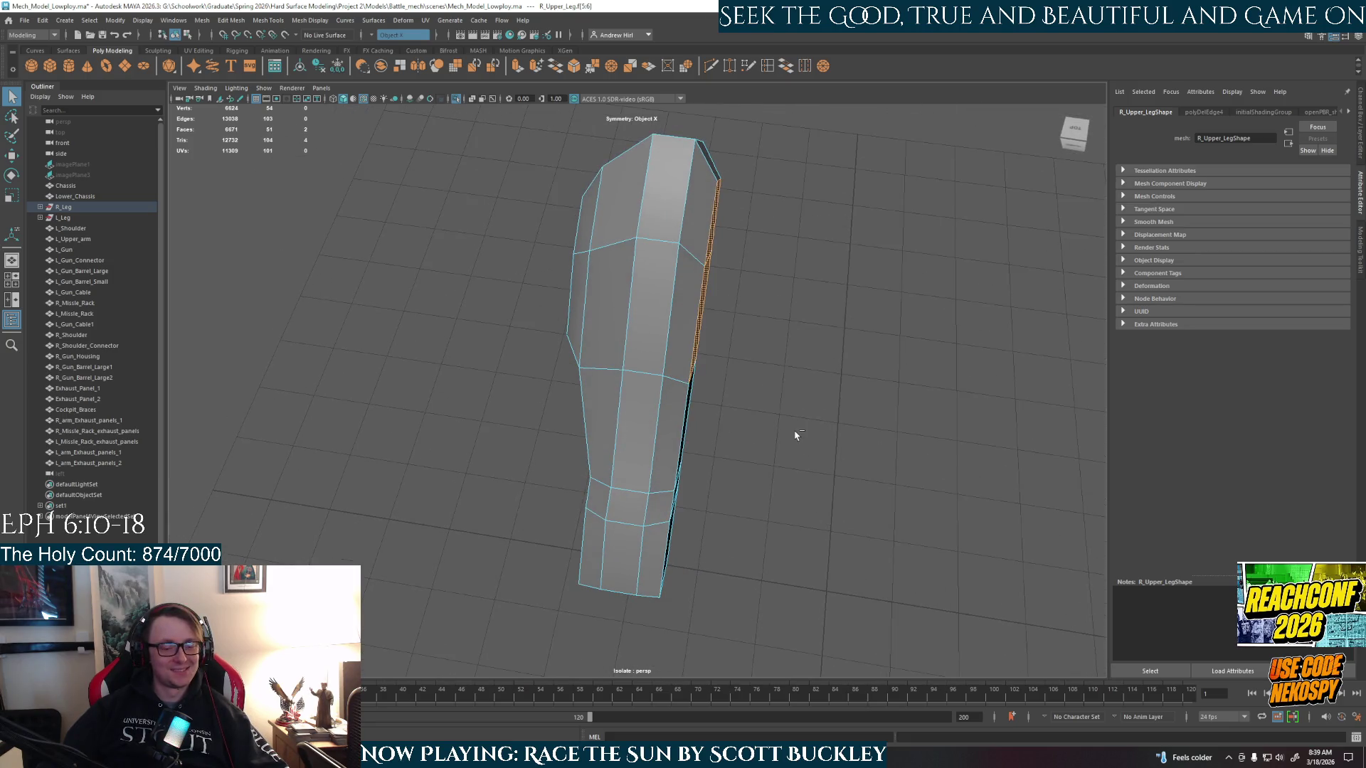
pyautogui.hotkey('ctrl', 'e')
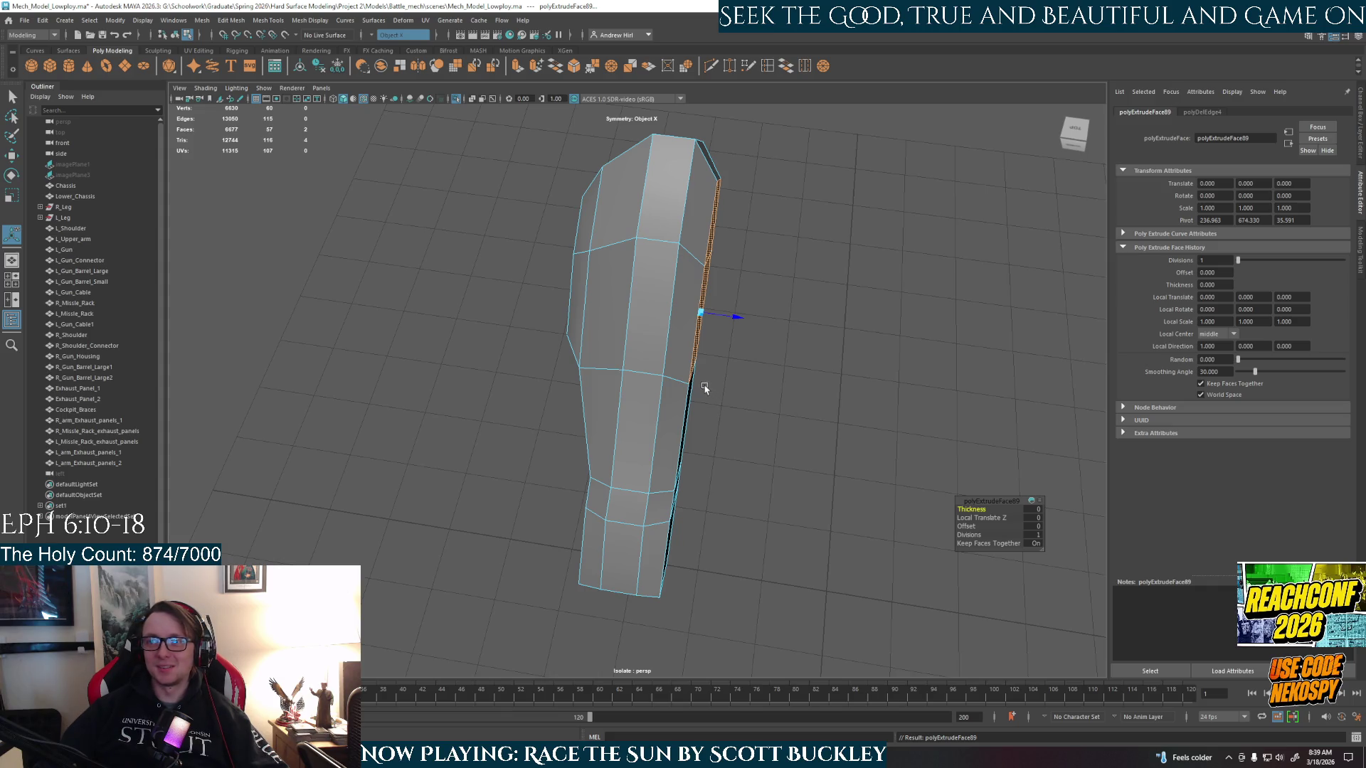
# - Push the extruded side faces out to local translate Z 17.102 and scale them into an inset panel
pyautogui.keyDown('alt'); pyautogui.moveTo(673, 370); pyautogui.dragTo(661, 352); pyautogui.keyUp('alt')
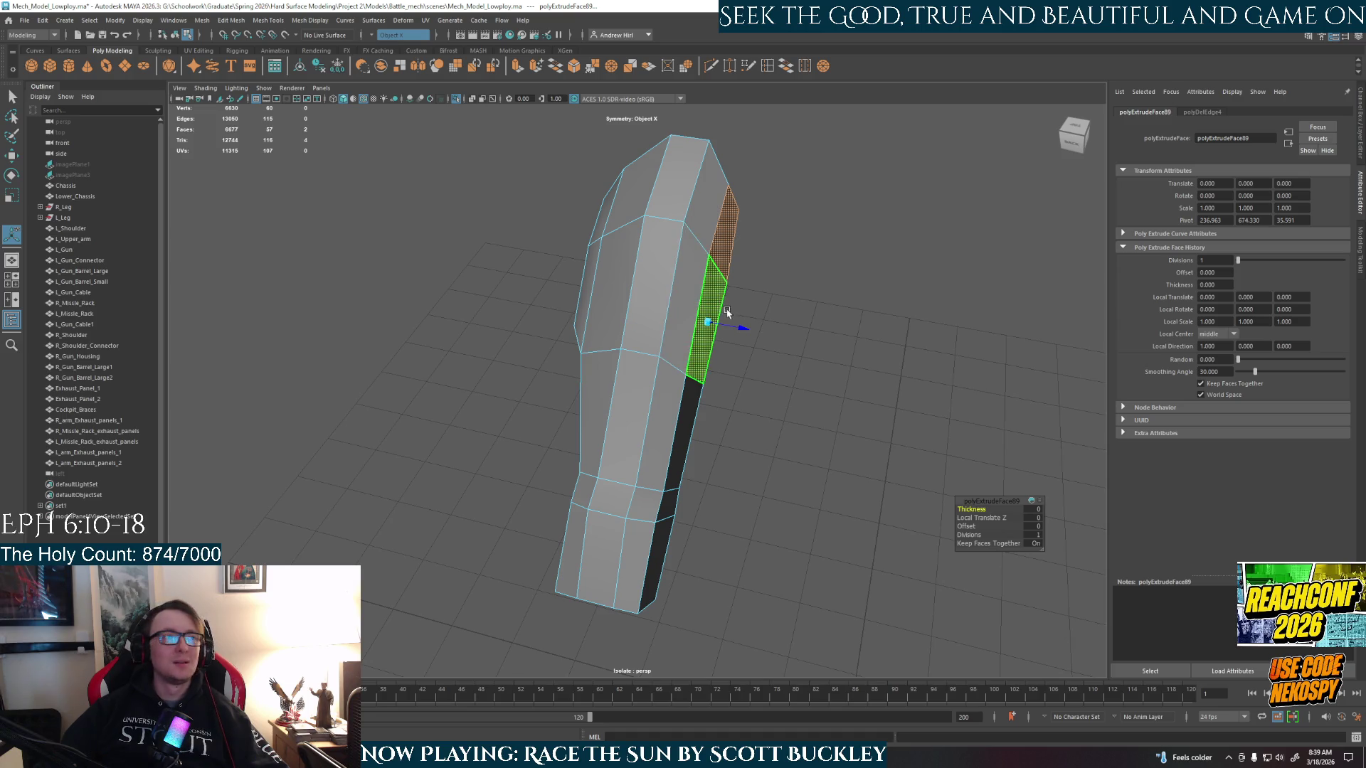
pyautogui.moveTo(726, 322)
pyautogui.mouseDown()
pyautogui.moveTo(750, 330)
pyautogui.moveTo(740, 365)
pyautogui.moveTo(771, 326)
pyautogui.moveTo(826, 365)
pyautogui.moveTo(880, 368)
pyautogui.mouseUp()
pyautogui.press('r')
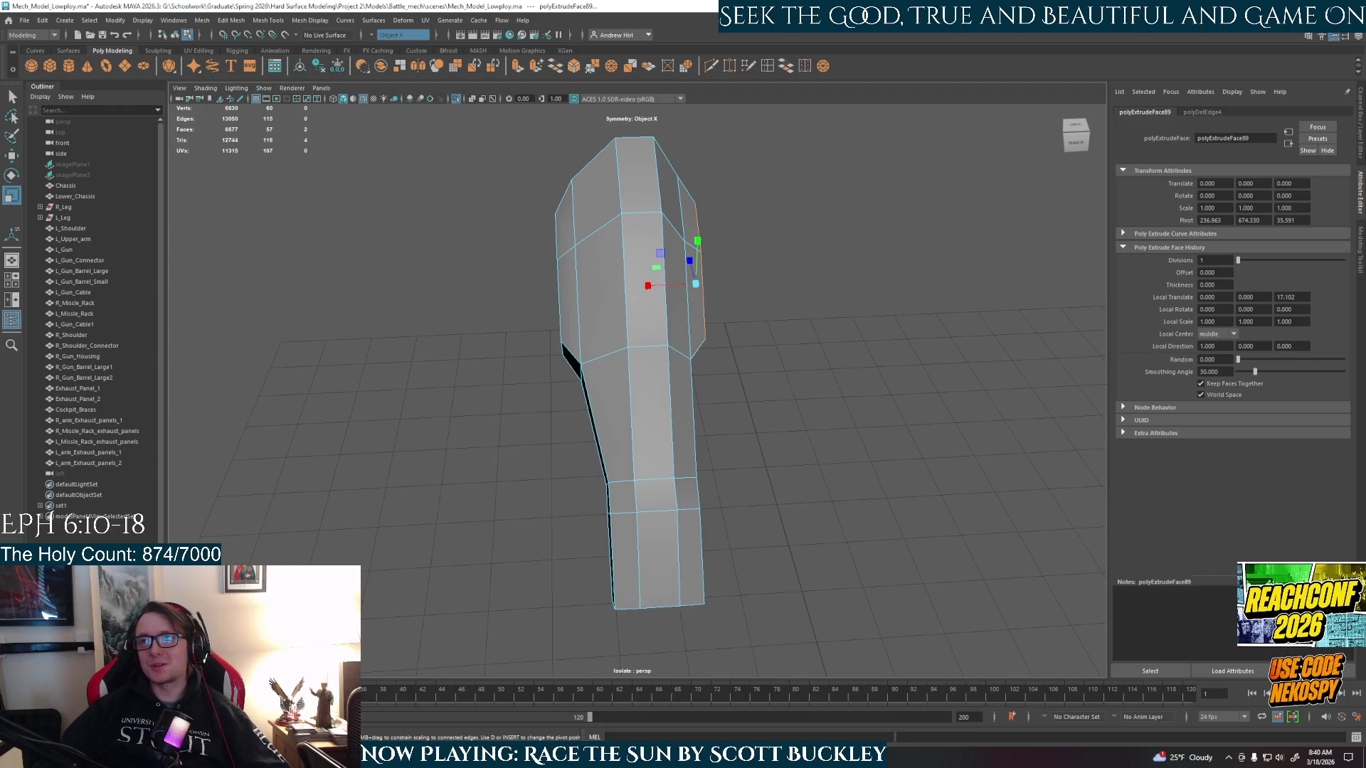
pyautogui.moveTo(683, 540)
pyautogui.keyDown('alt'); pyautogui.mouseDown()
pyautogui.moveTo(658, 569)
pyautogui.moveTo(719, 569)
pyautogui.mouseUp(); pyautogui.keyUp('alt')
# - Extrude the leg's bottom face and scale the new end face slightly smaller to taper it
pyautogui.click(658, 569)
pyautogui.hotkey('ctrl', 'e')
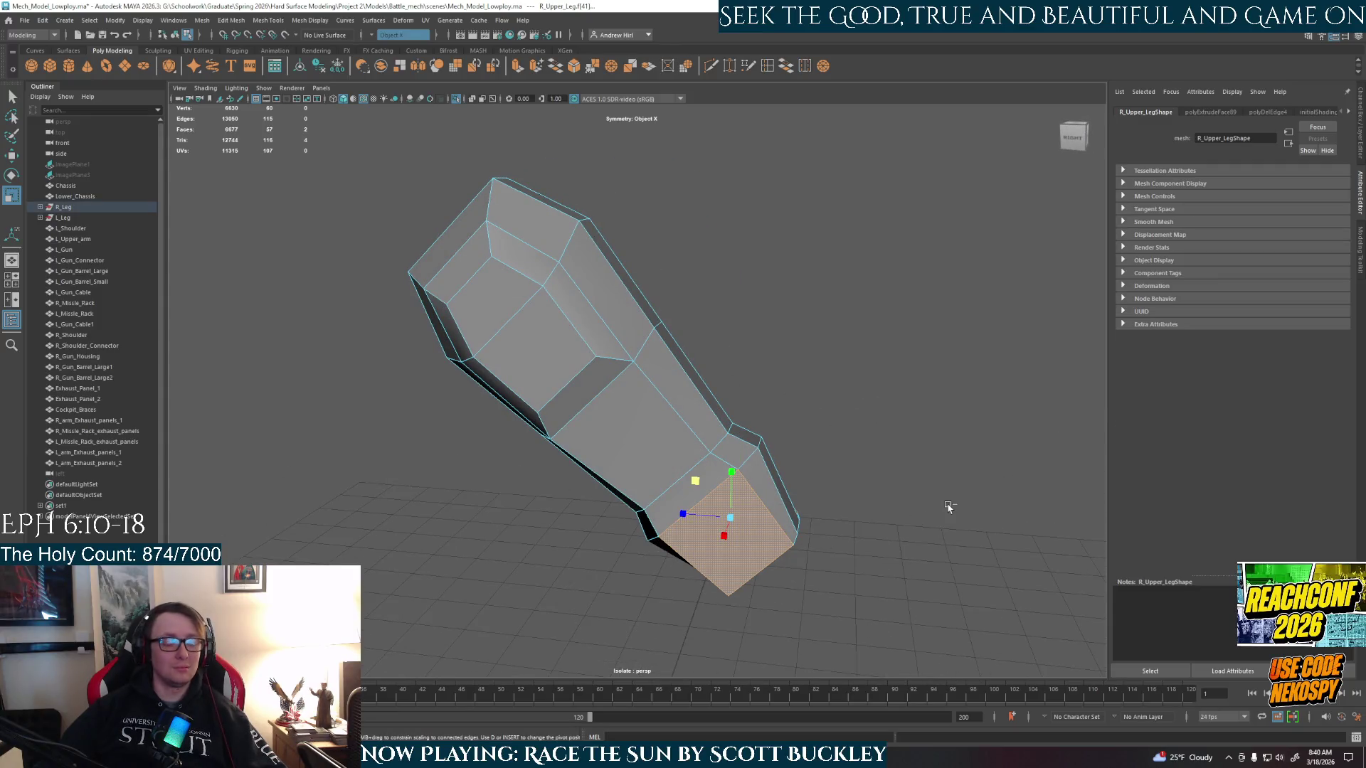
pyautogui.moveTo(946, 509)
pyautogui.keyDown('alt'); pyautogui.mouseDown()
pyautogui.moveTo(854, 493)
pyautogui.moveTo(824, 543)
pyautogui.moveTo(551, 549)
pyautogui.mouseUp(); pyautogui.keyUp('alt')
pyautogui.press('r')
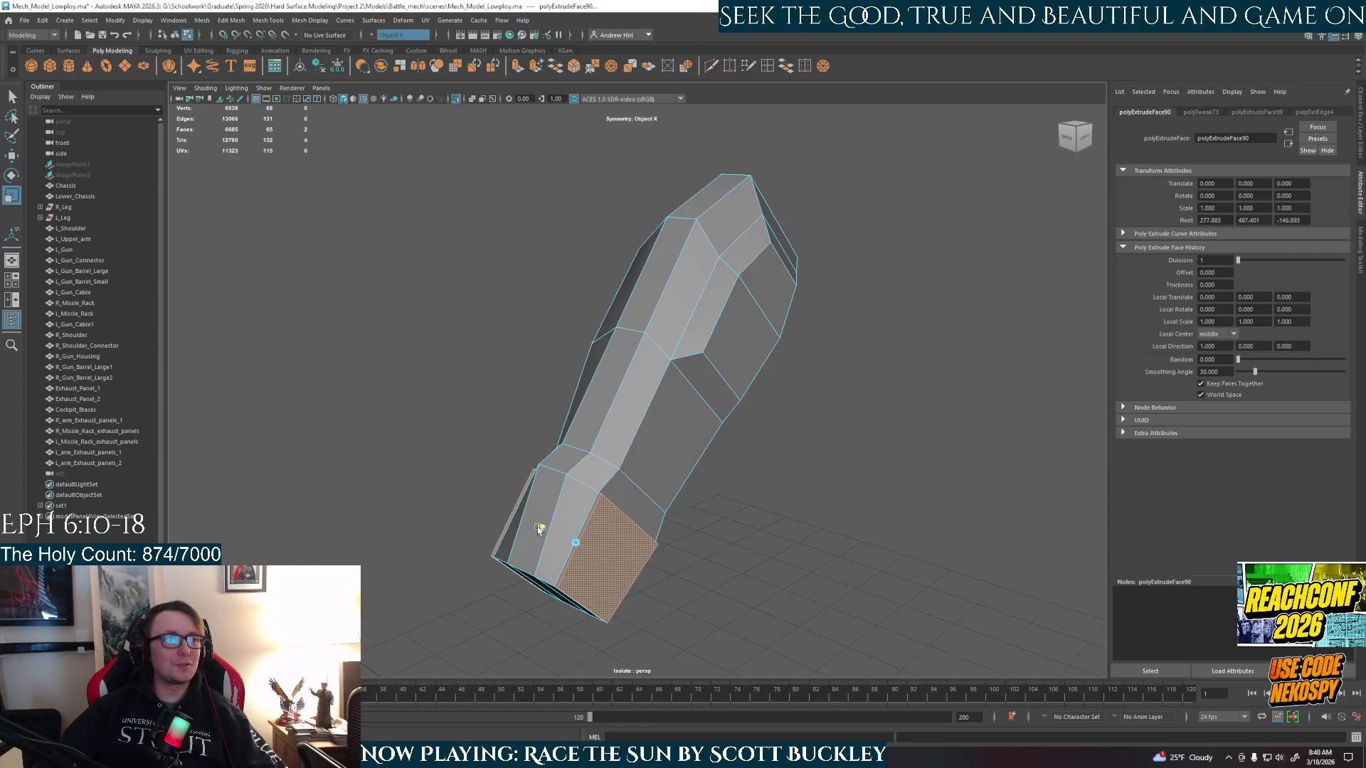
pyautogui.click(597, 551)
pyautogui.keyDown('alt'); pyautogui.moveTo(611, 560); pyautogui.dragTo(580, 492); pyautogui.keyUp('alt')
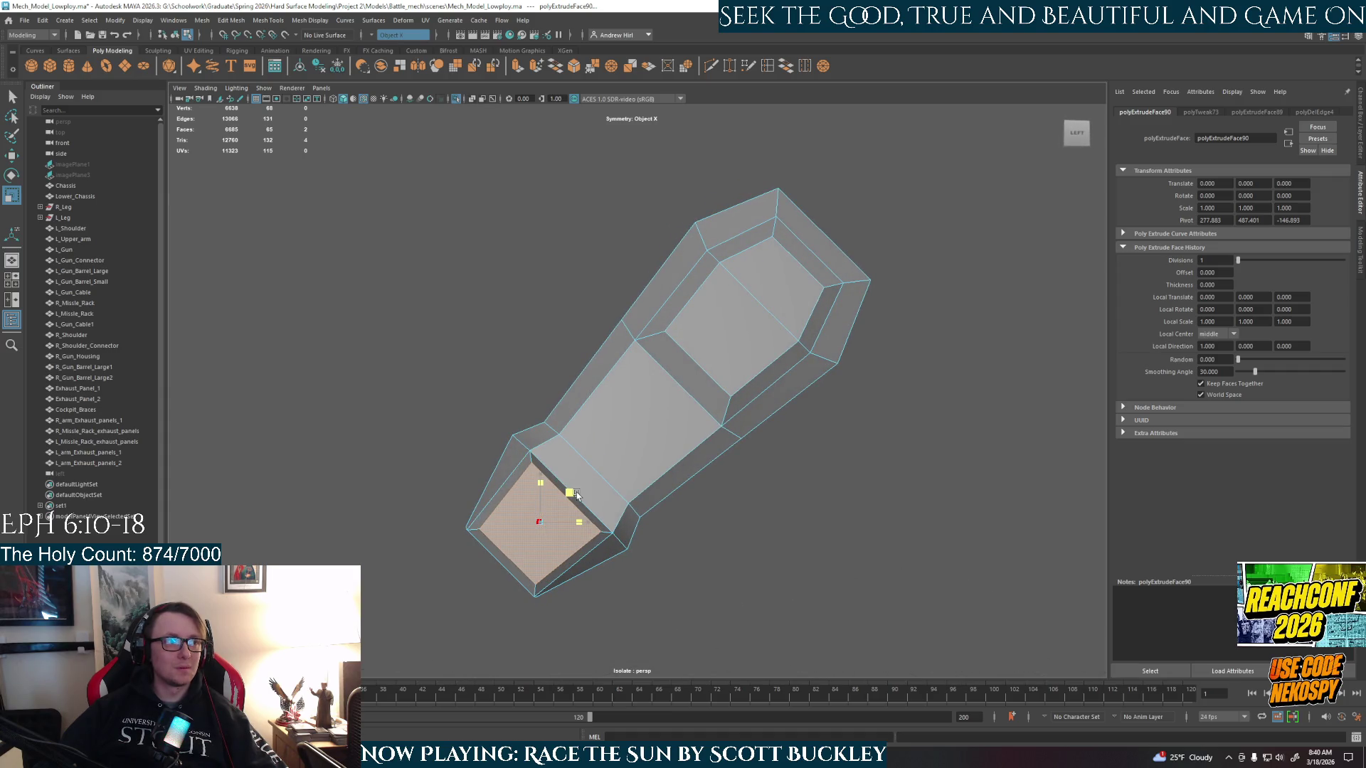
pyautogui.moveTo(576, 496)
pyautogui.mouseDown()
pyautogui.moveTo(616, 552)
pyautogui.moveTo(718, 527)
pyautogui.moveTo(504, 563)
pyautogui.mouseUp()
# - Return to Object Mode, deselect everything, and orbit around the leg
pyautogui.moveTo(626, 430); pyautogui.dragTo(626, 399, button='right')
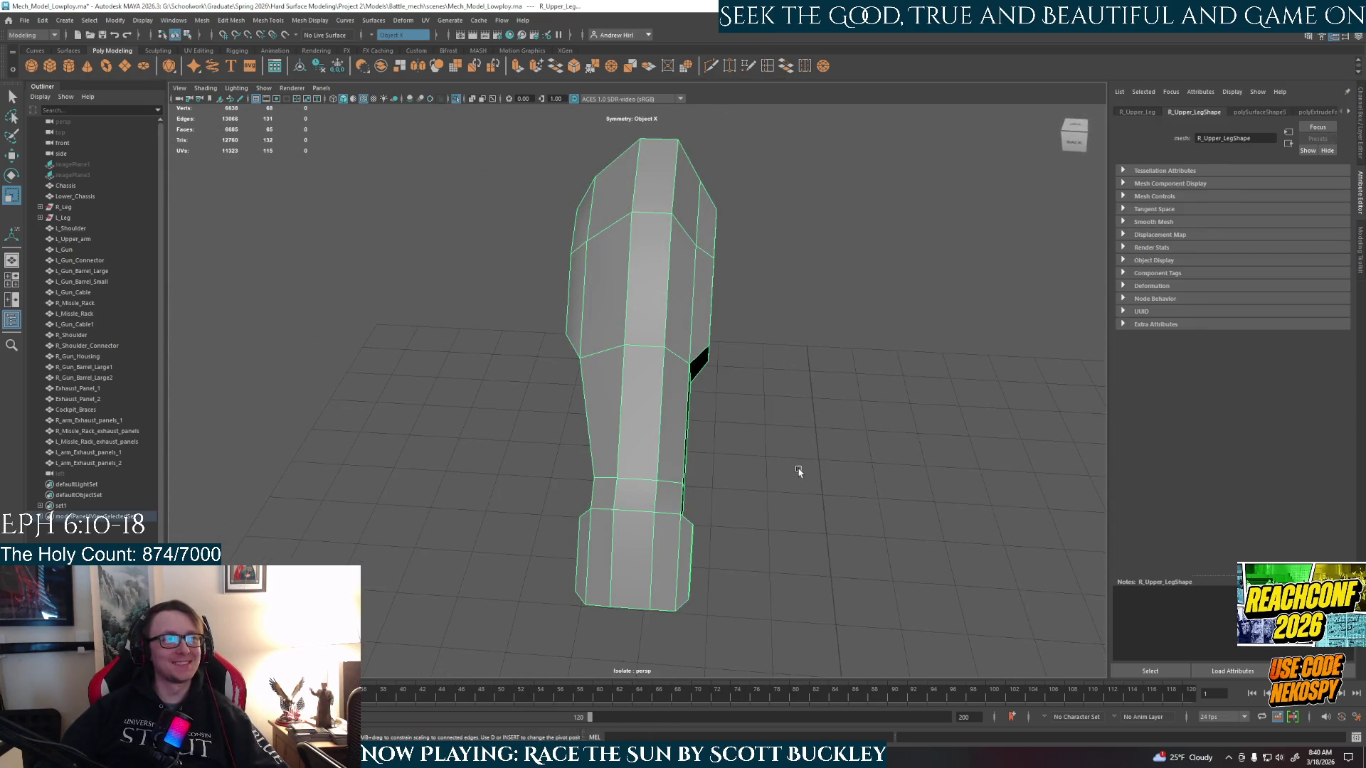
pyautogui.click(747, 442)
pyautogui.moveTo(628, 478)
pyautogui.keyDown('alt'); pyautogui.mouseDown()
pyautogui.moveTo(590, 480)
pyautogui.moveTo(634, 576)
pyautogui.moveTo(601, 479)
pyautogui.moveTo(512, 458)
pyautogui.moveTo(556, 442)
pyautogui.mouseUp(); pyautogui.keyUp('alt')
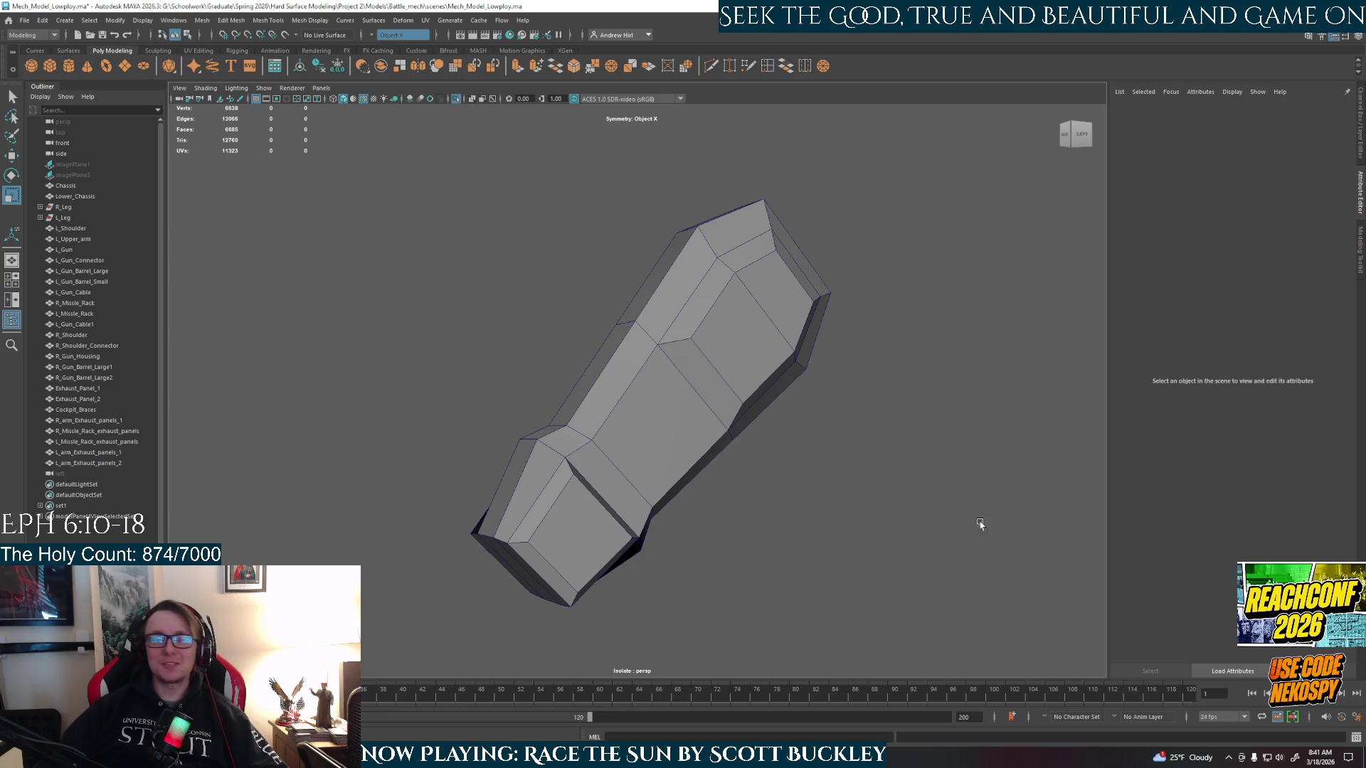
pyautogui.moveTo(1018, 533)
pyautogui.keyDown('alt'); pyautogui.mouseDown()
pyautogui.moveTo(766, 598)
pyautogui.moveTo(868, 578)
pyautogui.moveTo(814, 528)
pyautogui.moveTo(643, 656)
pyautogui.moveTo(625, 543)
pyautogui.moveTo(540, 552)
pyautogui.moveTo(642, 465)
pyautogui.moveTo(769, 552)
pyautogui.moveTo(732, 545)
pyautogui.mouseUp(); pyautogui.keyUp('alt')
# - In Face mode, select the whole strip of faces along the leg's side
pyautogui.moveTo(676, 451); pyautogui.dragTo(676, 478, button='right')
pyautogui.rightClick(709, 420)
pyautogui.click(708, 445)
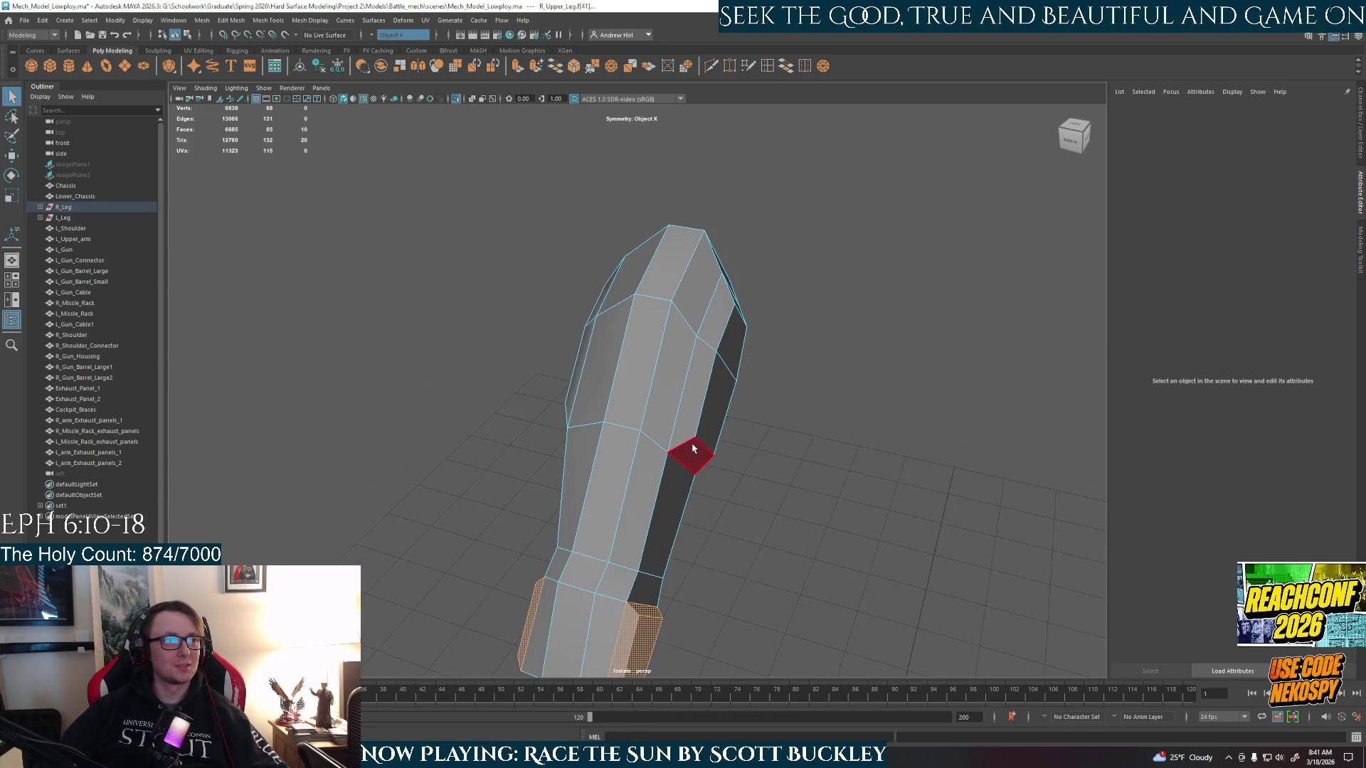
pyautogui.click(695, 399)
pyautogui.keyDown('shift'); pyautogui.doubleClick(733, 366); pyautogui.keyUp('shift')
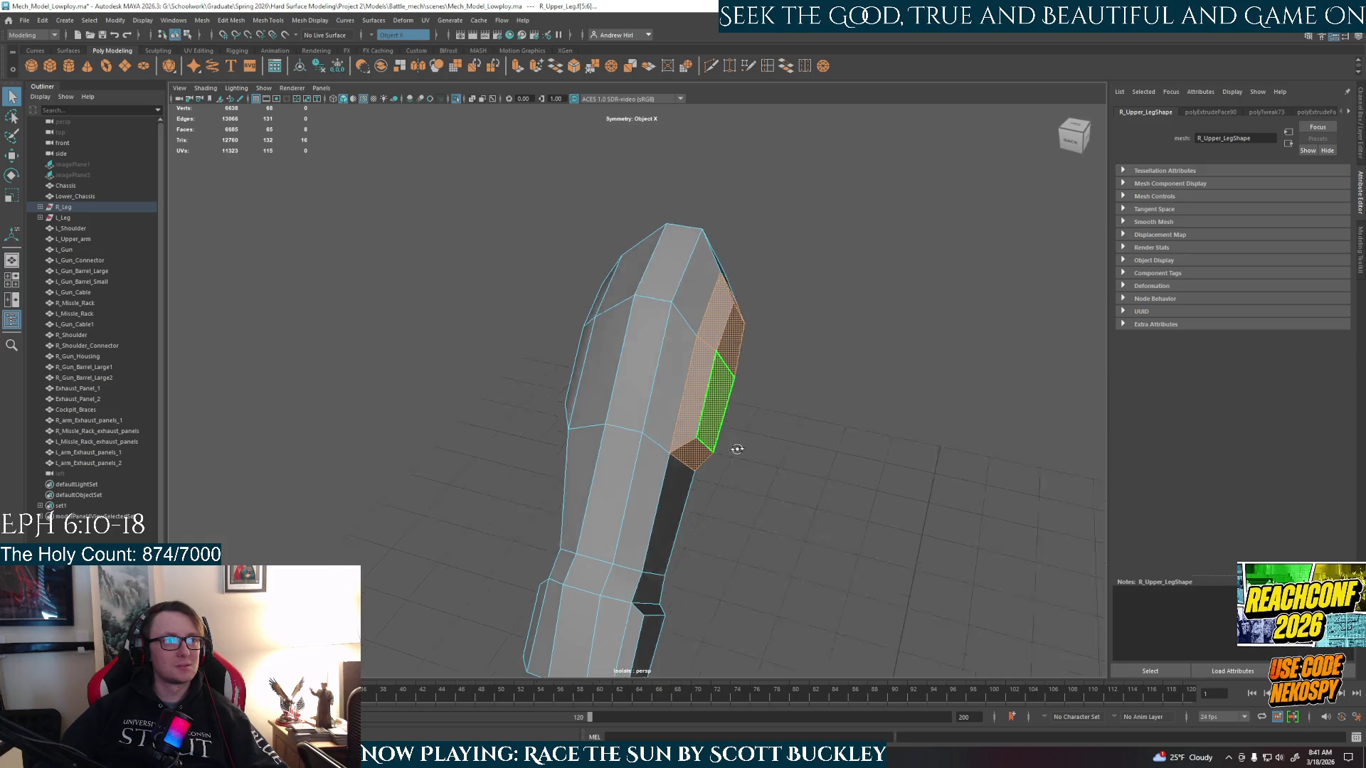
# - Move the side face strip along the X axis, then deselect and inspect the leg
pyautogui.keyDown('alt'); pyautogui.moveTo(732, 449); pyautogui.dragTo(771, 457); pyautogui.keyUp('alt')
pyautogui.press('w')
pyautogui.moveTo(674, 358)
pyautogui.mouseDown()
pyautogui.moveTo(869, 420)
pyautogui.moveTo(479, 404)
pyautogui.mouseUp()
pyautogui.click(799, 472)
pyautogui.moveTo(799, 472)
pyautogui.keyDown('alt'); pyautogui.mouseDown()
pyautogui.moveTo(640, 484)
pyautogui.moveTo(793, 507)
pyautogui.mouseUp(); pyautogui.keyUp('alt')
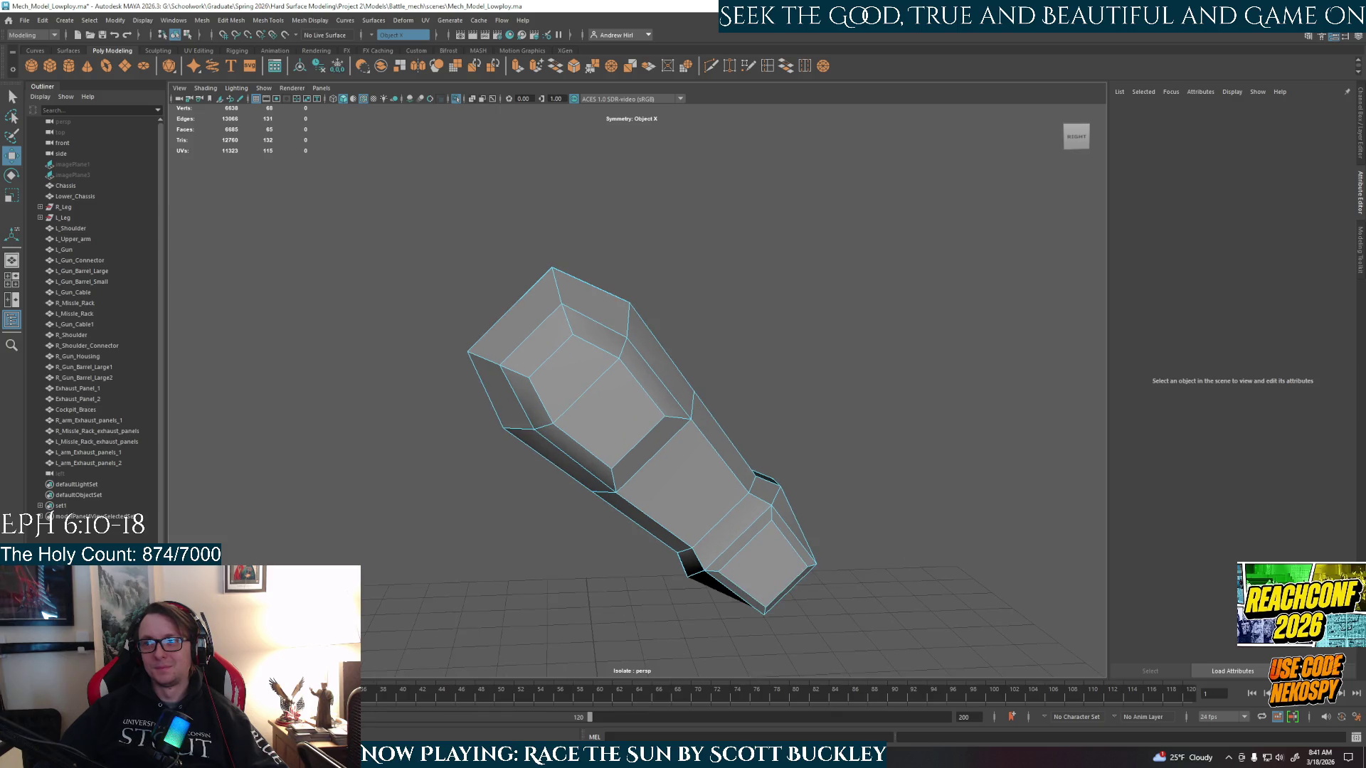
pyautogui.moveTo(680, 545)
pyautogui.keyDown('alt'); pyautogui.mouseDown()
pyautogui.moveTo(735, 527)
pyautogui.moveTo(747, 540)
pyautogui.moveTo(735, 522)
pyautogui.moveTo(725, 548)
pyautogui.moveTo(649, 586)
pyautogui.moveTo(732, 600)
pyautogui.moveTo(893, 552)
pyautogui.moveTo(1009, 537)
pyautogui.moveTo(810, 464)
pyautogui.moveTo(775, 487)
pyautogui.moveTo(684, 498)
pyautogui.moveTo(453, 496)
pyautogui.moveTo(609, 503)
pyautogui.moveTo(589, 496)
pyautogui.moveTo(662, 497)
pyautogui.moveTo(687, 471)
pyautogui.moveTo(420, 501)
pyautogui.moveTo(579, 500)
pyautogui.moveTo(619, 341)
pyautogui.mouseUp(); pyautogui.keyUp('alt')
# - Exit isolation, select R_Upper_Leg, and isolate it again zoomed in to fill the view
pyautogui.hotkey('ctrl', '1')
pyautogui.click(619, 342)
pyautogui.moveTo(641, 331); pyautogui.dragTo(683, 327, button='right')
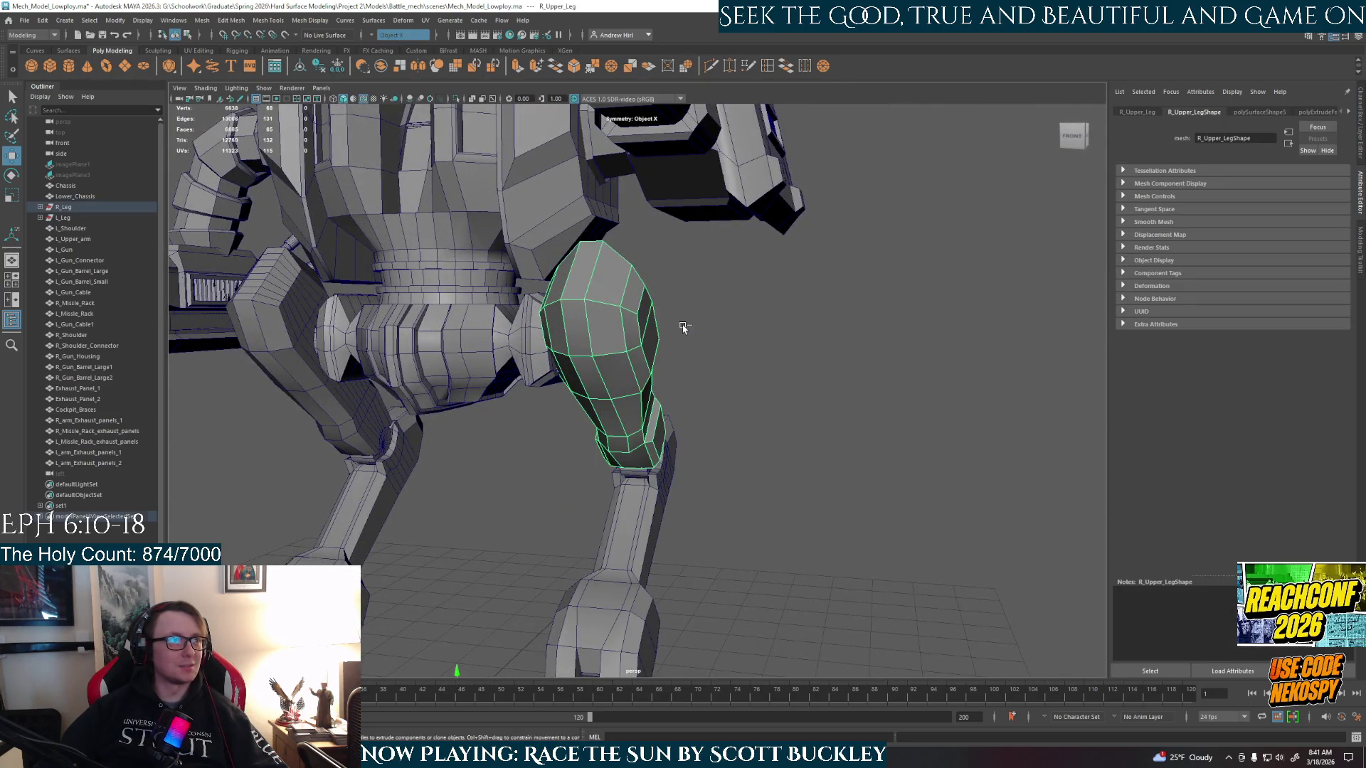
pyautogui.hotkey('ctrl', '1')
pyautogui.keyDown('alt'); pyautogui.moveTo(676, 397); pyautogui.dragTo(702, 418); pyautogui.keyUp('alt')
pyautogui.keyDown('alt'); pyautogui.moveTo(702, 418); pyautogui.dragTo(789, 422, button='right'); pyautogui.keyUp('alt')
pyautogui.moveTo(790, 422)
pyautogui.keyDown('alt'); pyautogui.mouseDown()
pyautogui.moveTo(856, 461)
pyautogui.moveTo(778, 454)
pyautogui.mouseUp(); pyautogui.keyUp('alt')
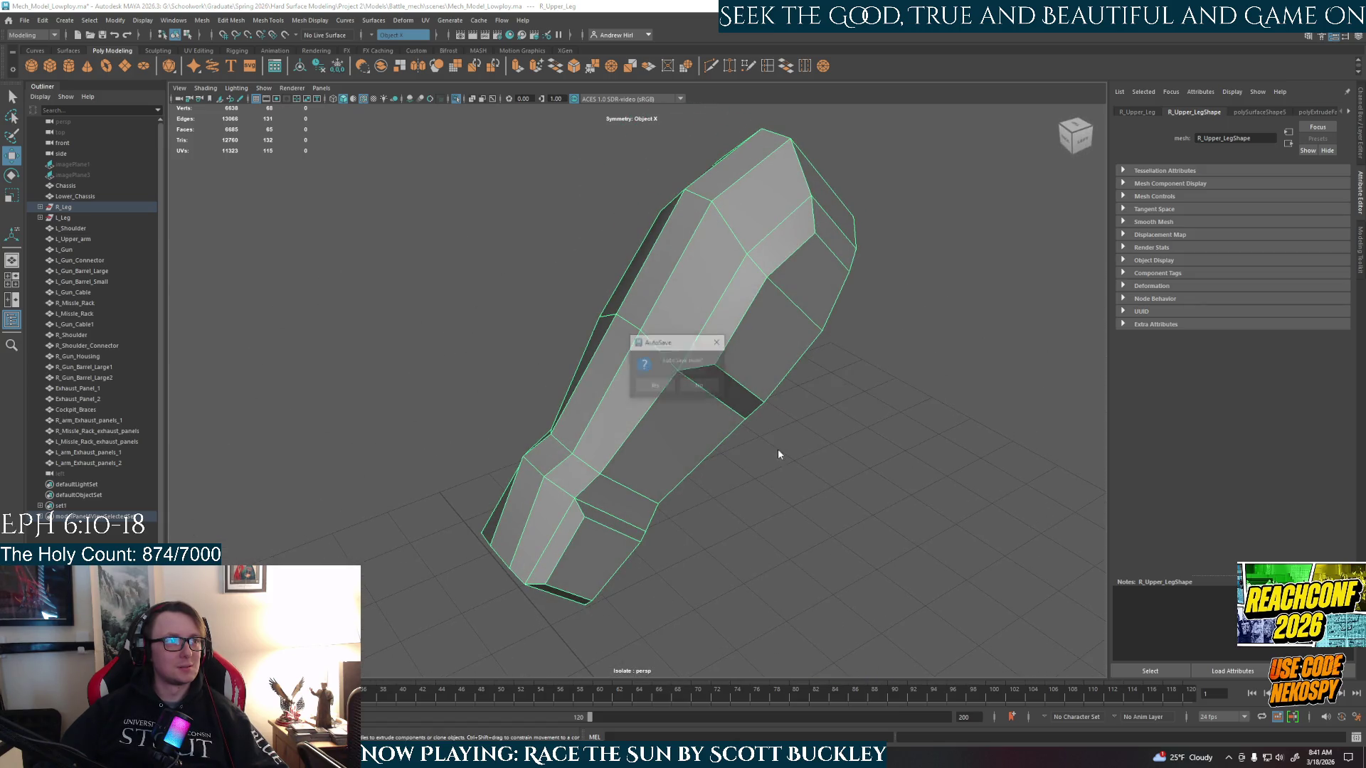
# - Accept the AutoSave prompt and start Multi-Cut to preview an edge loop across the leg
pyautogui.click(656, 385)
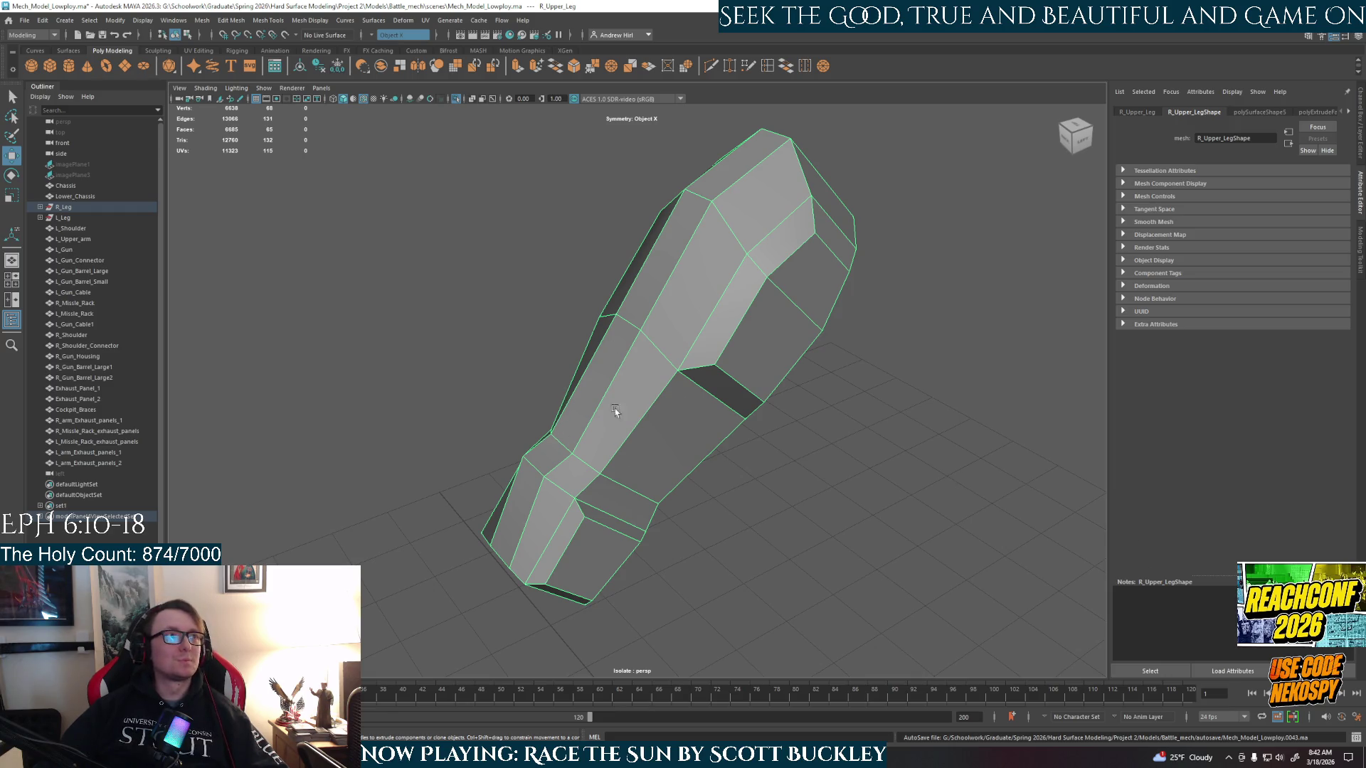
pyautogui.keyDown('alt'); pyautogui.moveTo(614, 392); pyautogui.dragTo(663, 401); pyautogui.keyUp('alt')
pyautogui.click(768, 65)
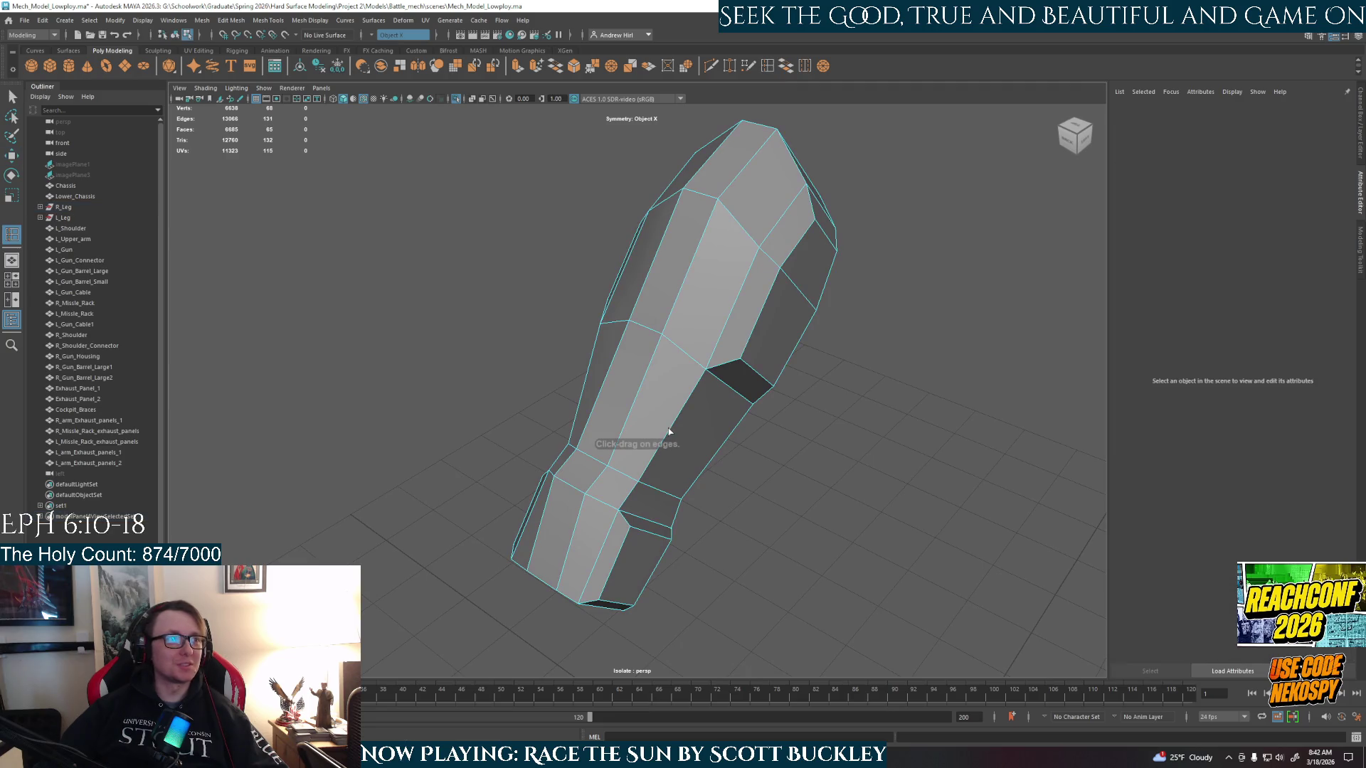
pyautogui.moveTo(677, 419); pyautogui.dragTo(676, 424)
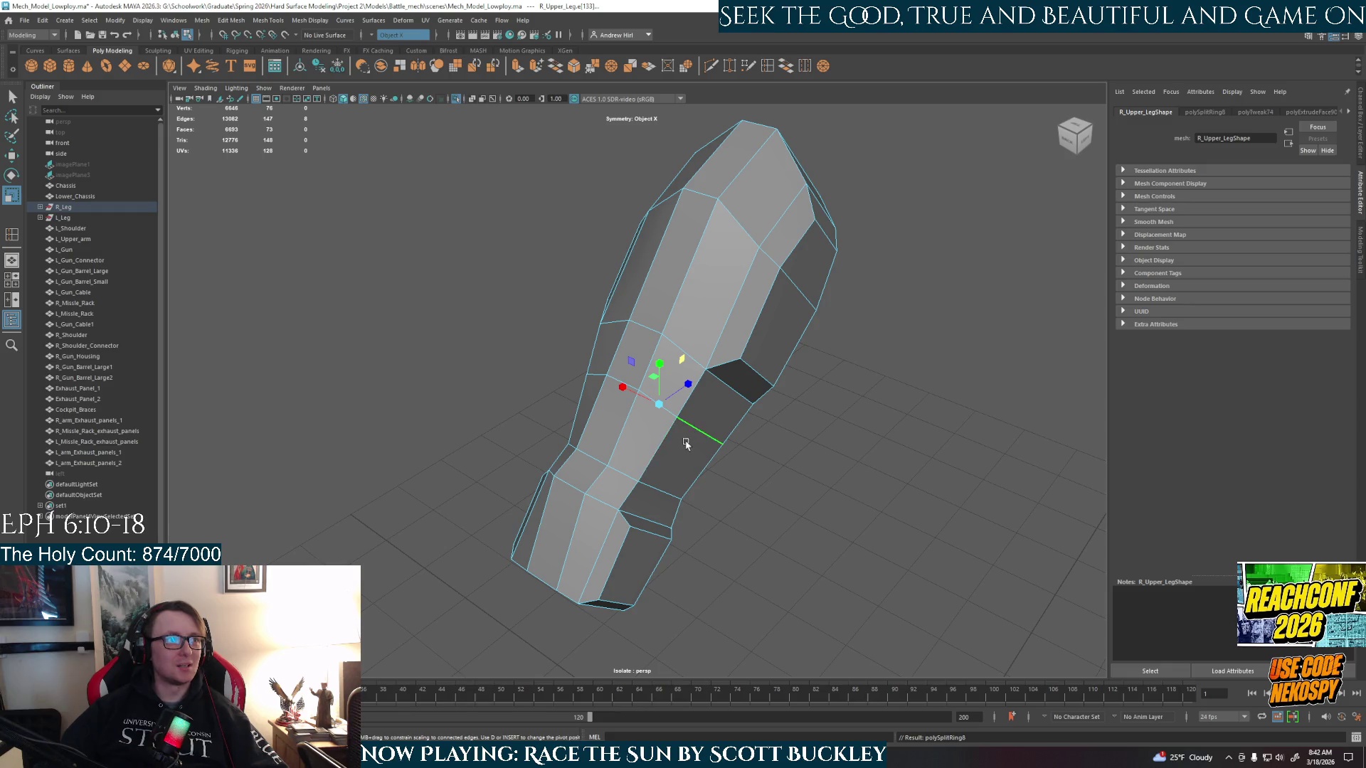
# - Undo the misplaced loop and cut a new edge loop around the leg's middle with Multi-Cut
pyautogui.hotkey('ctrl', 'z')
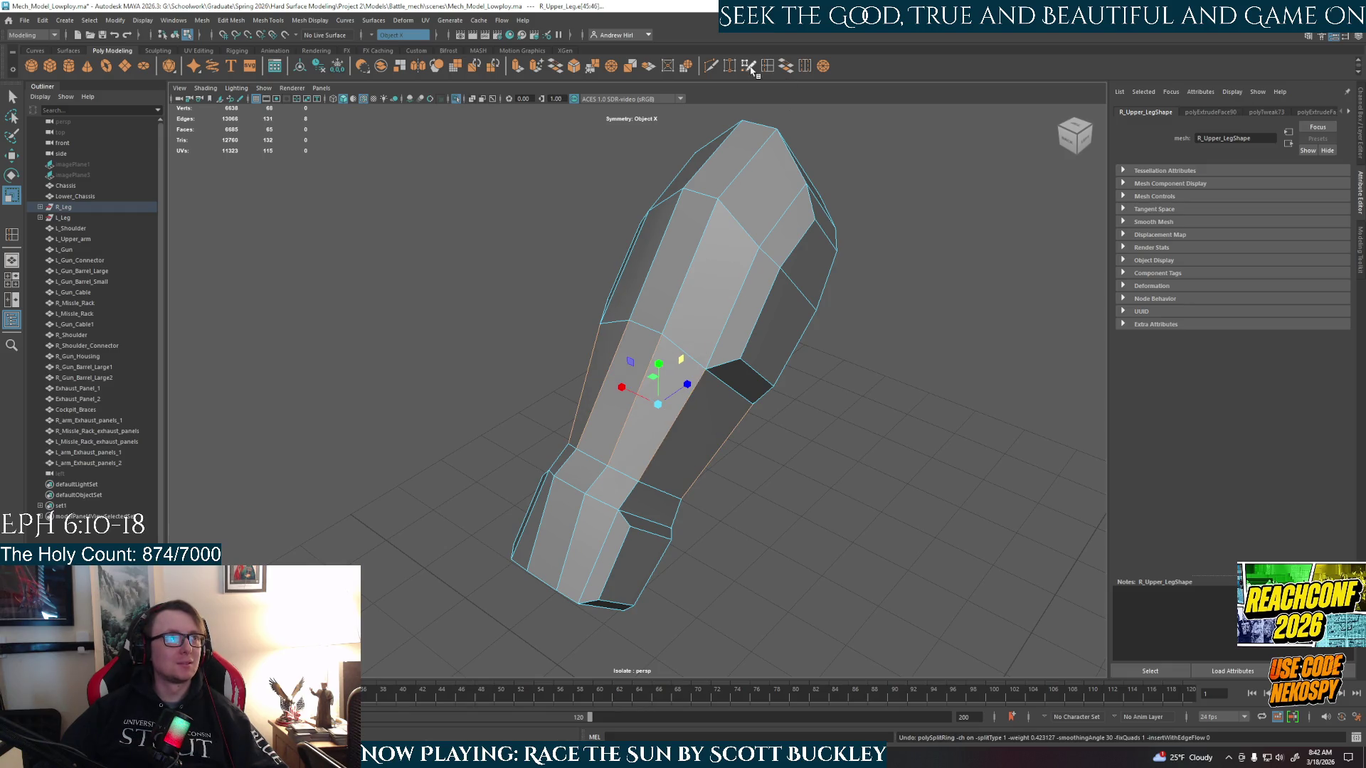
pyautogui.click(711, 65)
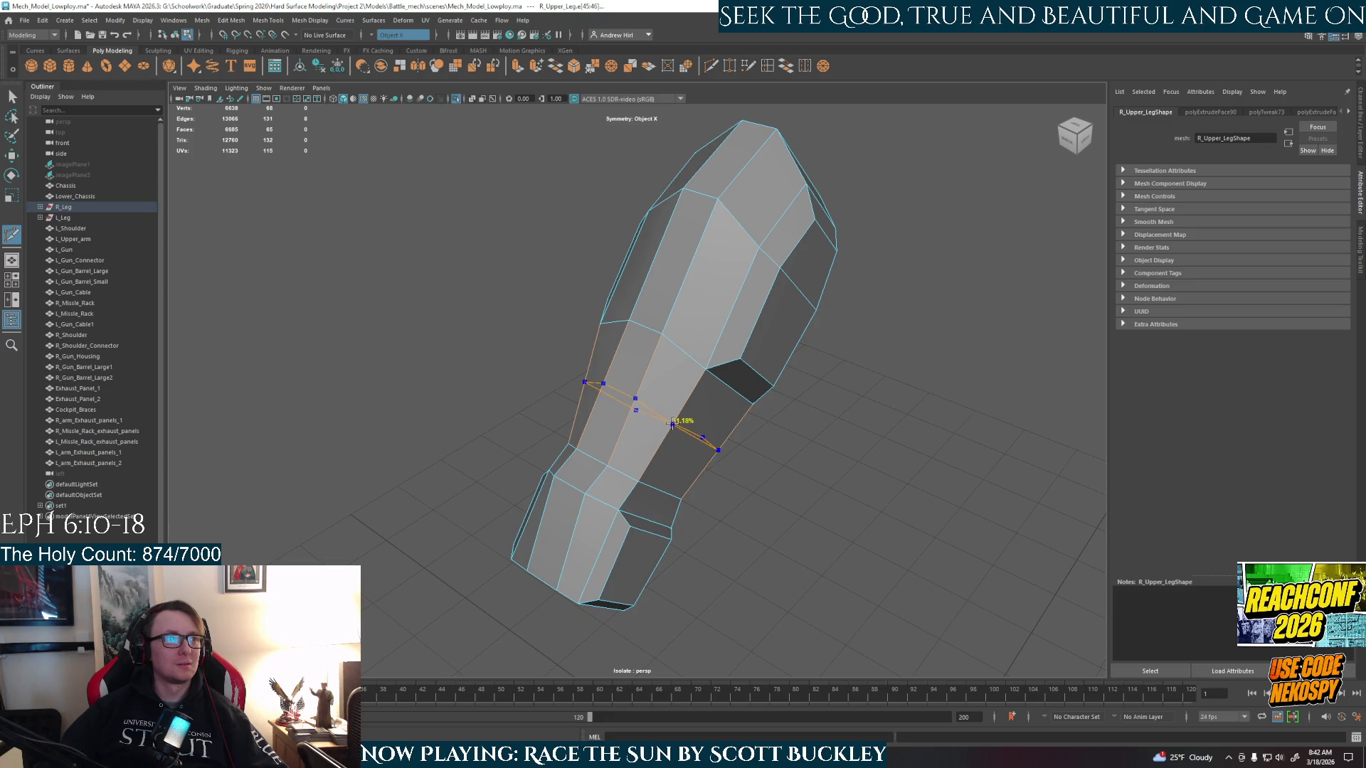
pyautogui.click(671, 425)
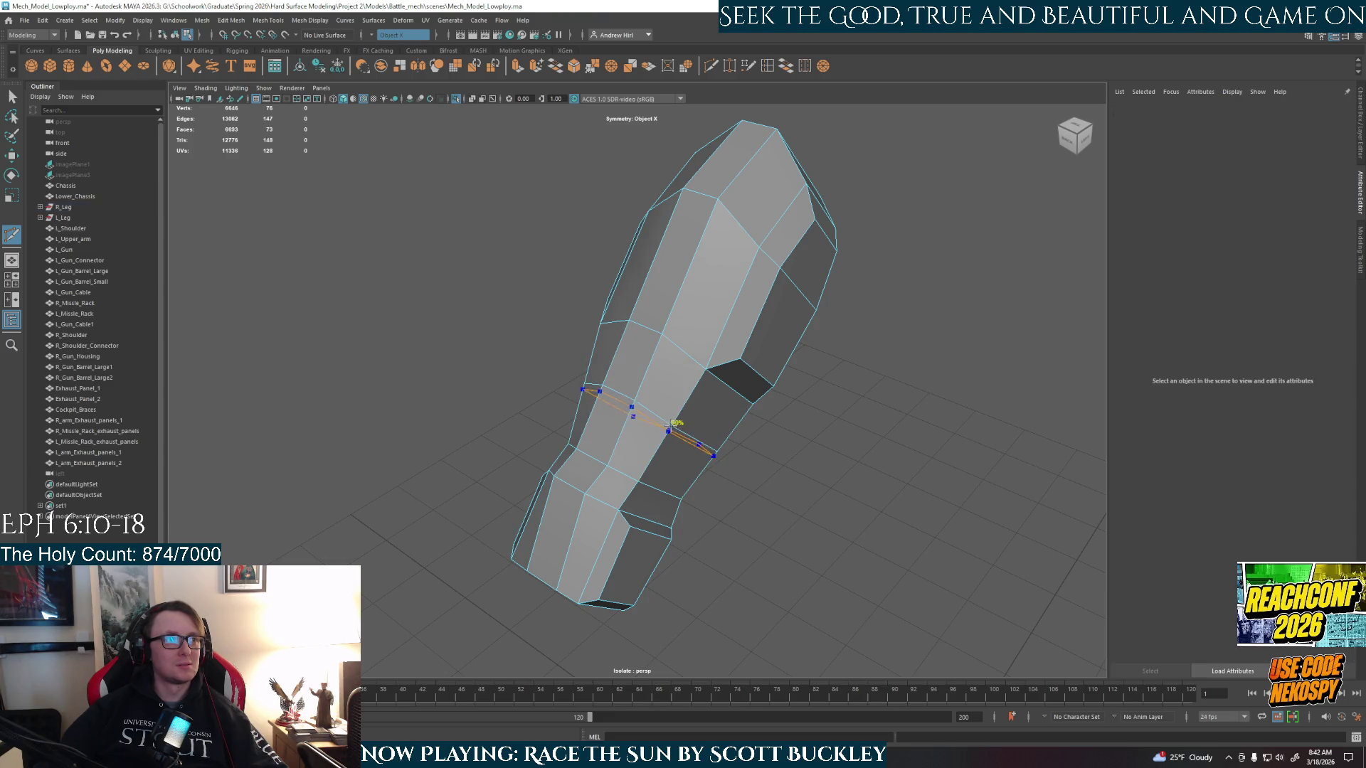
pyautogui.moveTo(671, 425)
pyautogui.keyDown('alt'); pyautogui.mouseDown()
pyautogui.moveTo(978, 567)
pyautogui.moveTo(954, 558)
pyautogui.mouseUp(); pyautogui.keyUp('alt')
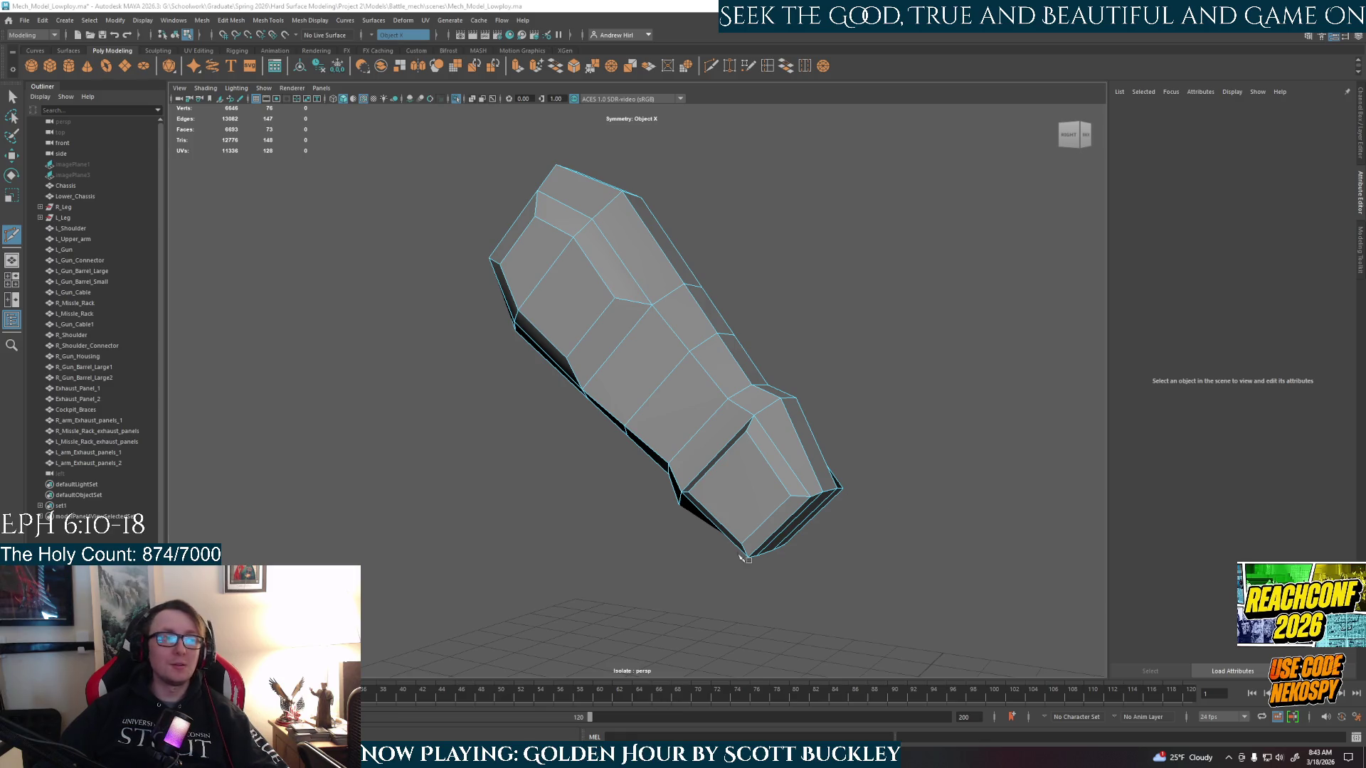
# - Show the full mech, toggle the leg's smooth preview on and off, and frame the leg
pyautogui.keyDown('alt'); pyautogui.moveTo(778, 531); pyautogui.dragTo(793, 567); pyautogui.keyUp('alt')
pyautogui.click(742, 363)
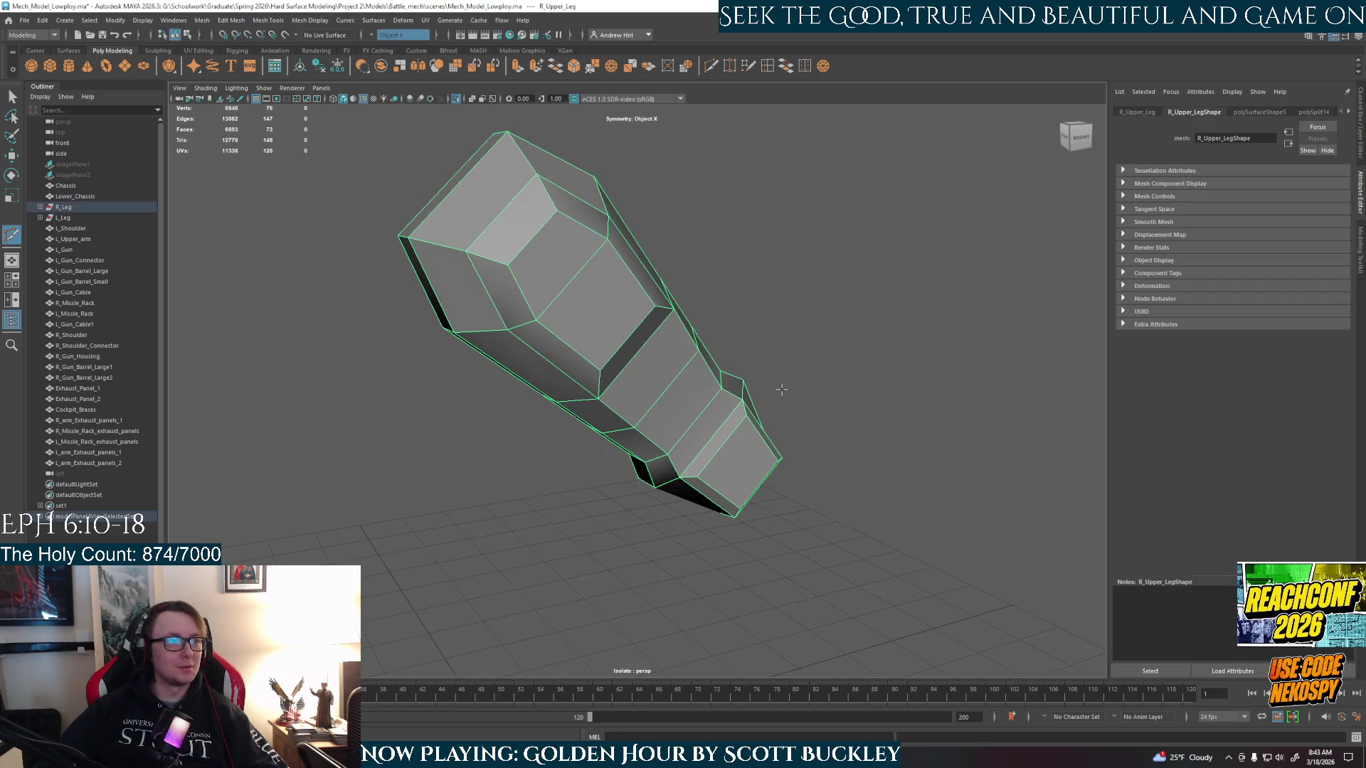
pyautogui.hotkey('ctrl', '1')
pyautogui.scroll(-3, 778, 400)
pyautogui.keyDown('alt'); pyautogui.moveTo(777, 400); pyautogui.dragTo(868, 396); pyautogui.keyUp('alt')
pyautogui.scroll(2, 868, 395)
pyautogui.scroll(3, 785, 407)
pyautogui.moveTo(784, 406)
pyautogui.keyDown('alt'); pyautogui.mouseDown()
pyautogui.moveTo(649, 388)
pyautogui.moveTo(648, 368)
pyautogui.mouseUp(); pyautogui.keyUp('alt')
pyautogui.rightClick(648, 368)
pyautogui.press('2')
pyautogui.press('1')
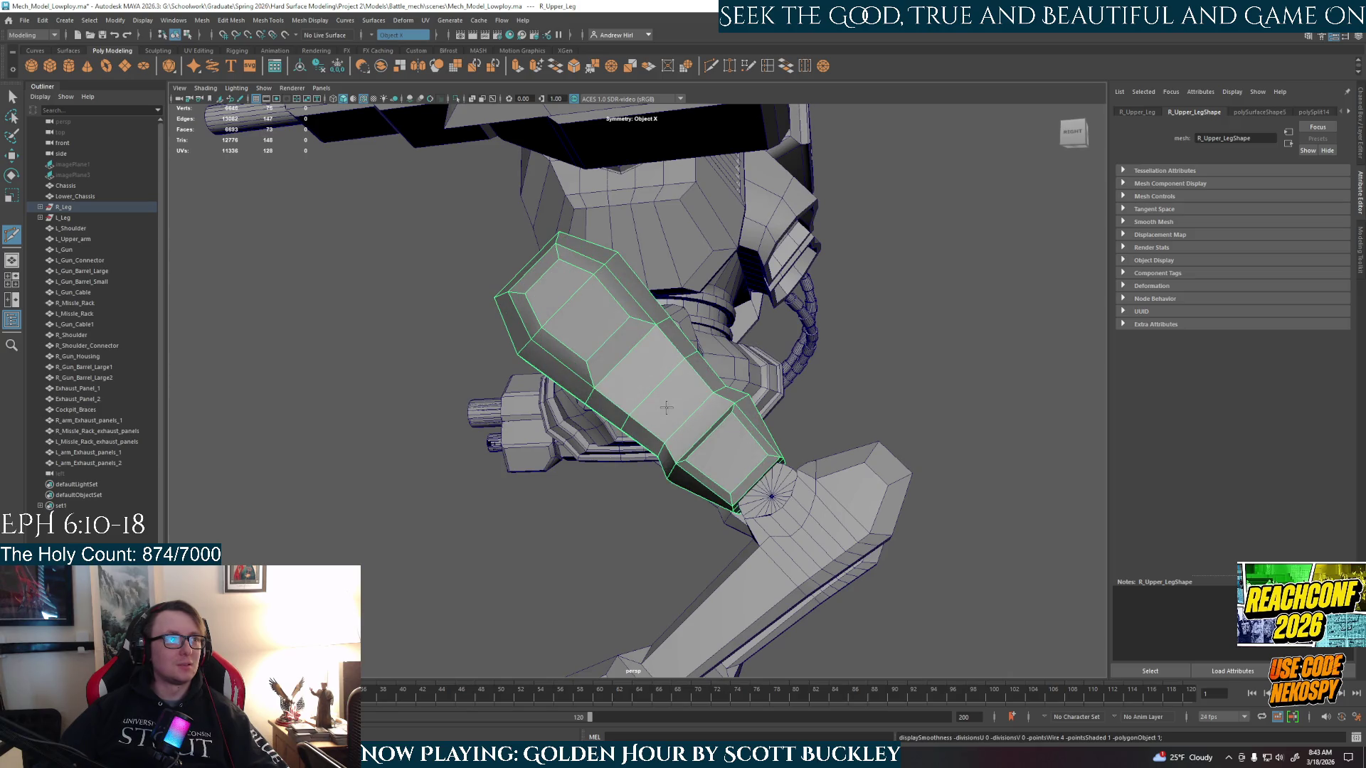
pyautogui.press('q')
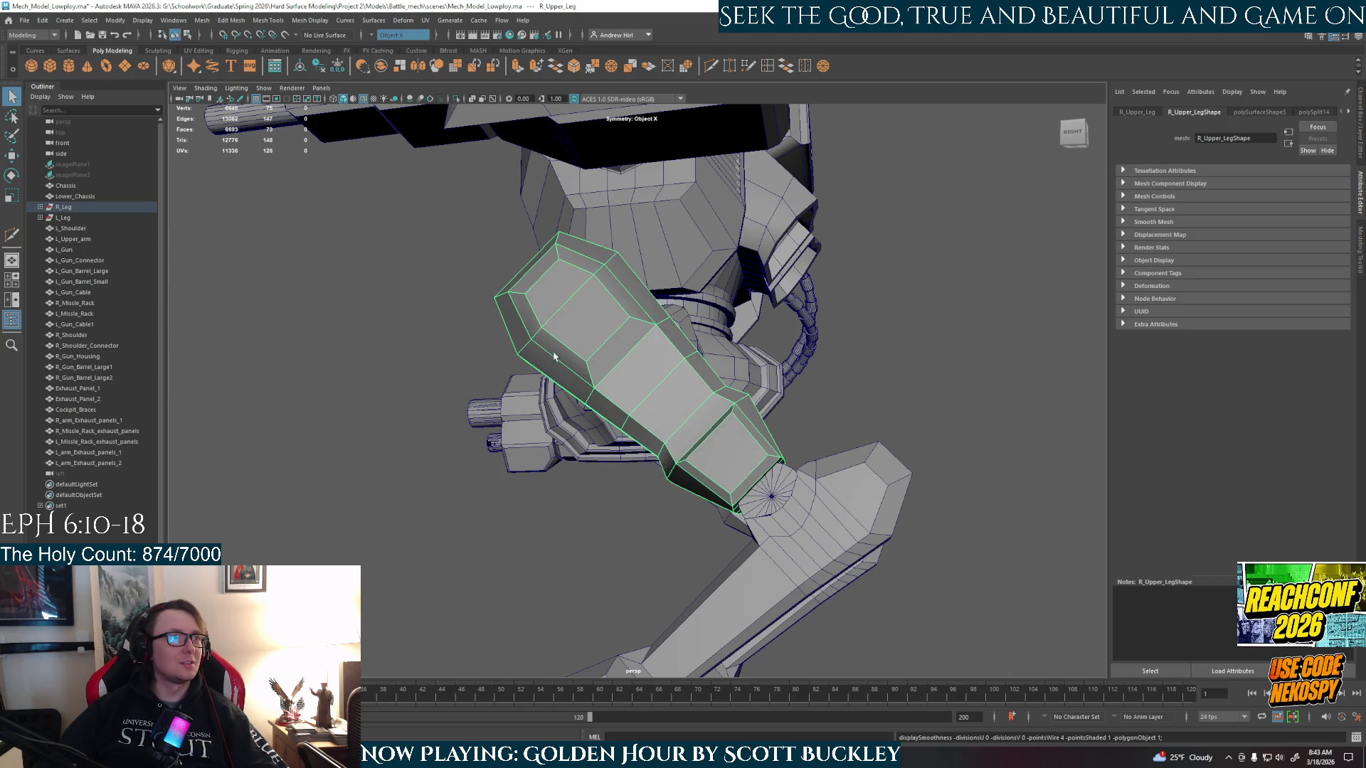
pyautogui.press('f')
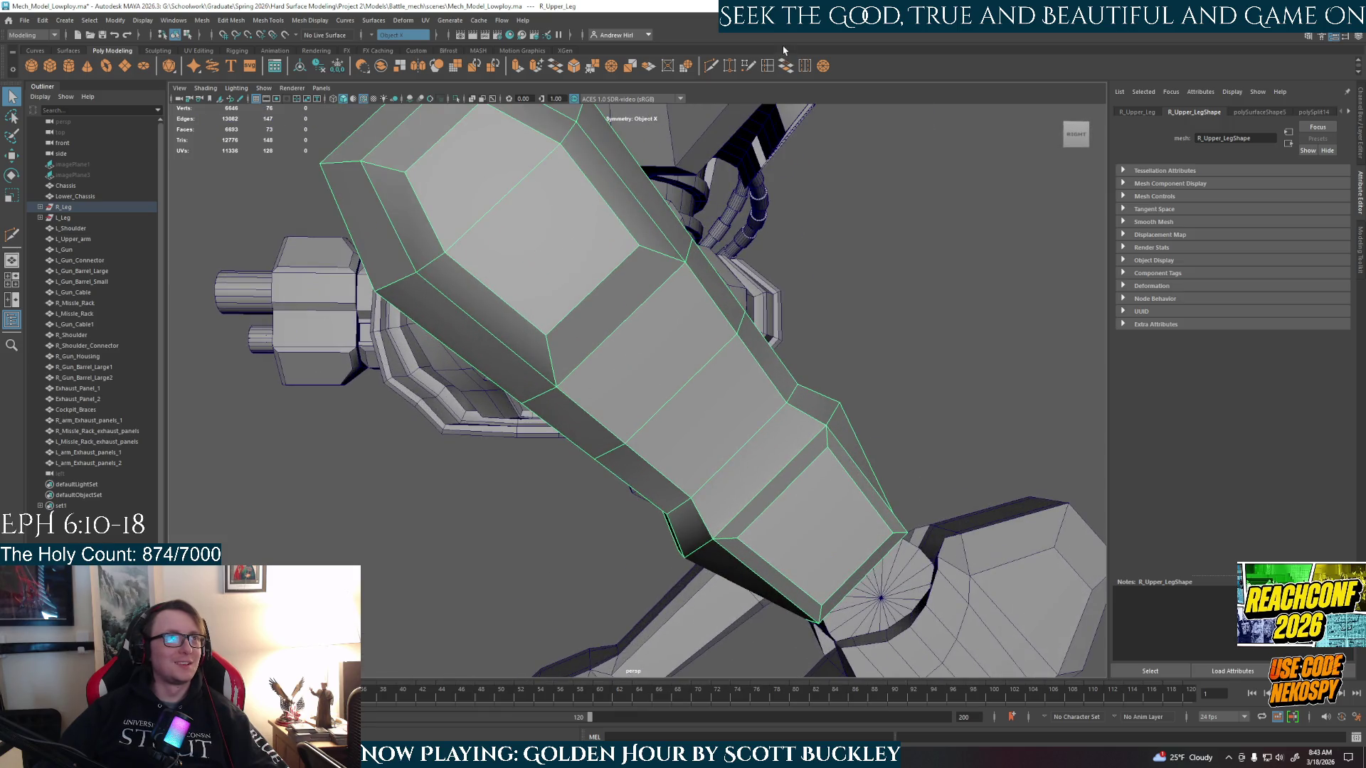
# - Insert a trial edge loop across the leg's middle, then delete it
pyautogui.click(804, 67)
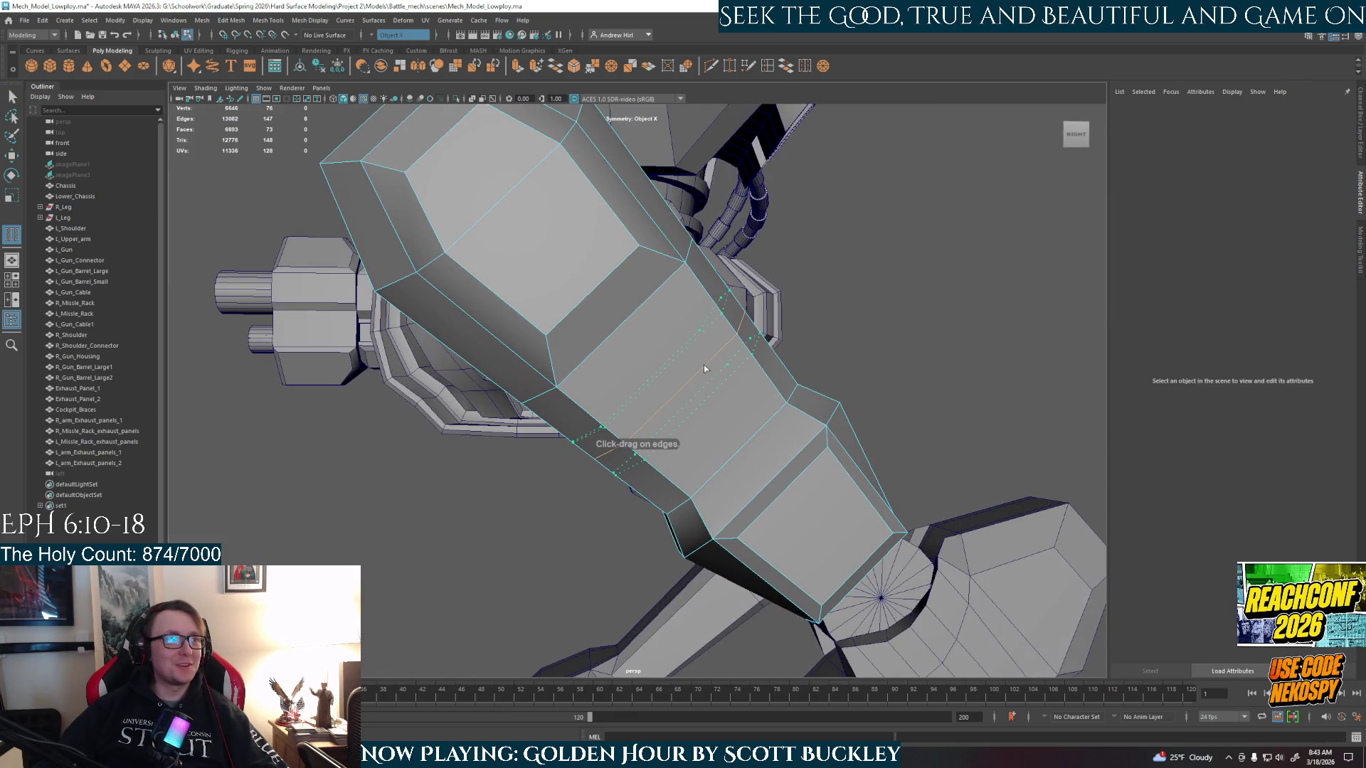
pyautogui.keyDown('ctrl'); pyautogui.click(703, 365); pyautogui.keyUp('ctrl')
pyautogui.moveTo(702, 364)
pyautogui.keyDown('alt'); pyautogui.mouseDown()
pyautogui.moveTo(659, 414)
pyautogui.moveTo(715, 415)
pyautogui.mouseUp(); pyautogui.keyUp('alt')
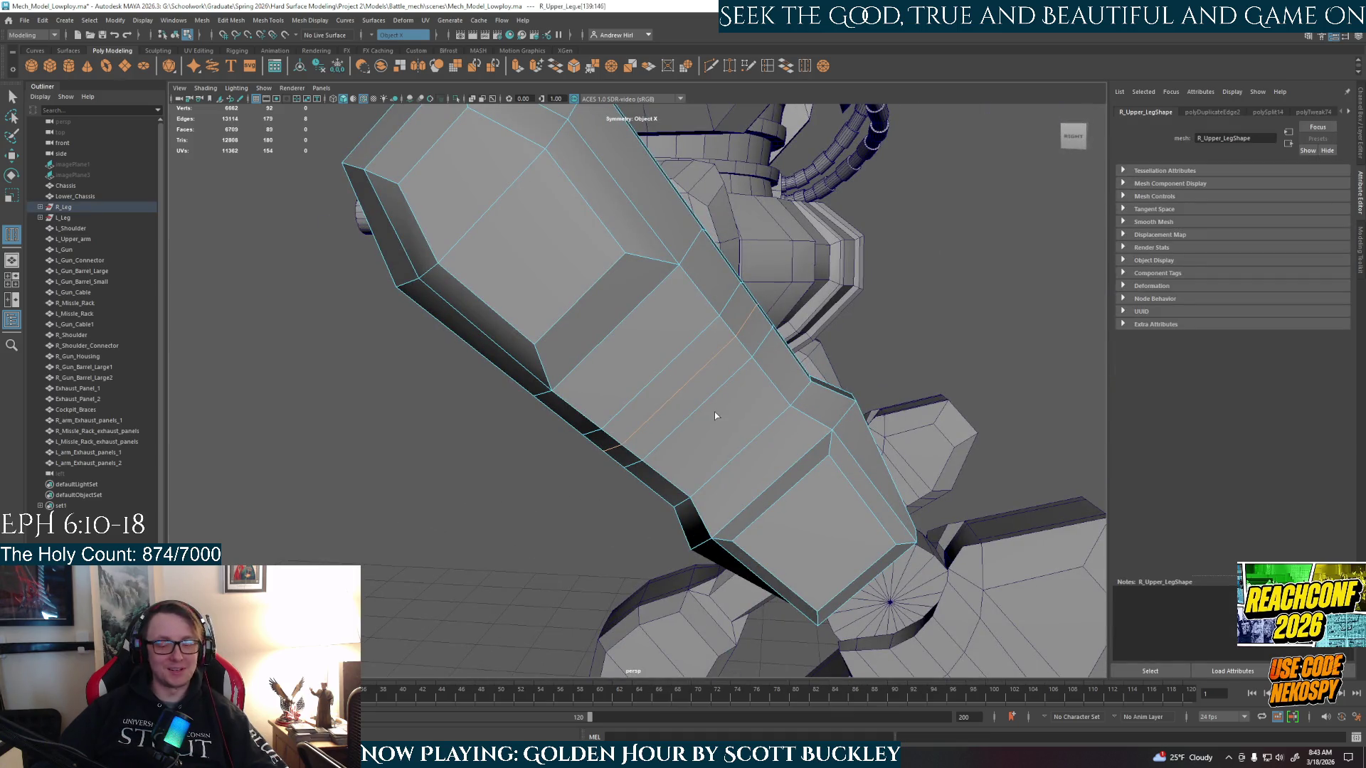
pyautogui.hotkey('ctrl', 'Delete')
# - Select the whole loop of faces in the leg's middle band
pyautogui.moveTo(700, 393); pyautogui.dragTo(695, 386, button='right')
pyautogui.click(695, 386)
pyautogui.keyDown('shift'); pyautogui.doubleClick(746, 317); pyautogui.keyUp('shift')
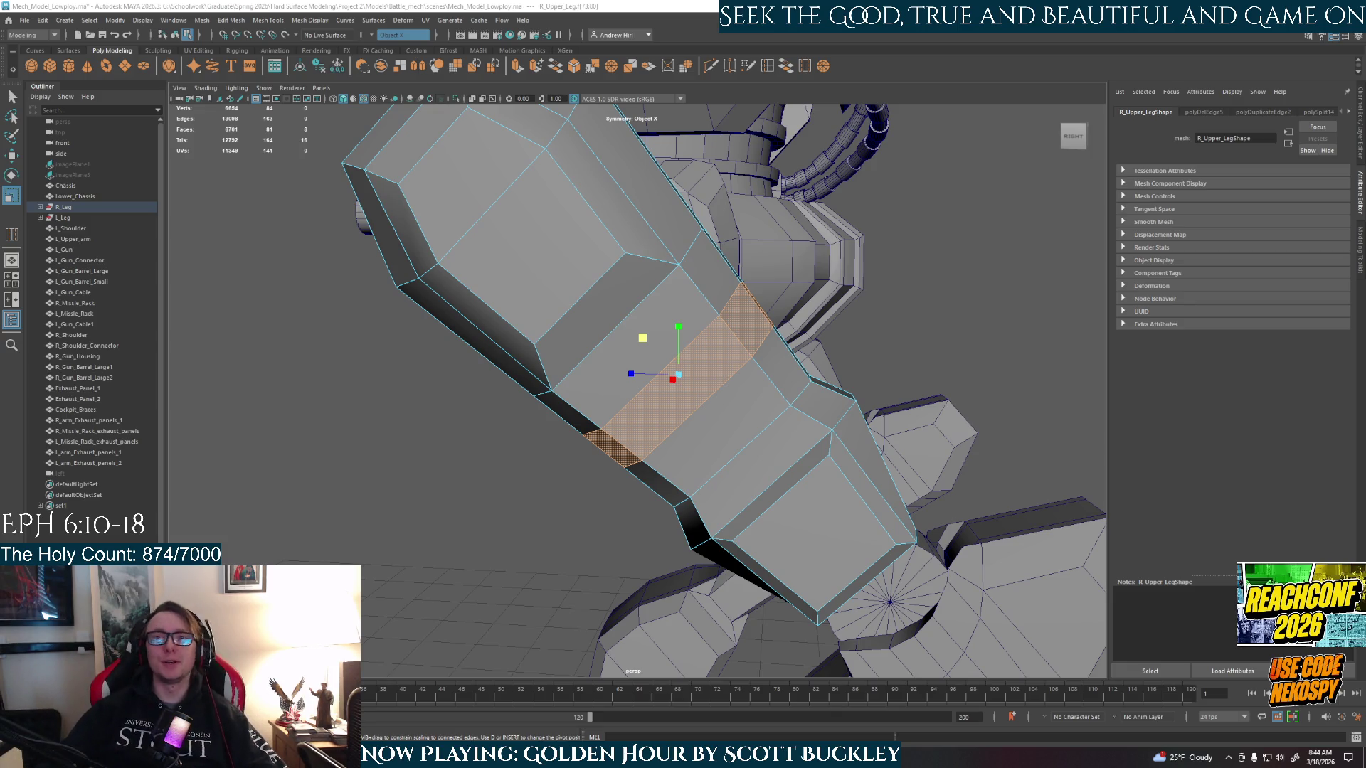
# - Extrude the middle face band inward with Local Translate Z -10 to form a groove
pyautogui.moveTo(774, 359)
pyautogui.keyDown('alt'); pyautogui.mouseDown()
pyautogui.moveTo(753, 411)
pyautogui.moveTo(729, 386)
pyautogui.moveTo(818, 335)
pyautogui.moveTo(783, 366)
pyautogui.moveTo(816, 363)
pyautogui.mouseUp(); pyautogui.keyUp('alt')
pyautogui.hotkey('ctrl', 'e')
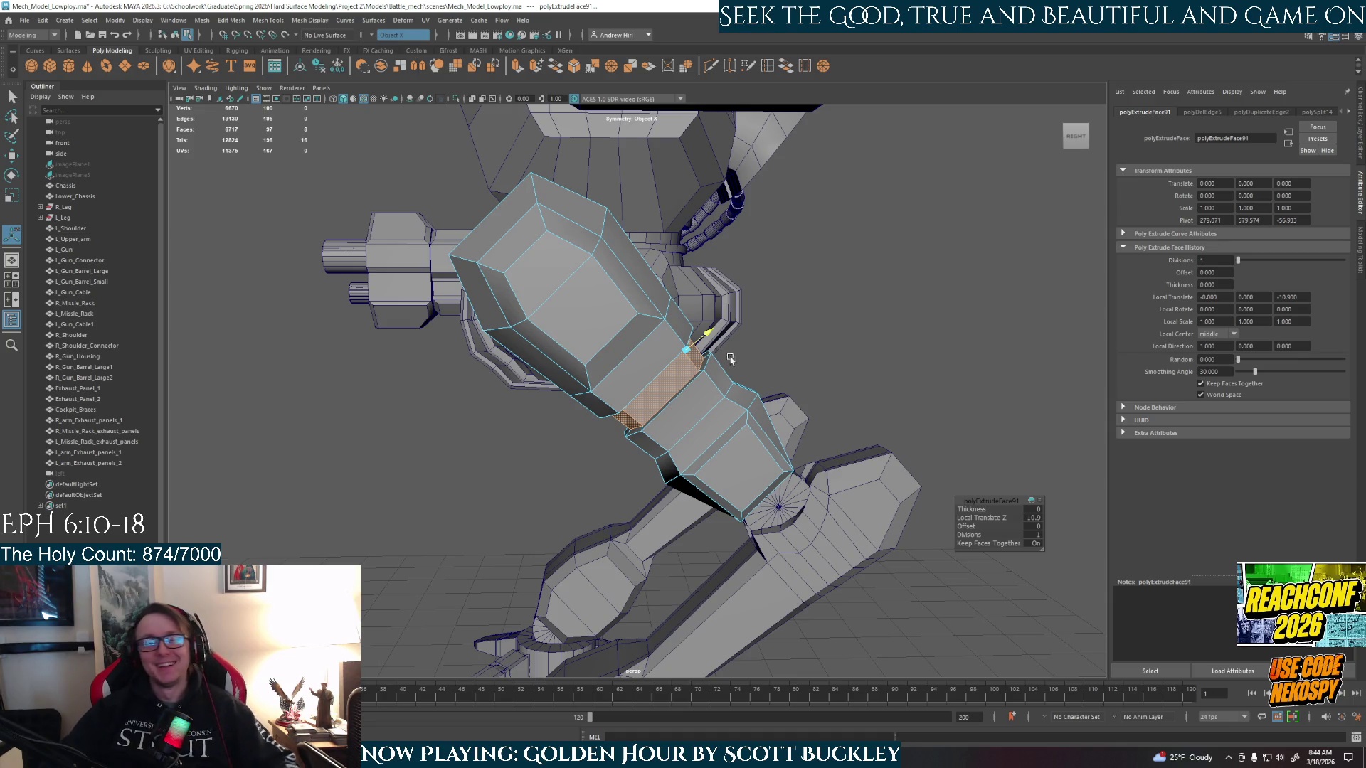
pyautogui.moveTo(735, 362)
pyautogui.keyDown('alt'); pyautogui.mouseDown()
pyautogui.moveTo(680, 402)
pyautogui.moveTo(671, 378)
pyautogui.mouseUp(); pyautogui.keyUp('alt')
pyautogui.press('r')
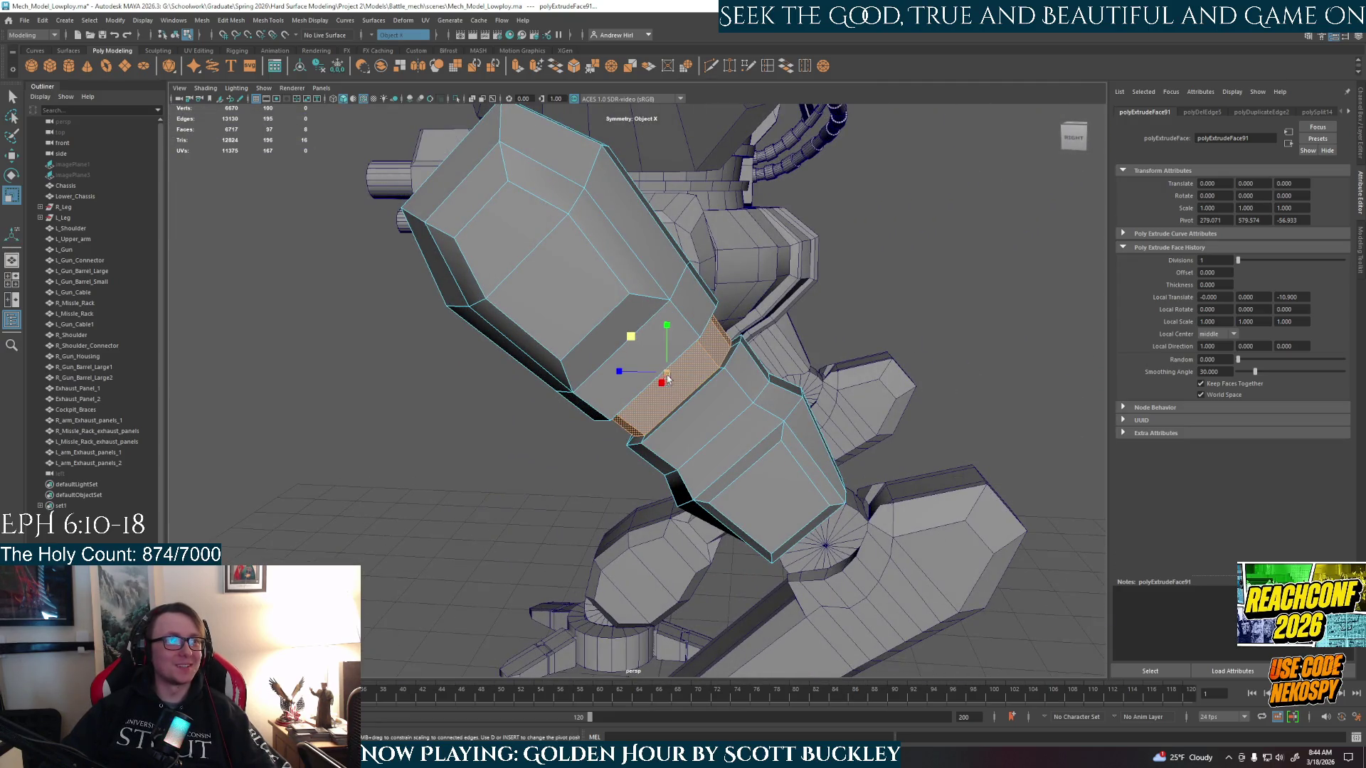
pyautogui.scroll(2, 671, 377)
pyautogui.scroll(1, 672, 380)
pyautogui.moveTo(683, 411)
pyautogui.keyDown('alt'); pyautogui.mouseDown()
pyautogui.moveTo(651, 359)
pyautogui.moveTo(737, 379)
pyautogui.moveTo(677, 406)
pyautogui.mouseUp(); pyautogui.keyUp('alt')
pyautogui.click(545, 445)
pyautogui.moveTo(545, 445)
pyautogui.keyDown('alt'); pyautogui.mouseDown()
pyautogui.moveTo(688, 474)
pyautogui.moveTo(736, 450)
pyautogui.moveTo(525, 478)
pyautogui.moveTo(643, 472)
pyautogui.moveTo(691, 416)
pyautogui.moveTo(745, 445)
pyautogui.mouseUp(); pyautogui.keyUp('alt')
pyautogui.scroll(2, 692, 416)
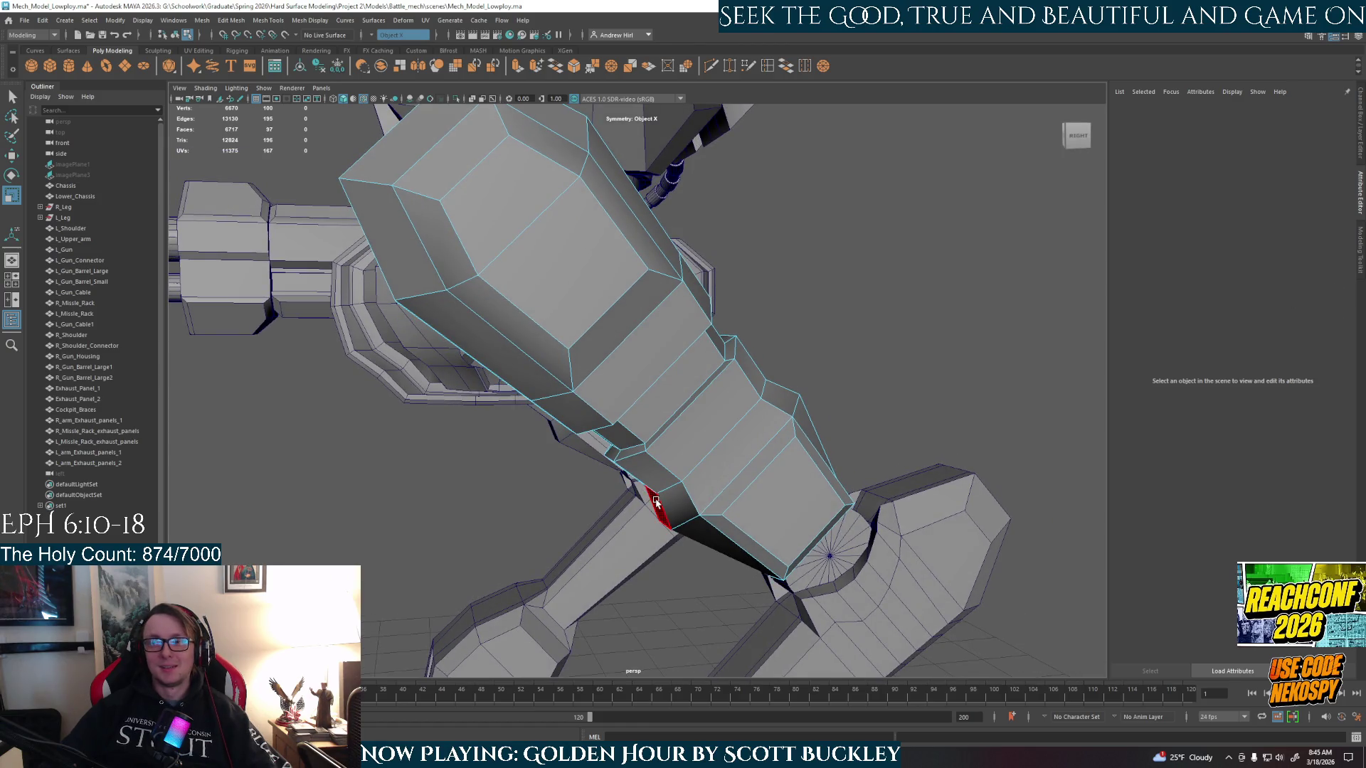
pyautogui.keyDown('alt'); pyautogui.moveTo(656, 502); pyautogui.dragTo(619, 461); pyautogui.keyUp('alt')
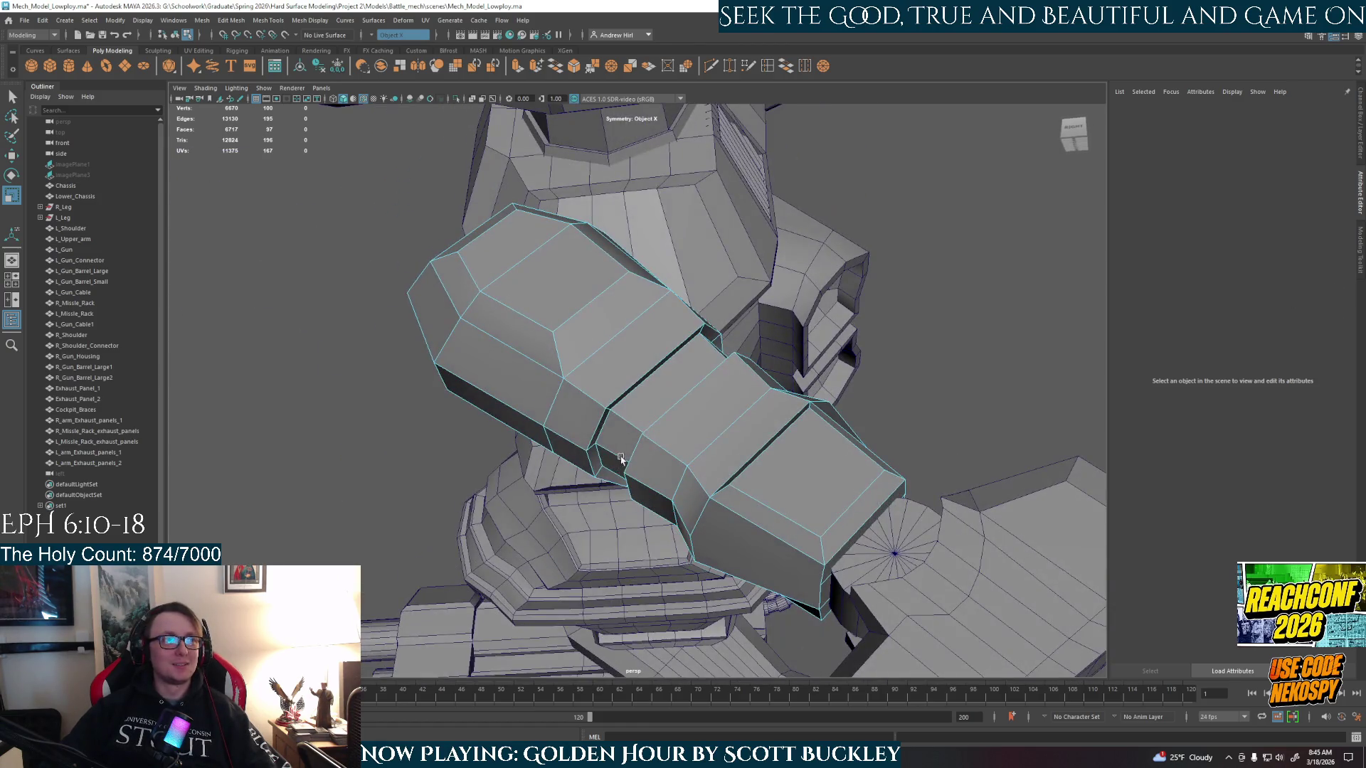
# - Bevel the edge loop beside the groove at fraction 0.5 with 1 segment
pyautogui.moveTo(609, 427); pyautogui.dragTo(602, 404, button='right')
pyautogui.click(589, 432)
pyautogui.doubleClick(589, 432)
pyautogui.moveTo(634, 457)
pyautogui.keyDown('alt'); pyautogui.mouseDown()
pyautogui.moveTo(750, 532)
pyautogui.moveTo(694, 459)
pyautogui.moveTo(552, 473)
pyautogui.moveTo(681, 459)
pyautogui.moveTo(561, 480)
pyautogui.moveTo(799, 503)
pyautogui.moveTo(607, 513)
pyautogui.moveTo(669, 462)
pyautogui.mouseUp(); pyautogui.keyUp('alt')
pyautogui.hotkey('ctrl', 'b')
pyautogui.moveTo(668, 462)
pyautogui.keyDown('alt'); pyautogui.mouseDown(button='middle')
pyautogui.moveTo(689, 427)
pyautogui.moveTo(676, 417)
pyautogui.mouseUp(button='middle'); pyautogui.keyUp('alt')
# - Pick a face on the leg, then two edges on its lower rim
pyautogui.keyDown('alt'); pyautogui.moveTo(676, 416); pyautogui.dragTo(645, 422); pyautogui.keyUp('alt')
pyautogui.moveTo(645, 423); pyautogui.dragTo(645, 453, button='right')
pyautogui.click(645, 452)
pyautogui.moveTo(645, 452)
pyautogui.keyDown('alt'); pyautogui.mouseDown()
pyautogui.moveTo(654, 434)
pyautogui.moveTo(551, 427)
pyautogui.mouseUp(); pyautogui.keyUp('alt')
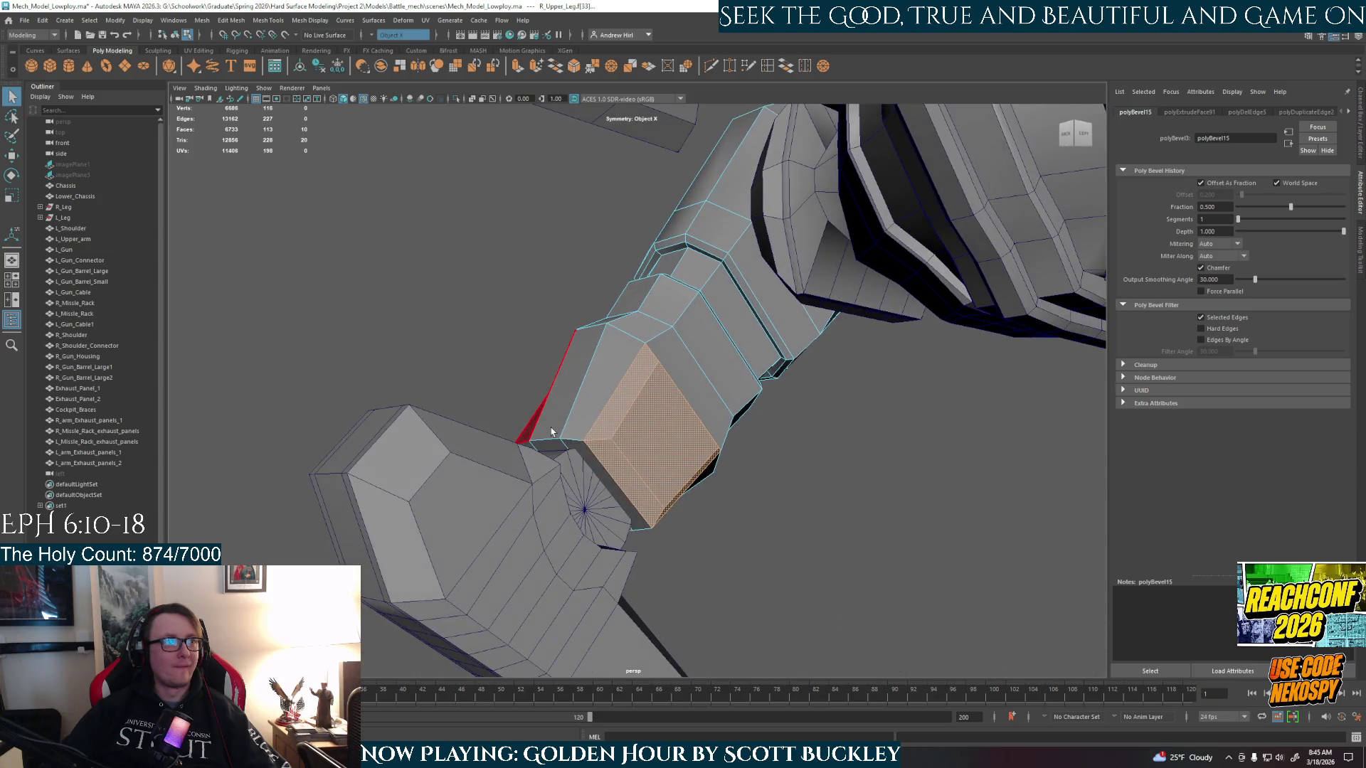
pyautogui.moveTo(626, 463); pyautogui.dragTo(626, 427, button='right')
pyautogui.click(626, 473)
pyautogui.moveTo(626, 473)
pyautogui.keyDown('alt'); pyautogui.mouseDown()
pyautogui.moveTo(684, 525)
pyautogui.moveTo(676, 518)
pyautogui.mouseUp(); pyautogui.keyUp('alt')
pyautogui.keyDown('shift'); pyautogui.click(656, 504); pyautogui.keyUp('shift')
pyautogui.moveTo(651, 455)
pyautogui.mouseDown(button='right')
pyautogui.moveTo(658, 427)
pyautogui.moveTo(577, 463)
pyautogui.moveTo(574, 431)
pyautogui.mouseUp(button='right')
# - Isolate the leg and select the ring of six vertical edges on its lower segment for scaling
pyautogui.hotkey('ctrl', '1')
pyautogui.press('f')
pyautogui.keyDown('shift'); pyautogui.doubleClick(581, 452); pyautogui.keyUp('shift')
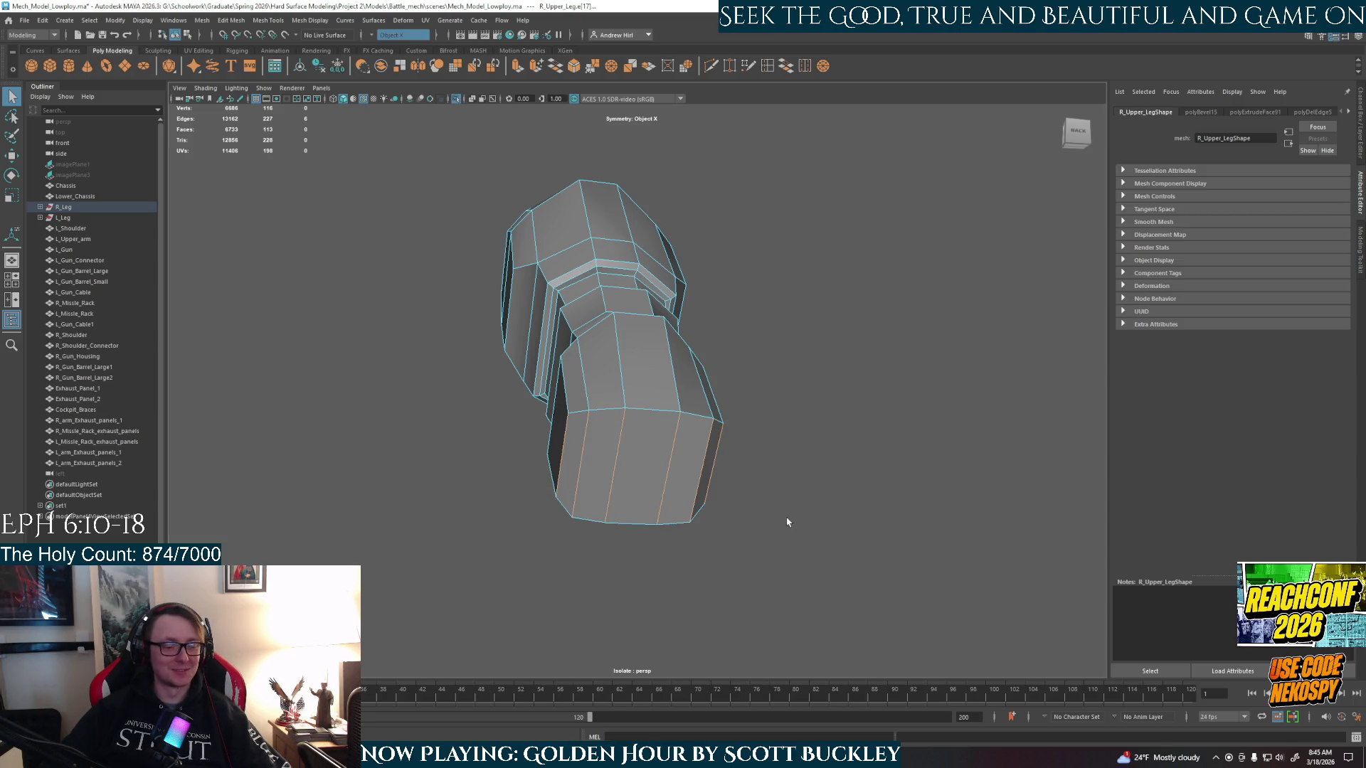
pyautogui.press('r')
pyautogui.keyDown('alt'); pyautogui.moveTo(788, 521); pyautogui.dragTo(851, 543); pyautogui.keyUp('alt')
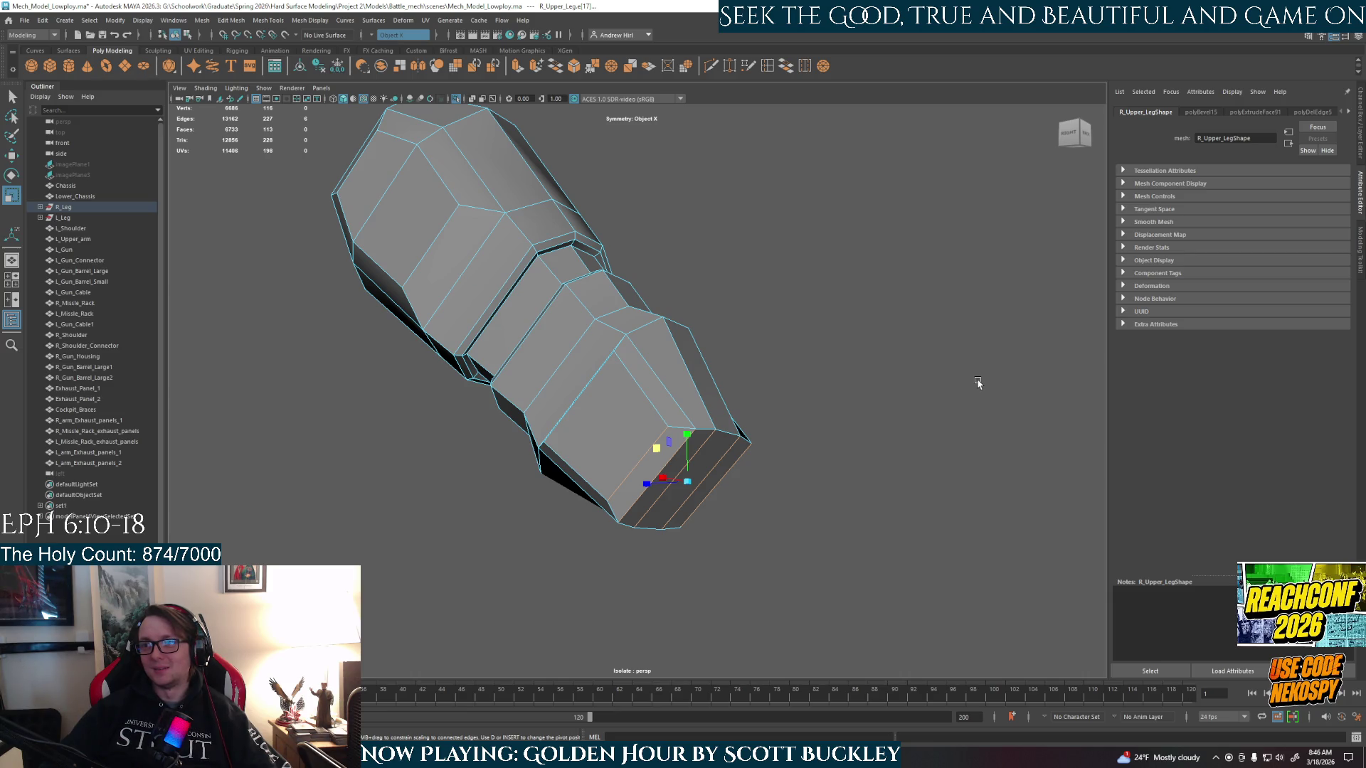
# - Undo two changes to the end section and select three edges on the lower leg
pyautogui.moveTo(767, 400)
pyautogui.keyDown('alt'); pyautogui.mouseDown()
pyautogui.moveTo(754, 395)
pyautogui.moveTo(771, 387)
pyautogui.moveTo(720, 461)
pyautogui.mouseUp(); pyautogui.keyUp('alt')
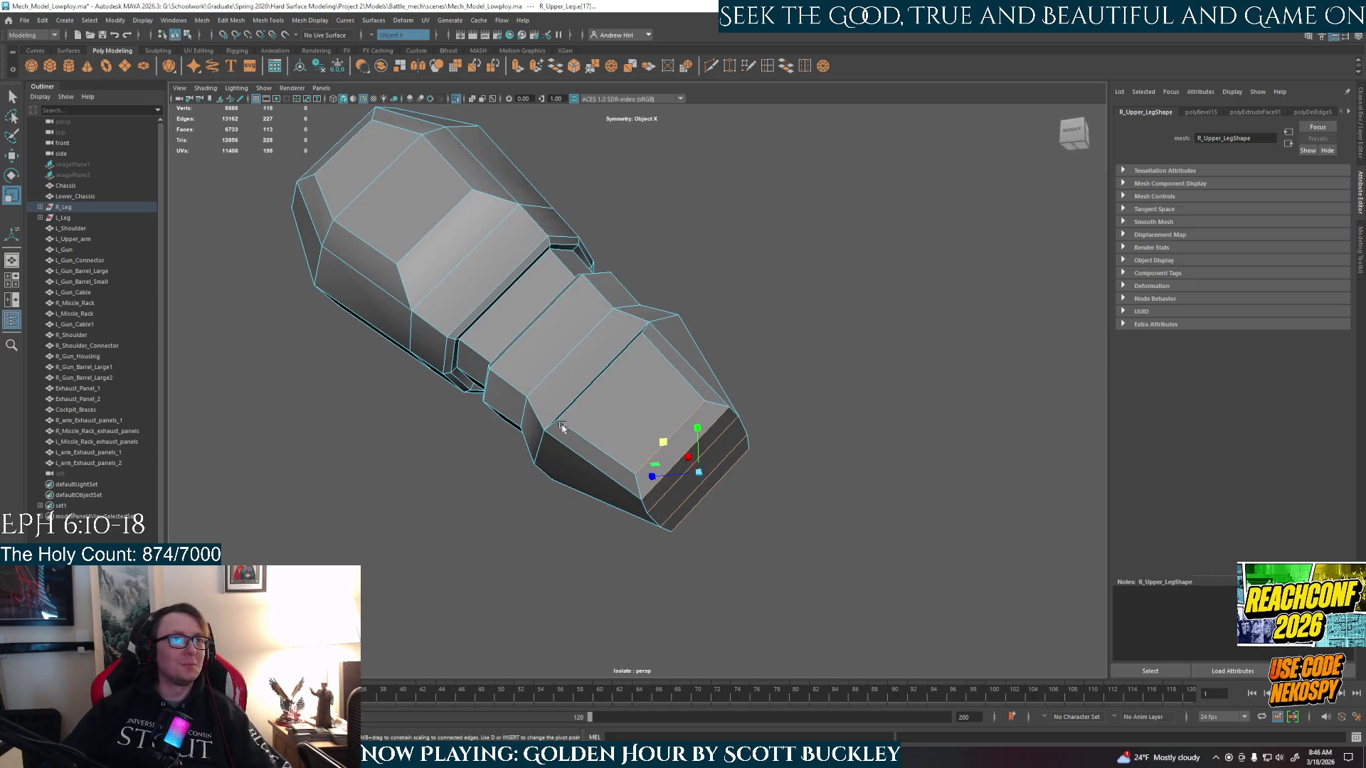
pyautogui.hotkey('ctrl', 'z')
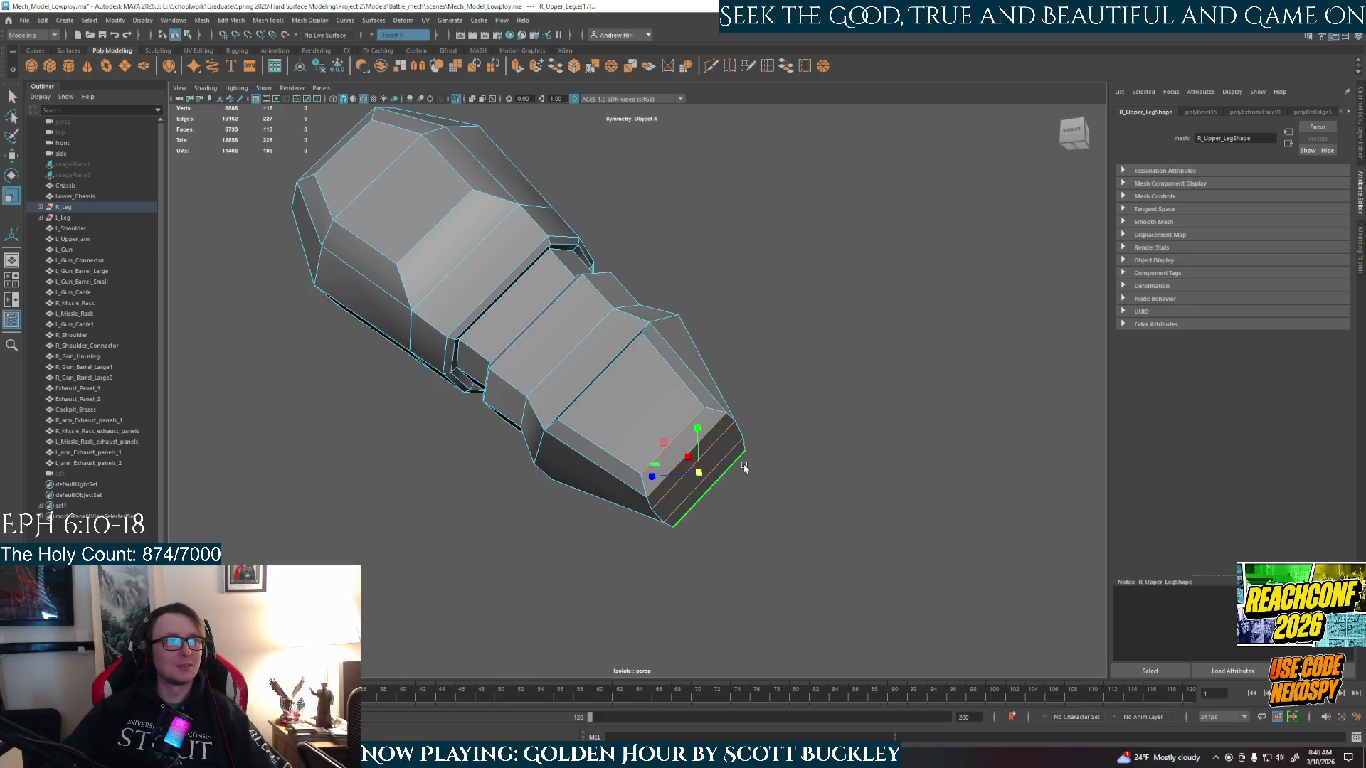
pyautogui.hotkey('ctrl', 'z')
pyautogui.click(858, 459)
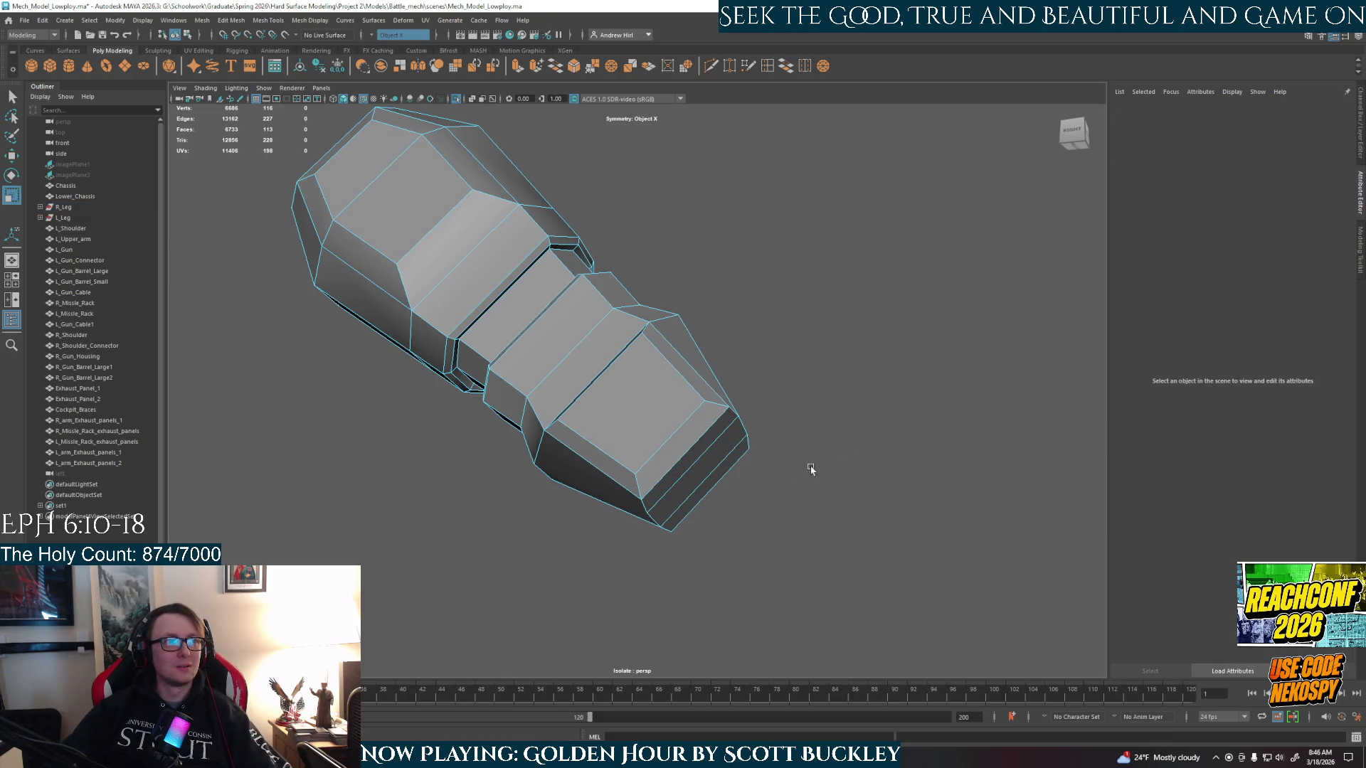
pyautogui.click(665, 447)
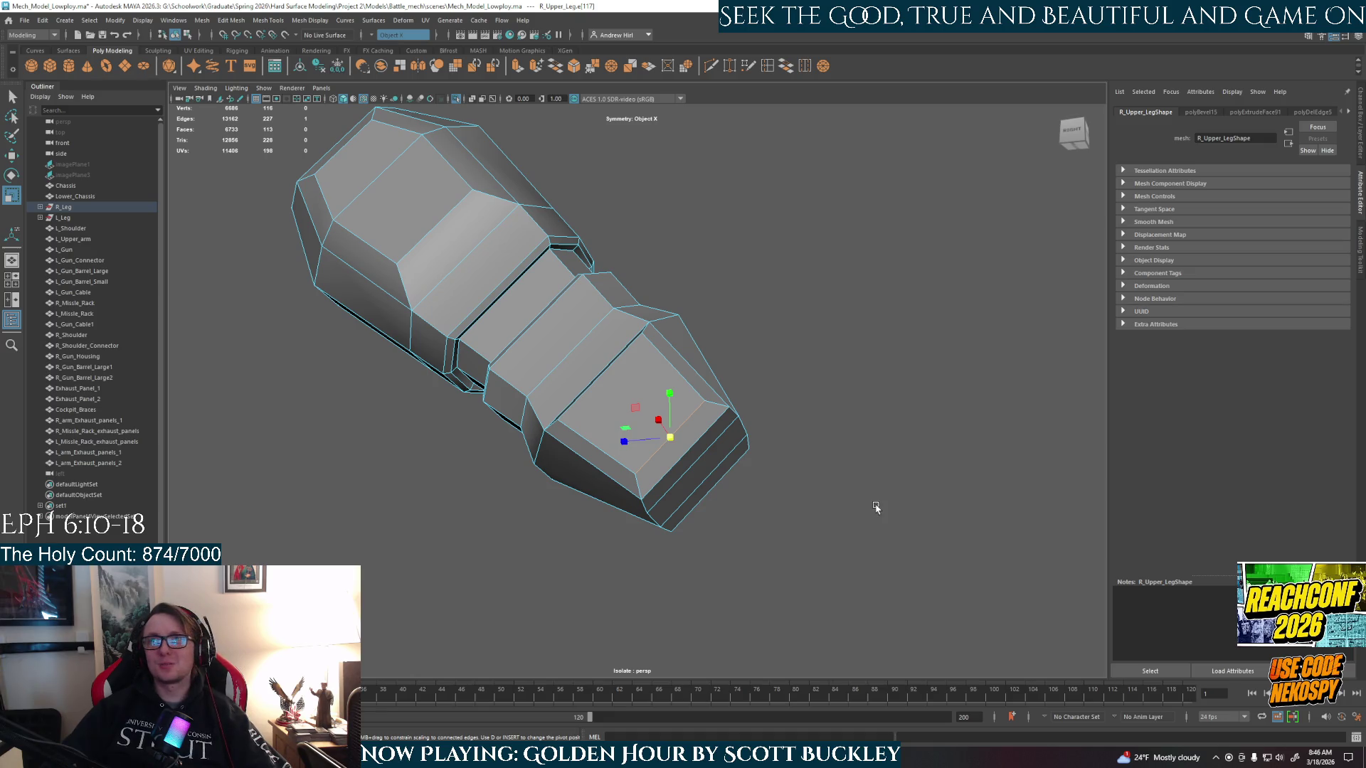
pyautogui.keyDown('alt'); pyautogui.moveTo(815, 368); pyautogui.dragTo(694, 374); pyautogui.keyUp('alt')
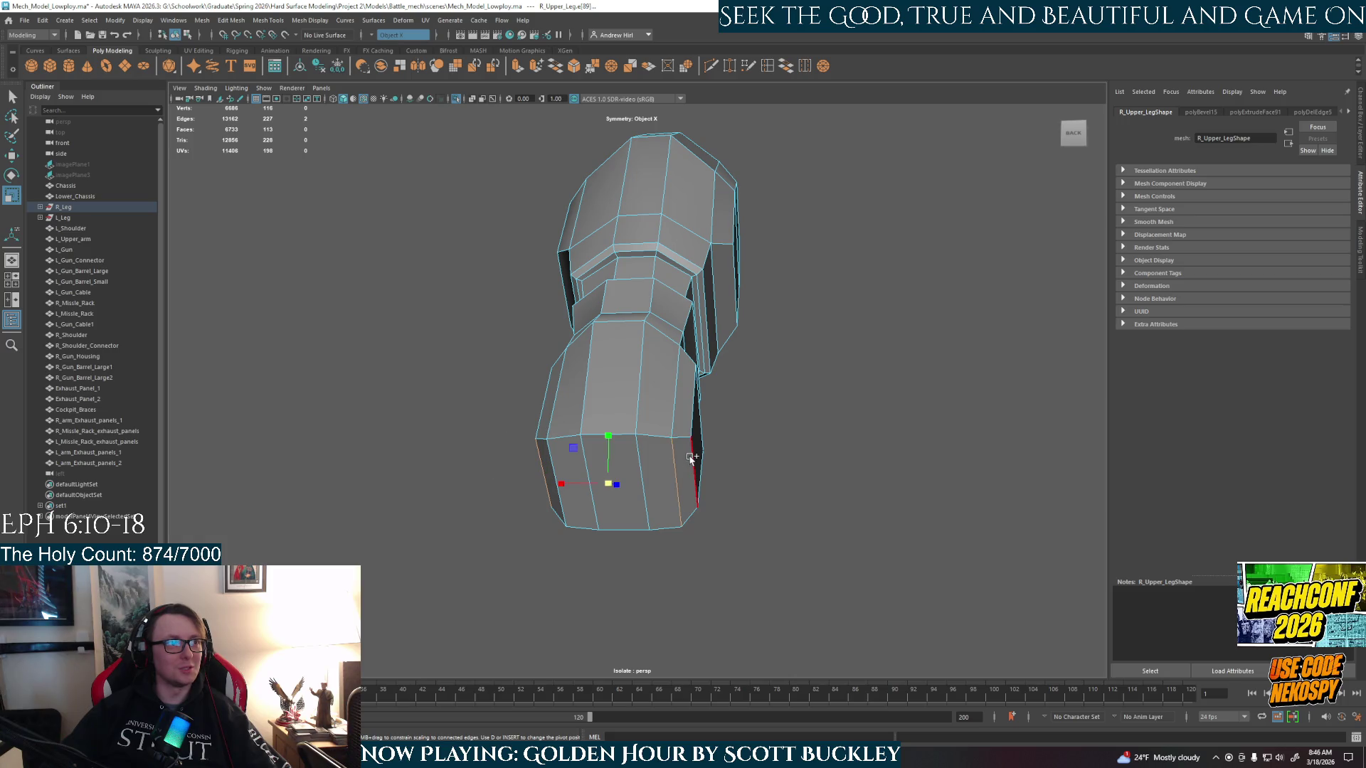
pyautogui.click(857, 476)
pyautogui.click(677, 484)
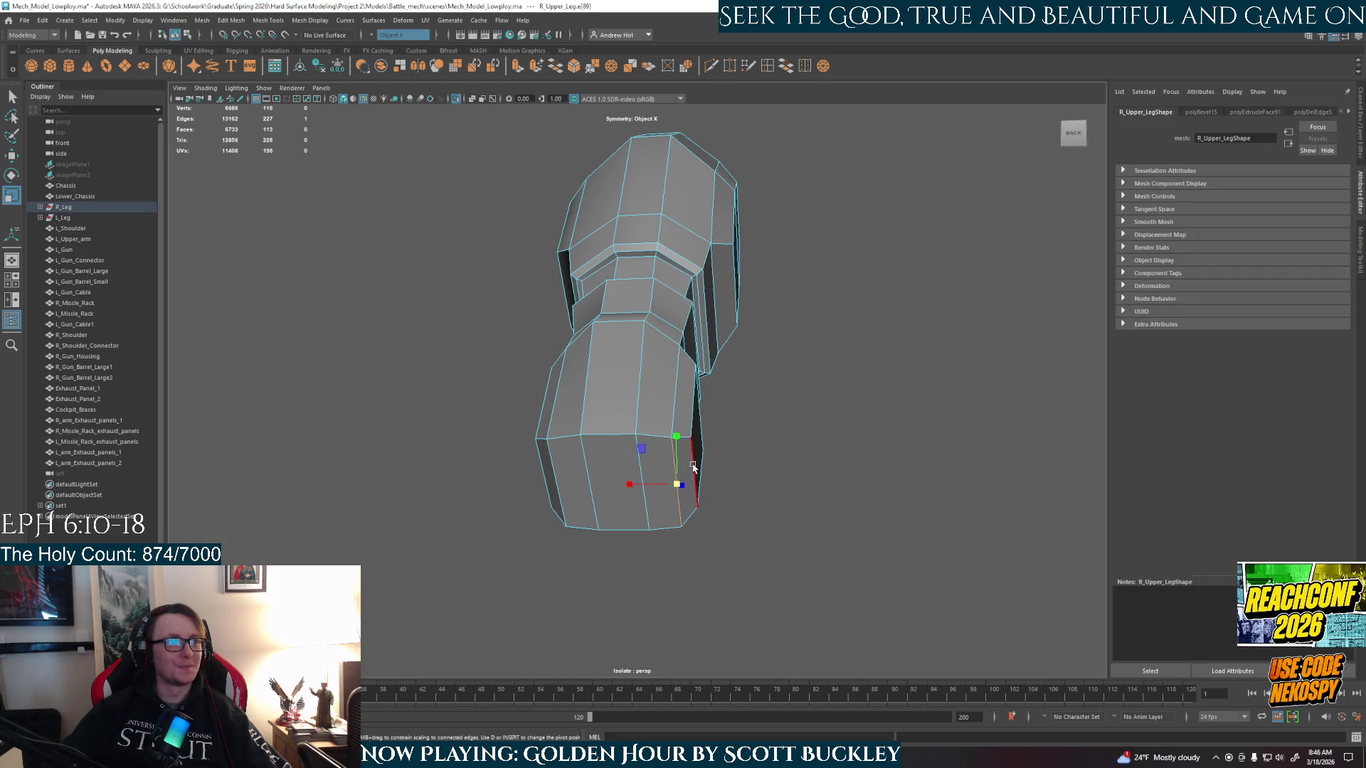
pyautogui.keyDown('shift'); pyautogui.click(557, 484); pyautogui.keyUp('shift')
pyautogui.keyDown('shift'); pyautogui.click(646, 498); pyautogui.keyUp('shift')
pyautogui.keyDown('alt'); pyautogui.moveTo(651, 500); pyautogui.dragTo(781, 506); pyautogui.keyUp('alt')
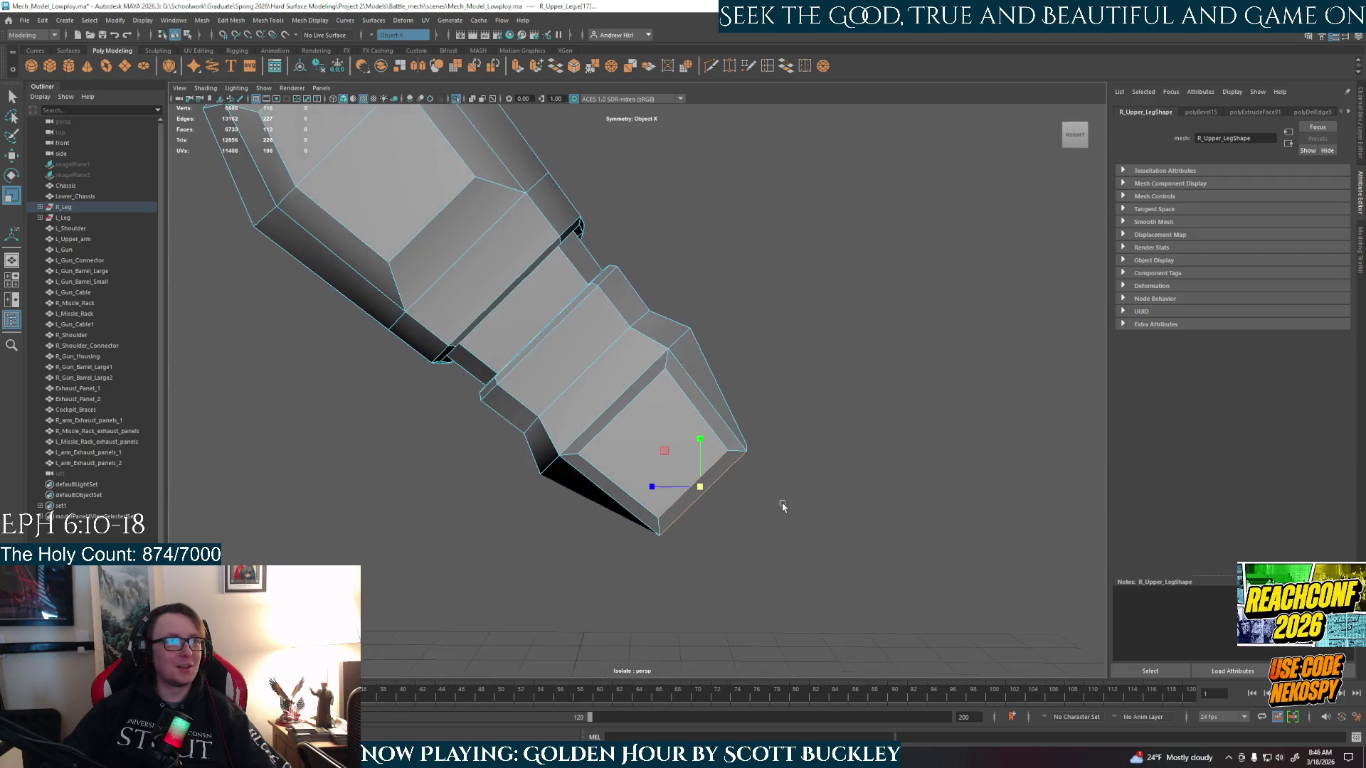
# - Open the Scale tool settings and set Axis Orientation to World
pyautogui.press('e')
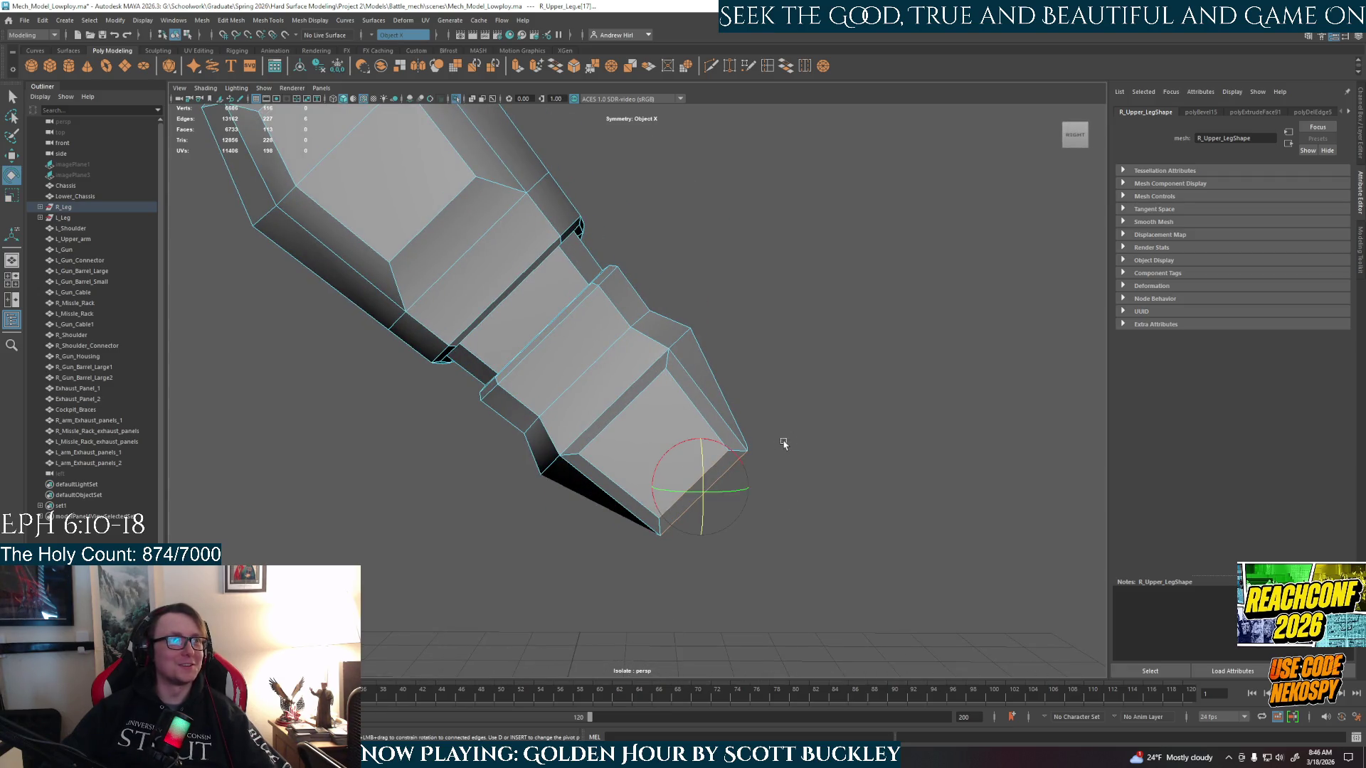
pyautogui.press('w')
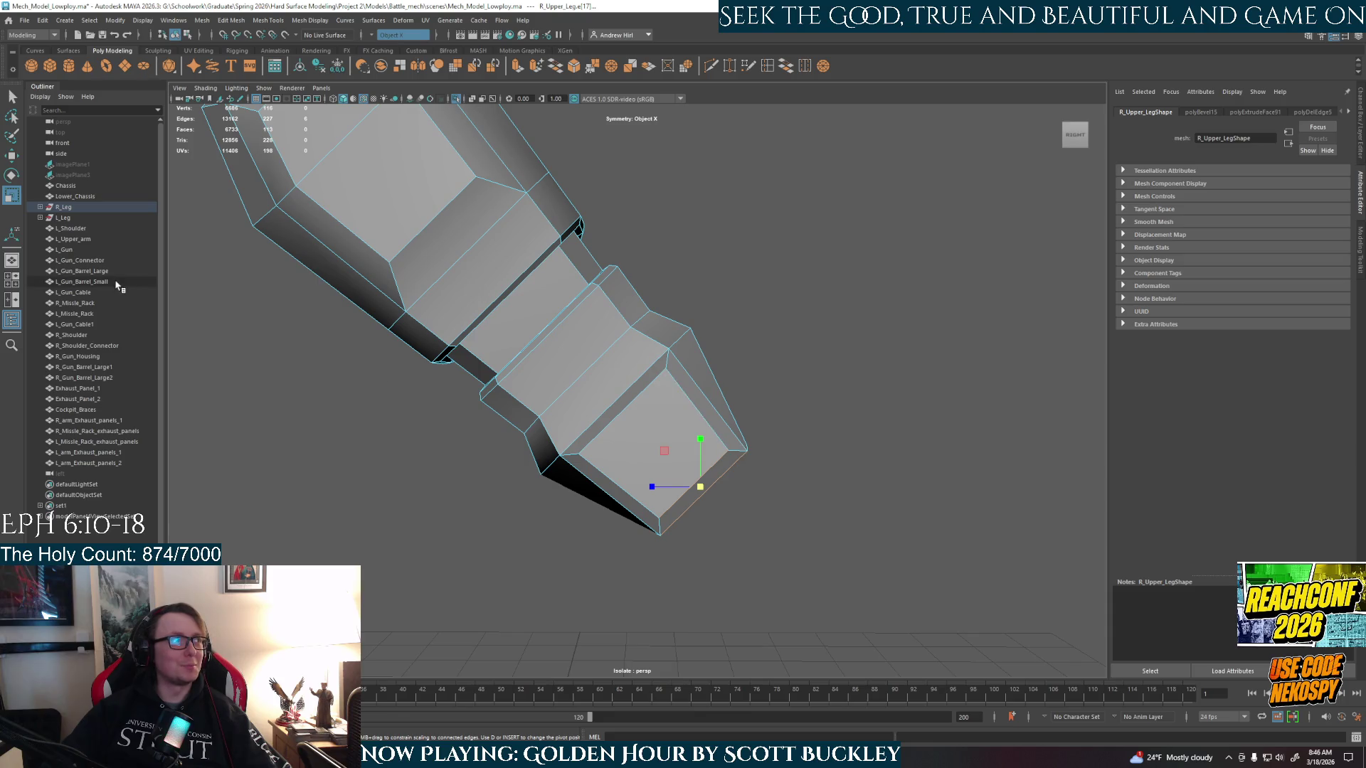
pyautogui.click(11, 196)
pyautogui.doubleClick(12, 197)
pyautogui.click(1187, 168)
pyautogui.click(1200, 193)
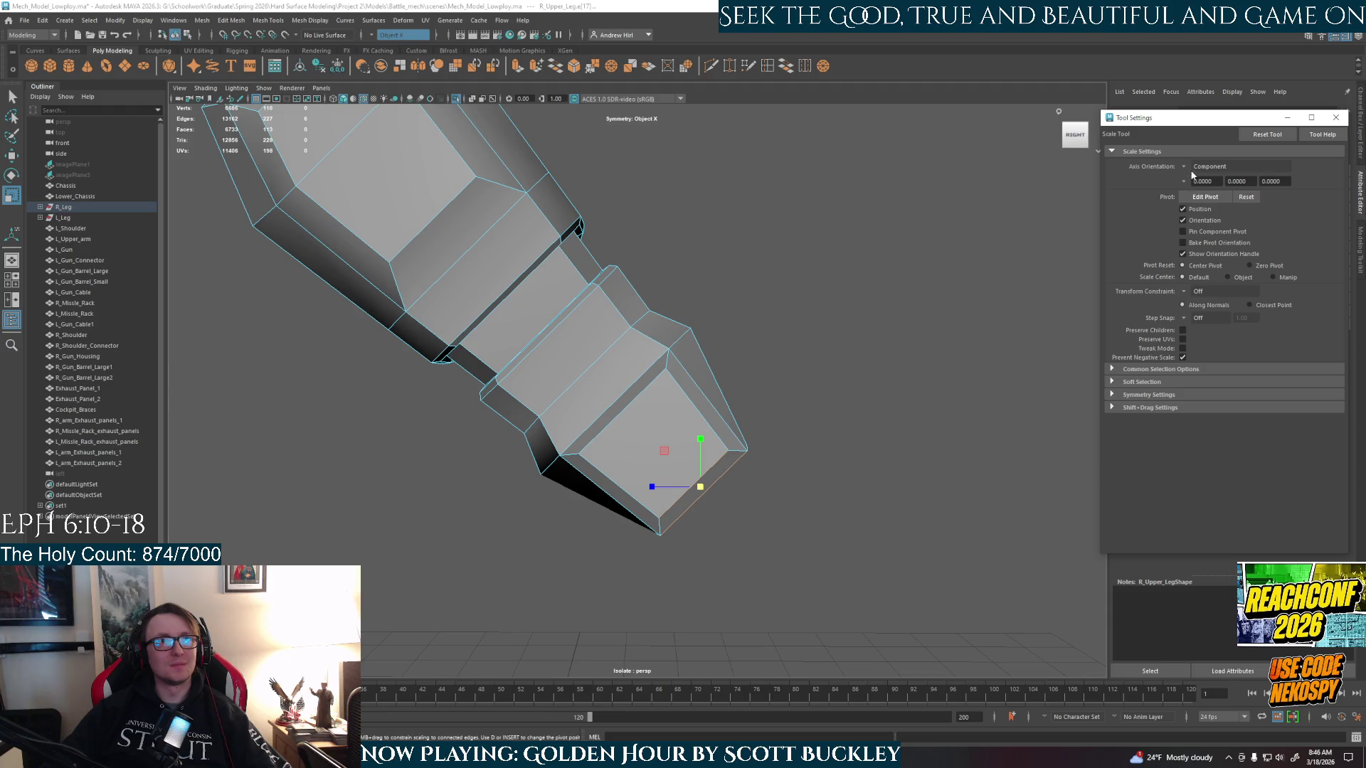
pyautogui.click(1186, 168)
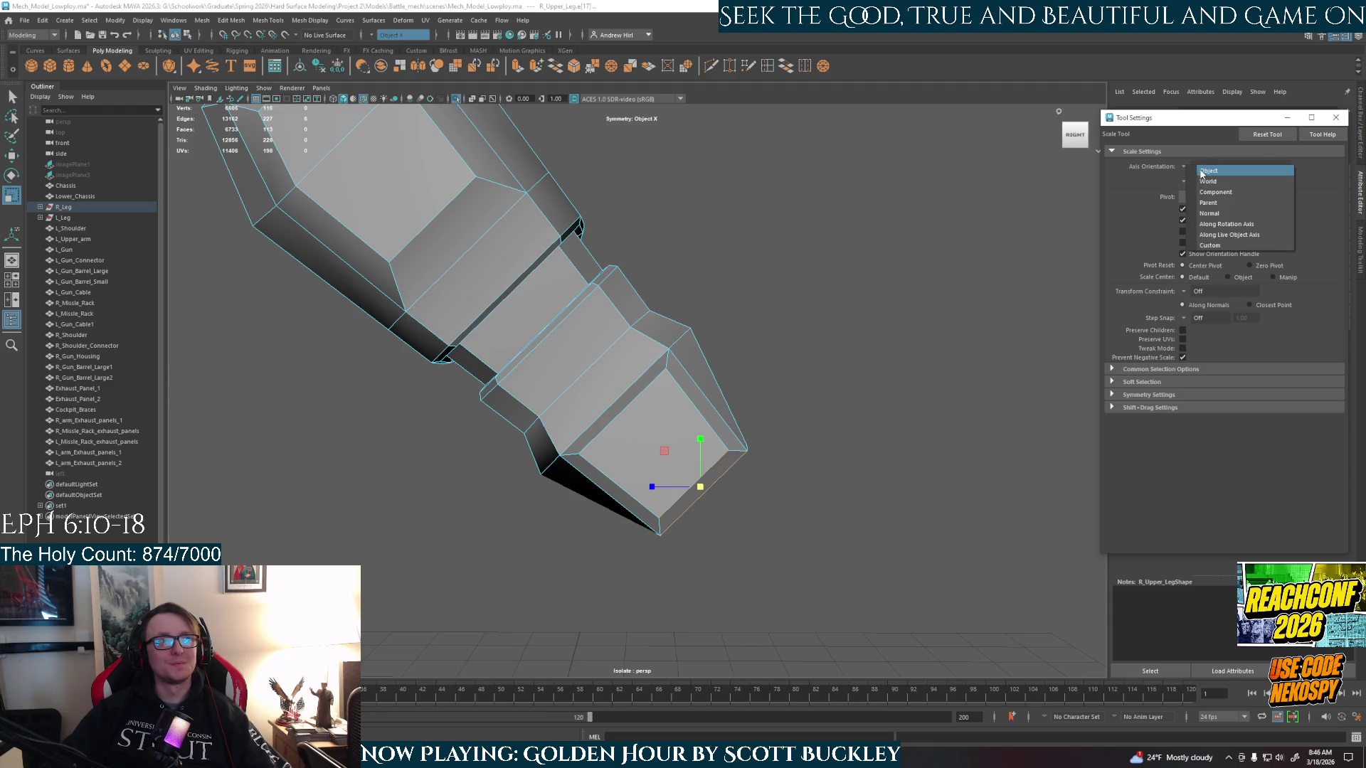
pyautogui.click(1203, 173)
pyautogui.moveTo(826, 503)
pyautogui.keyDown('alt'); pyautogui.mouseDown()
pyautogui.moveTo(790, 509)
pyautogui.moveTo(832, 510)
pyautogui.mouseUp(); pyautogui.keyUp('alt')
pyautogui.click(1186, 166)
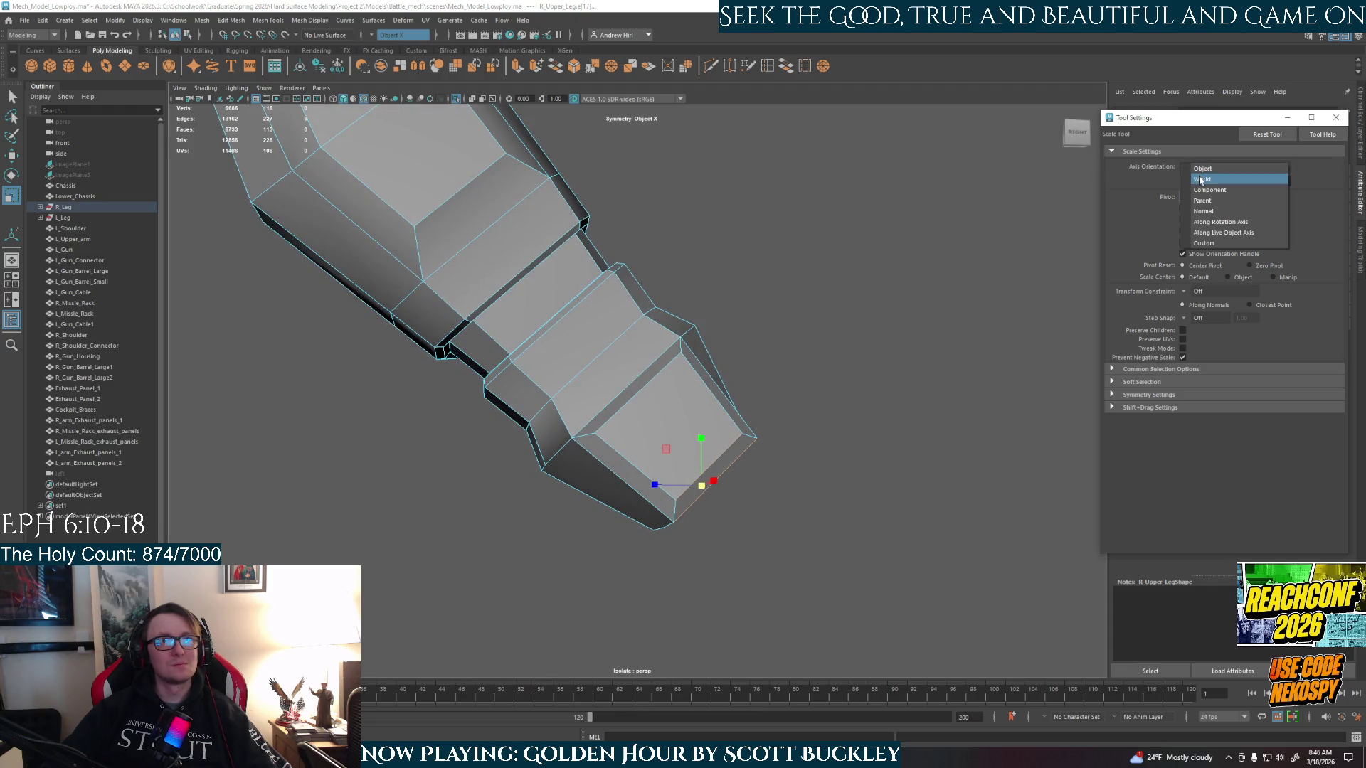
pyautogui.click(1200, 177)
pyautogui.keyDown('alt'); pyautogui.moveTo(894, 478); pyautogui.dragTo(861, 479); pyautogui.keyUp('alt')
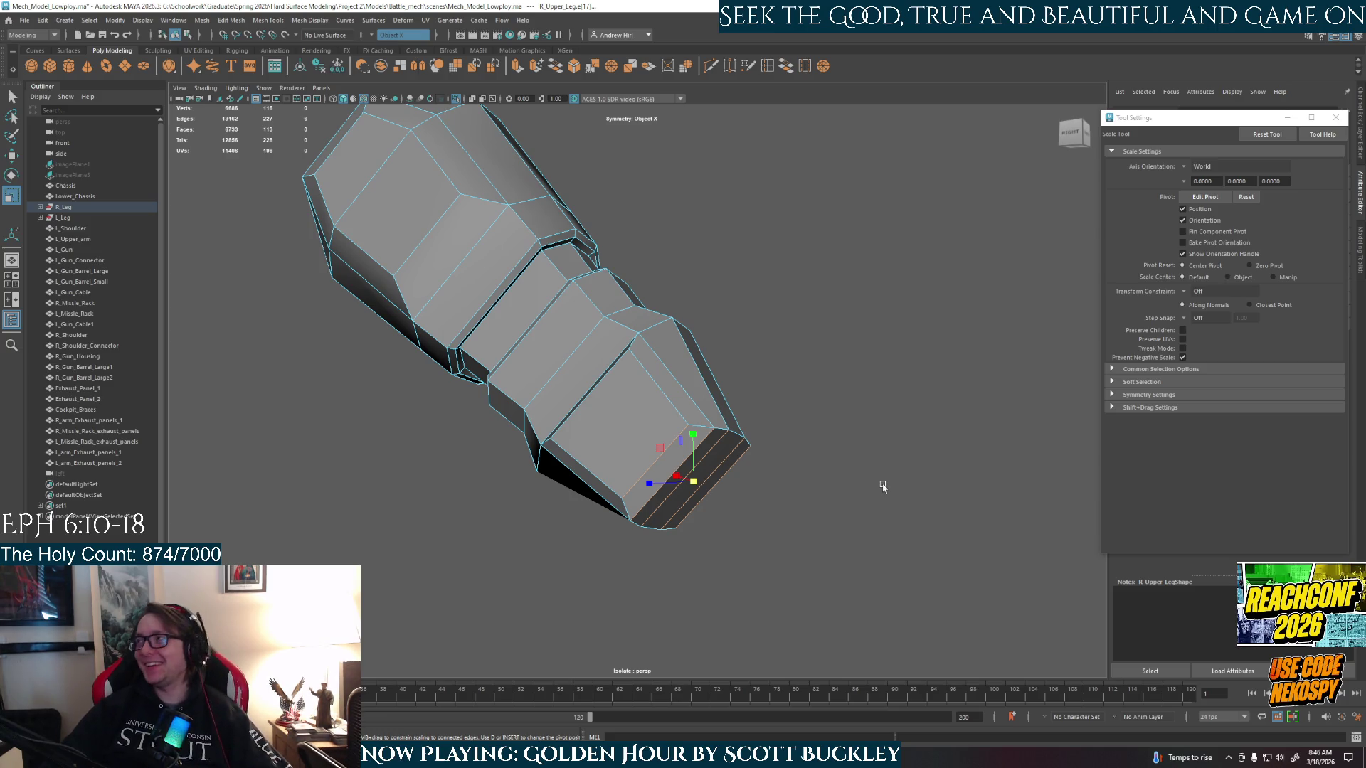
pyautogui.moveTo(778, 457)
pyautogui.keyDown('alt'); pyautogui.mouseDown()
pyautogui.moveTo(704, 483)
pyautogui.moveTo(811, 503)
pyautogui.mouseUp(); pyautogui.keyUp('alt')
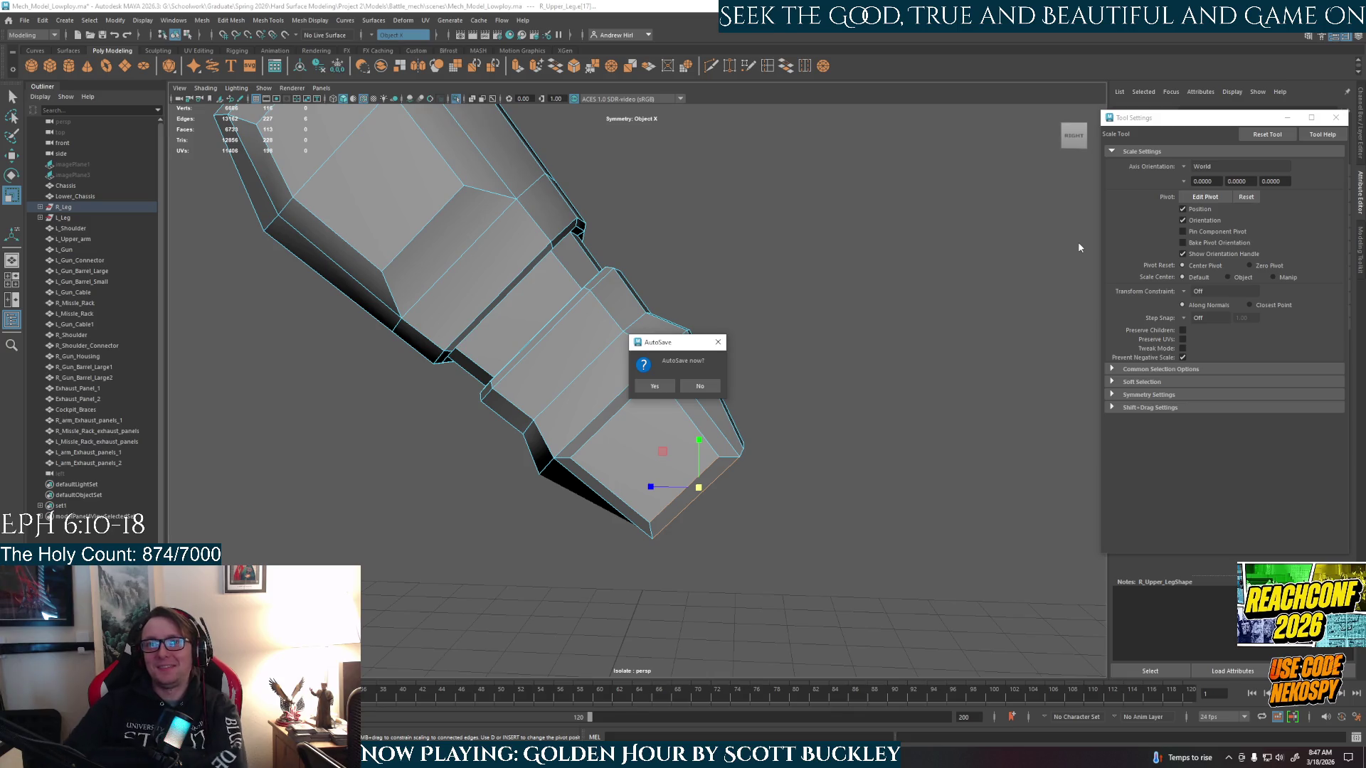
# - Accept the AutoSave prompt, then recentre and slightly tilt the view on the leg
pyautogui.click(654, 386)
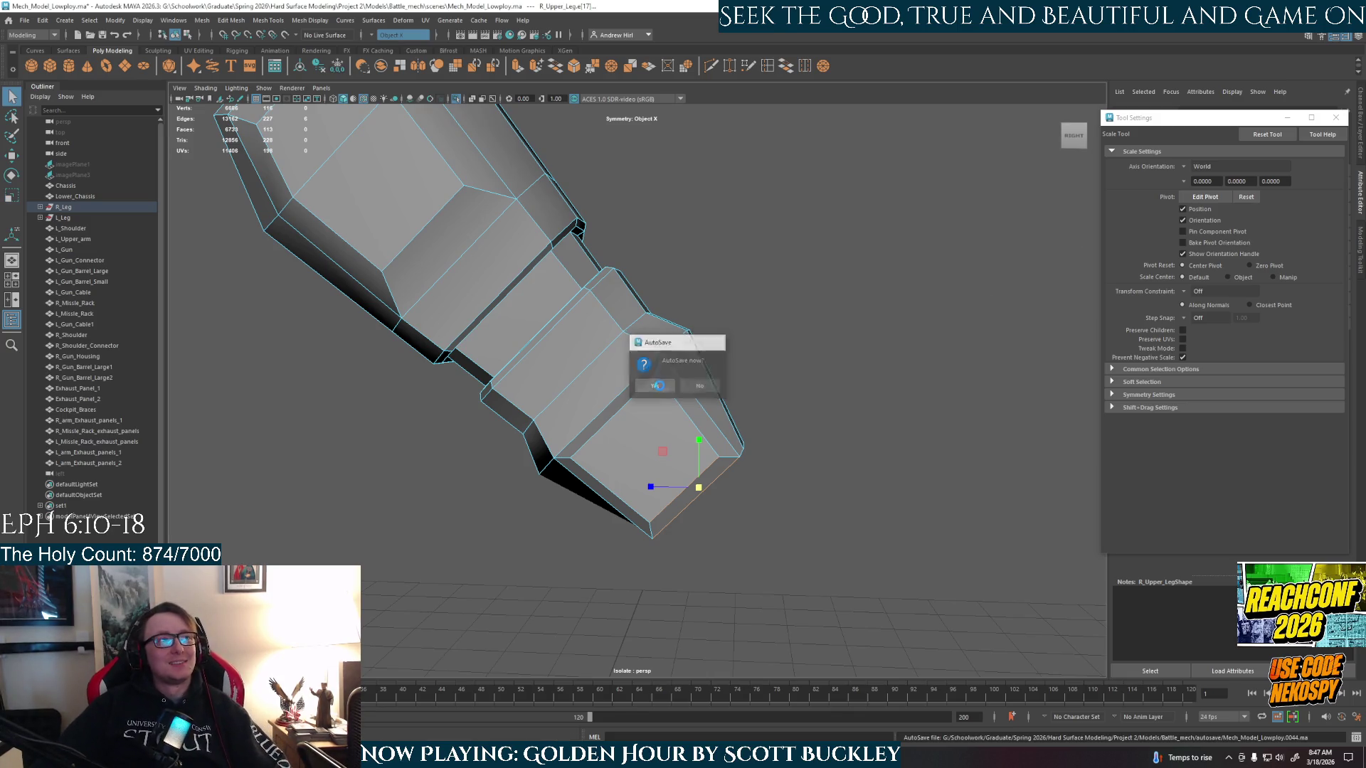
pyautogui.moveTo(788, 445)
pyautogui.keyDown('alt'); pyautogui.mouseDown(button='middle')
pyautogui.moveTo(794, 391)
pyautogui.moveTo(789, 407)
pyautogui.mouseUp(button='middle'); pyautogui.keyUp('alt')
pyautogui.keyDown('alt'); pyautogui.moveTo(789, 407); pyautogui.dragTo(787, 406); pyautogui.keyUp('alt')
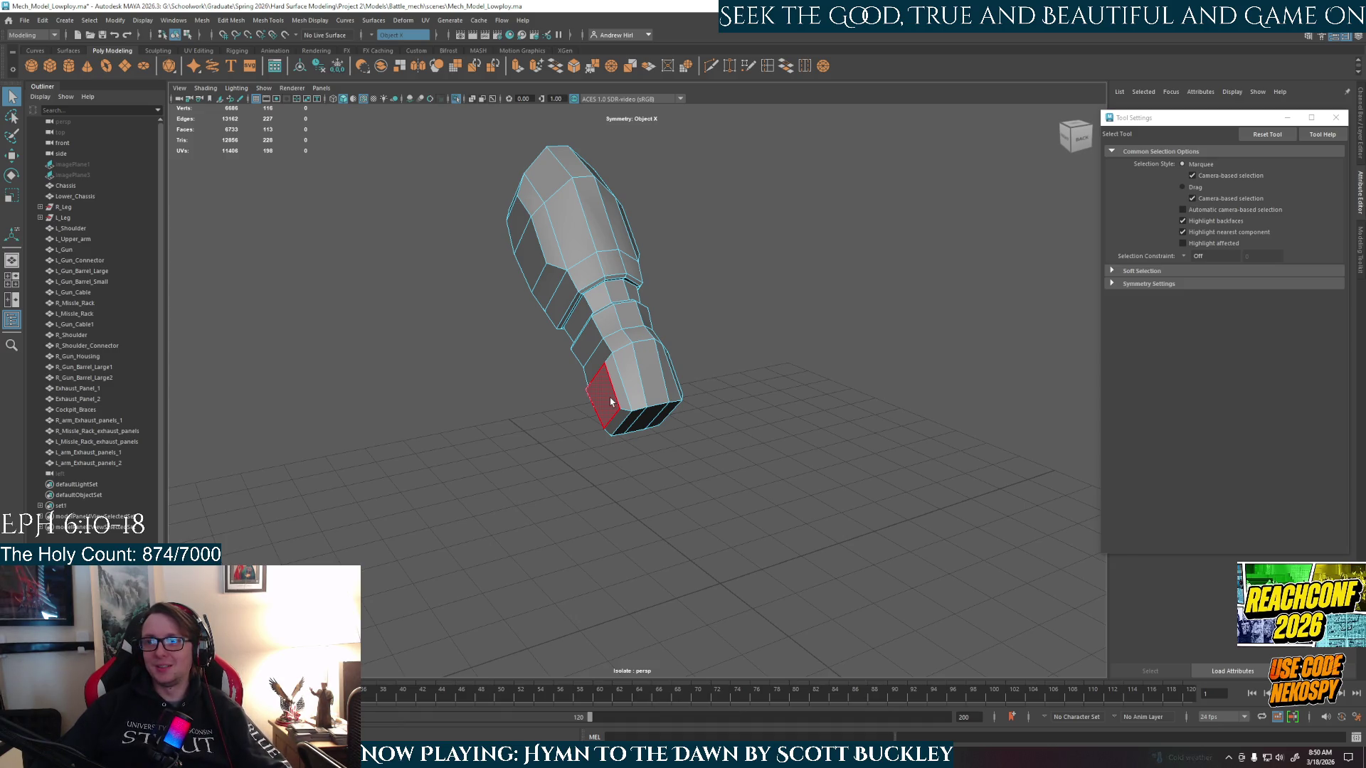
# - Insert a trial edge loop near the leg's lower end
pyautogui.scroll(2, 611, 402)
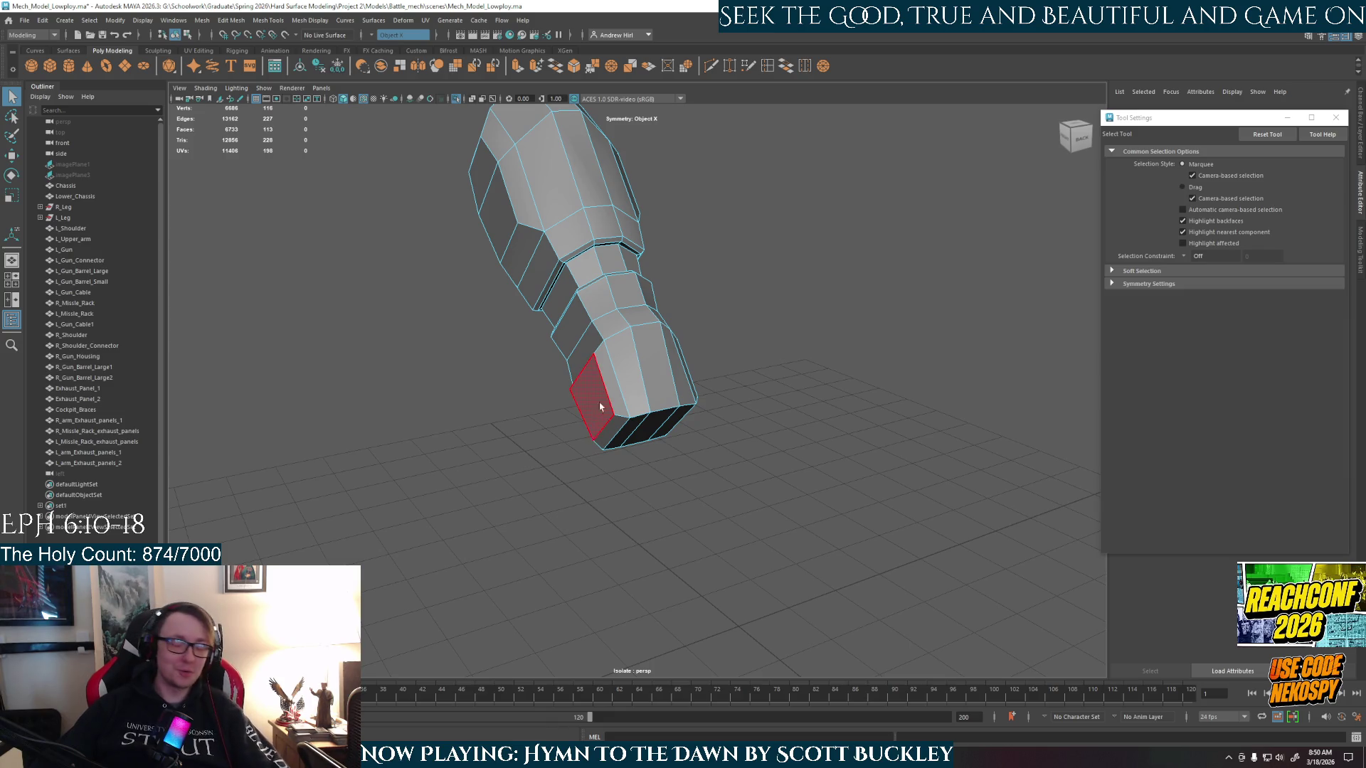
pyautogui.scroll(5, 646, 448)
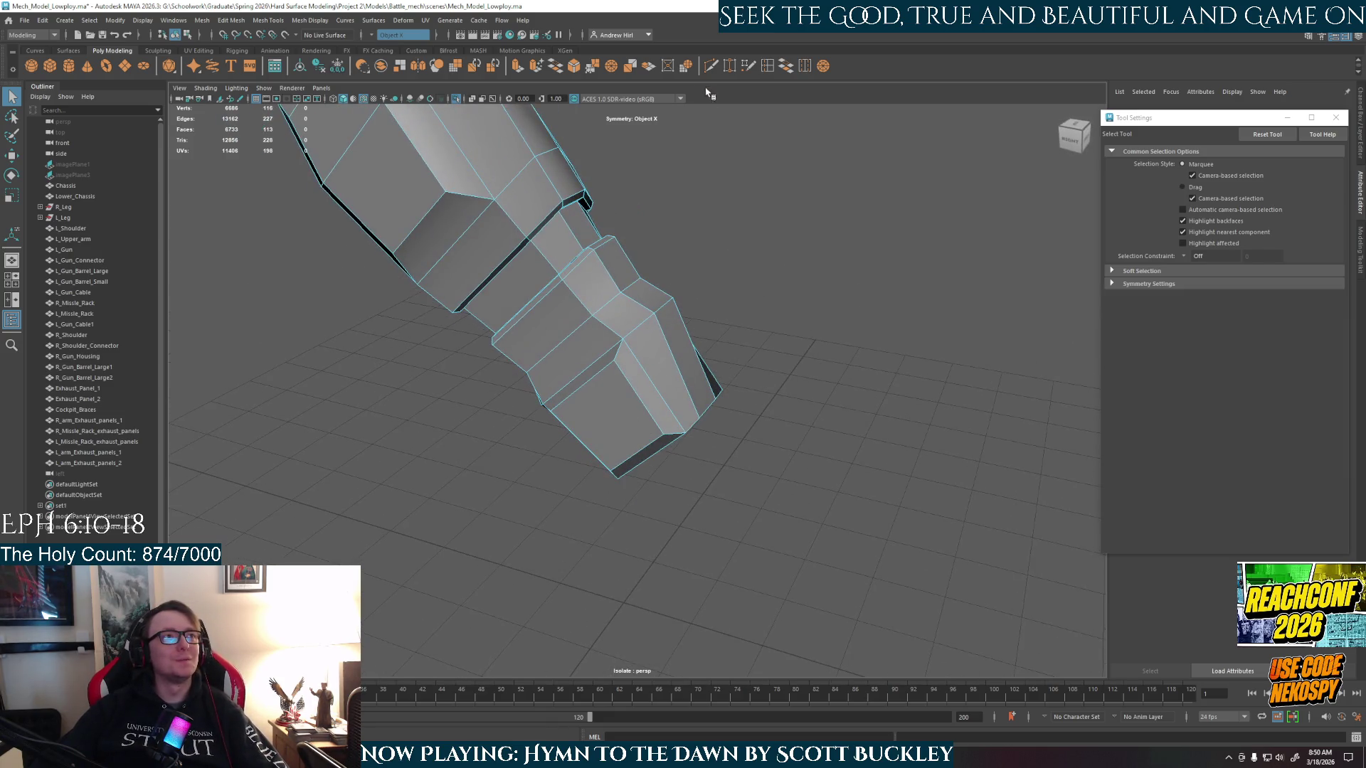
pyautogui.click(773, 70)
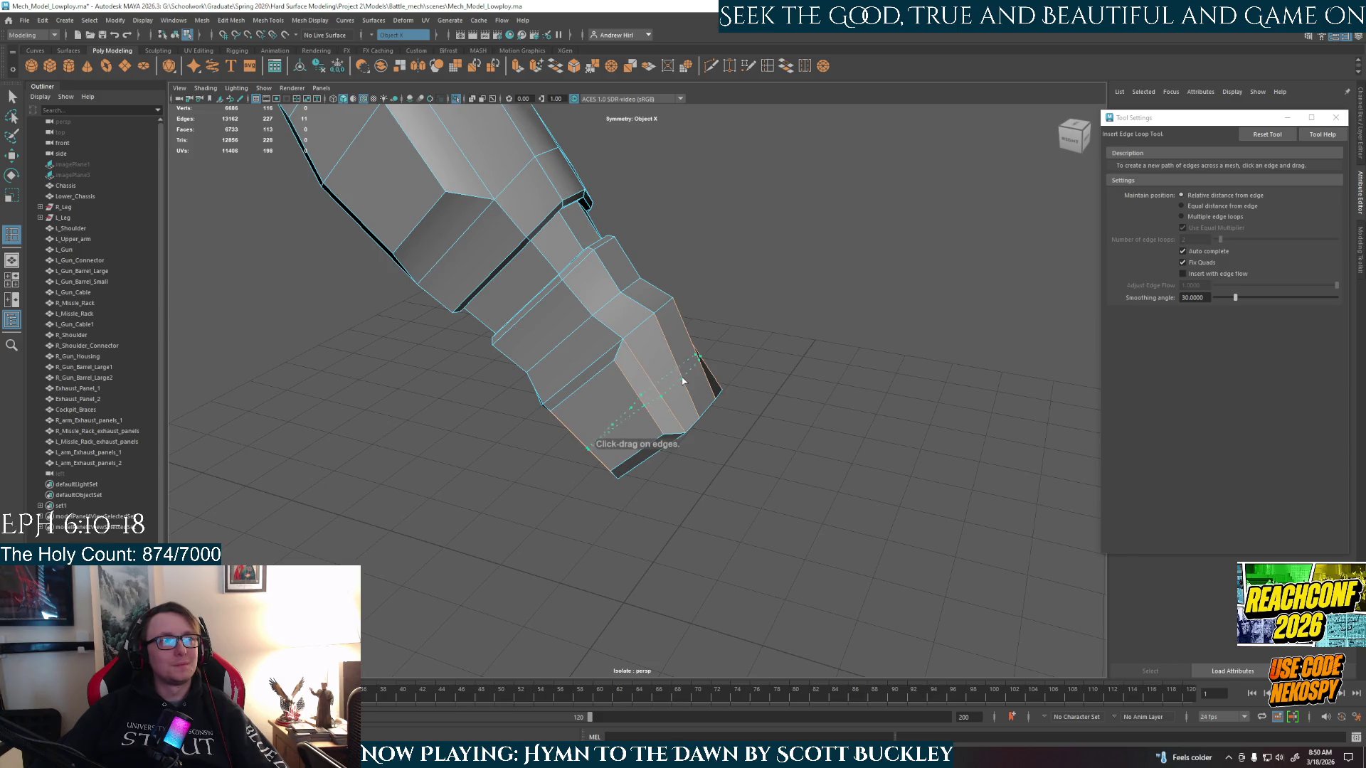
pyautogui.click(696, 405)
pyautogui.keyDown('alt'); pyautogui.moveTo(696, 405); pyautogui.dragTo(621, 403); pyautogui.keyUp('alt')
# - Select the face loop around the leg plus a few extra faces
pyautogui.moveTo(608, 381); pyautogui.dragTo(608, 406, button='right')
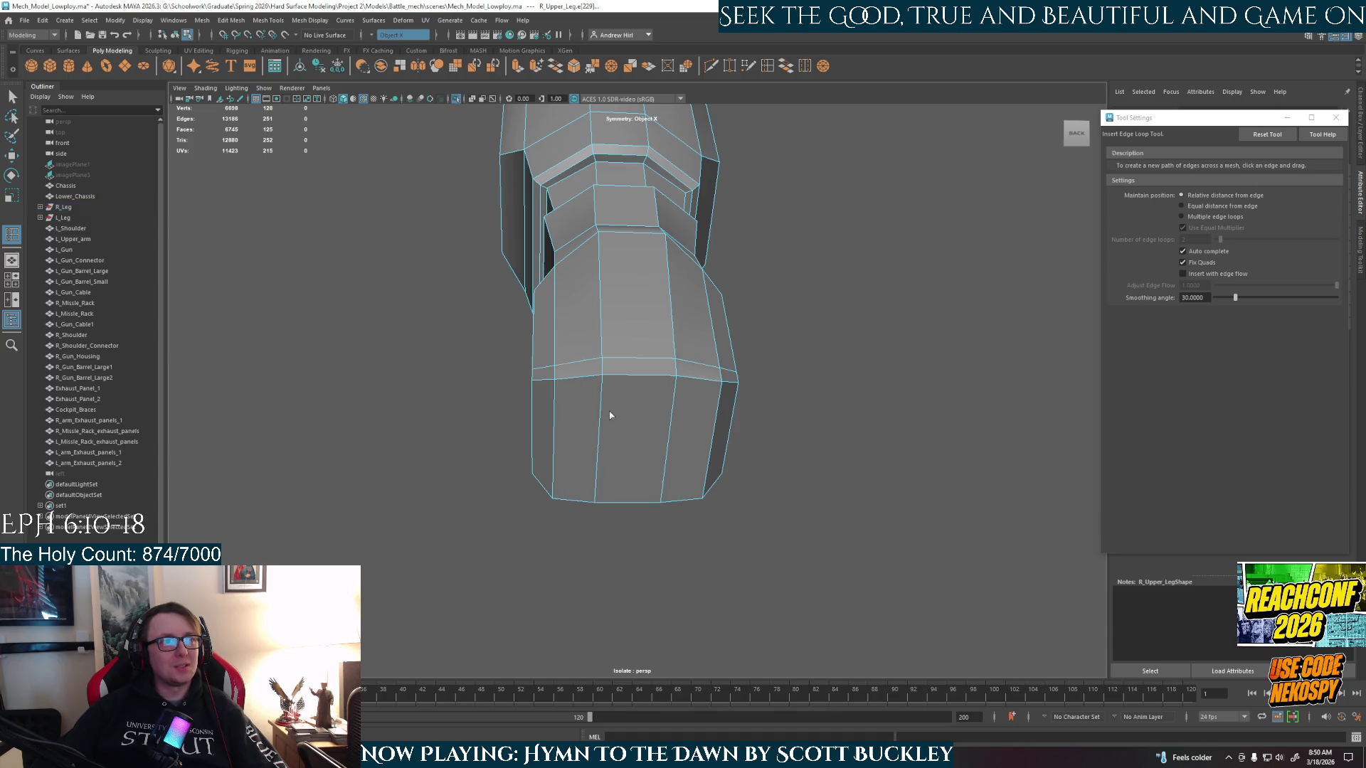
pyautogui.click(578, 369)
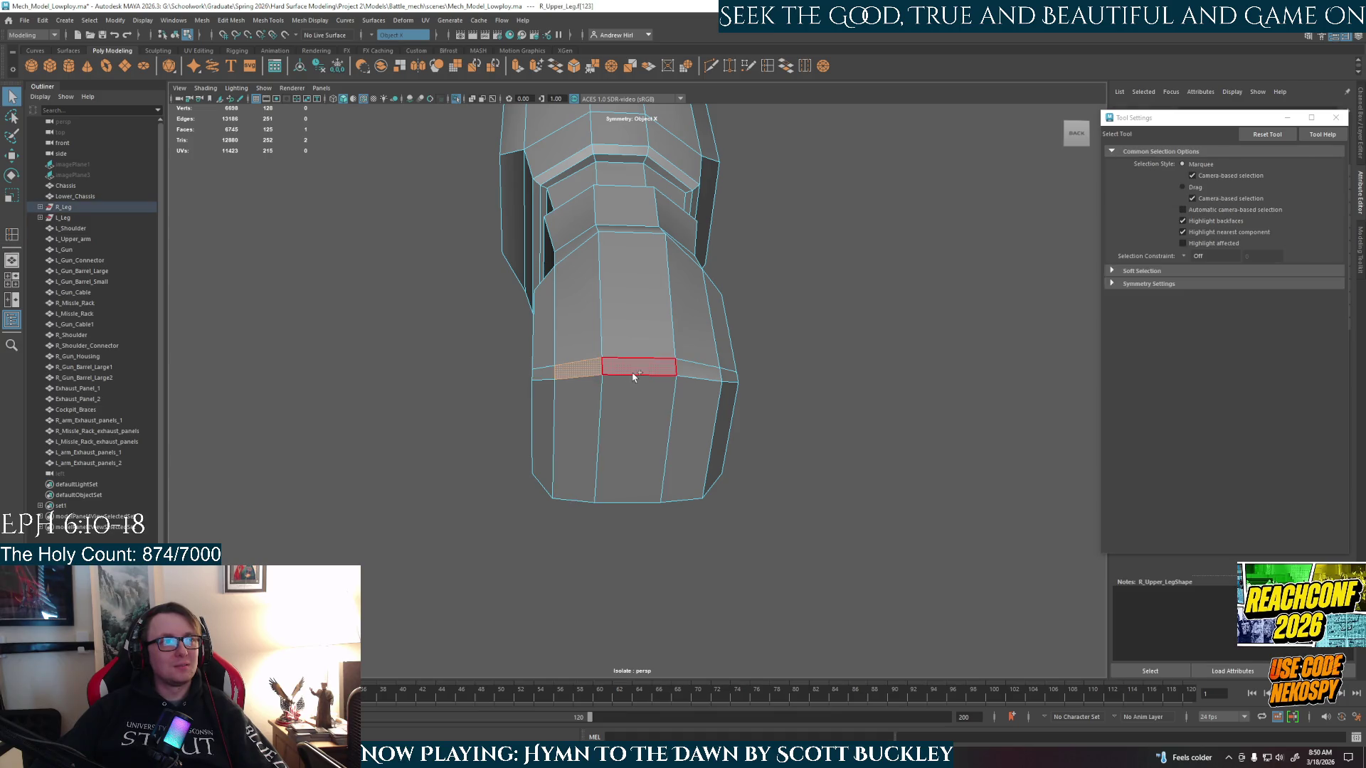
pyautogui.click(727, 376)
pyautogui.doubleClick(696, 377)
pyautogui.moveTo(668, 378)
pyautogui.keyDown('alt'); pyautogui.mouseDown()
pyautogui.moveTo(640, 420)
pyautogui.moveTo(726, 464)
pyautogui.mouseUp(); pyautogui.keyUp('alt')
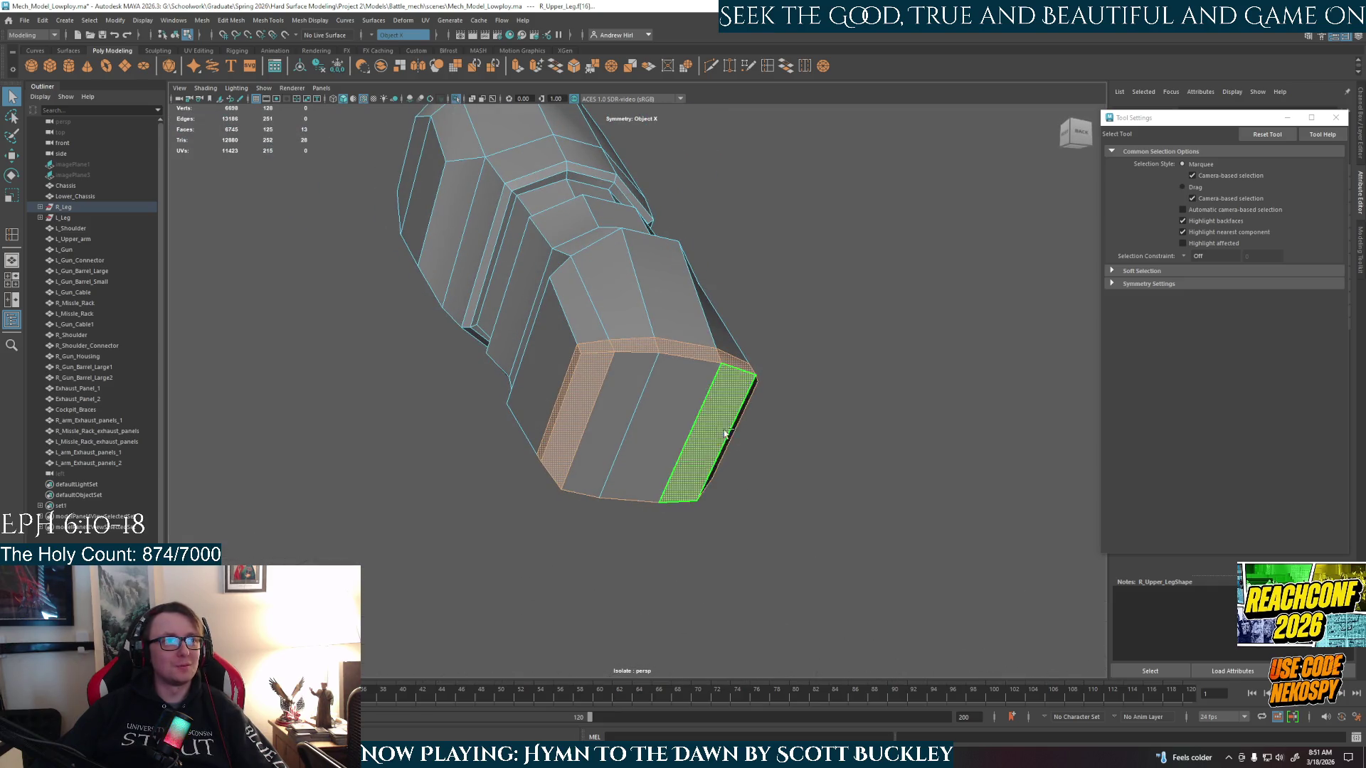
pyautogui.keyDown('shift'); pyautogui.click(641, 448); pyautogui.keyUp('shift')
pyautogui.keyDown('shift'); pyautogui.click(641, 448); pyautogui.keyUp('shift')
pyautogui.moveTo(620, 521)
pyautogui.keyDown('alt'); pyautogui.mouseDown()
pyautogui.moveTo(686, 524)
pyautogui.moveTo(647, 542)
pyautogui.mouseUp(); pyautogui.keyUp('alt')
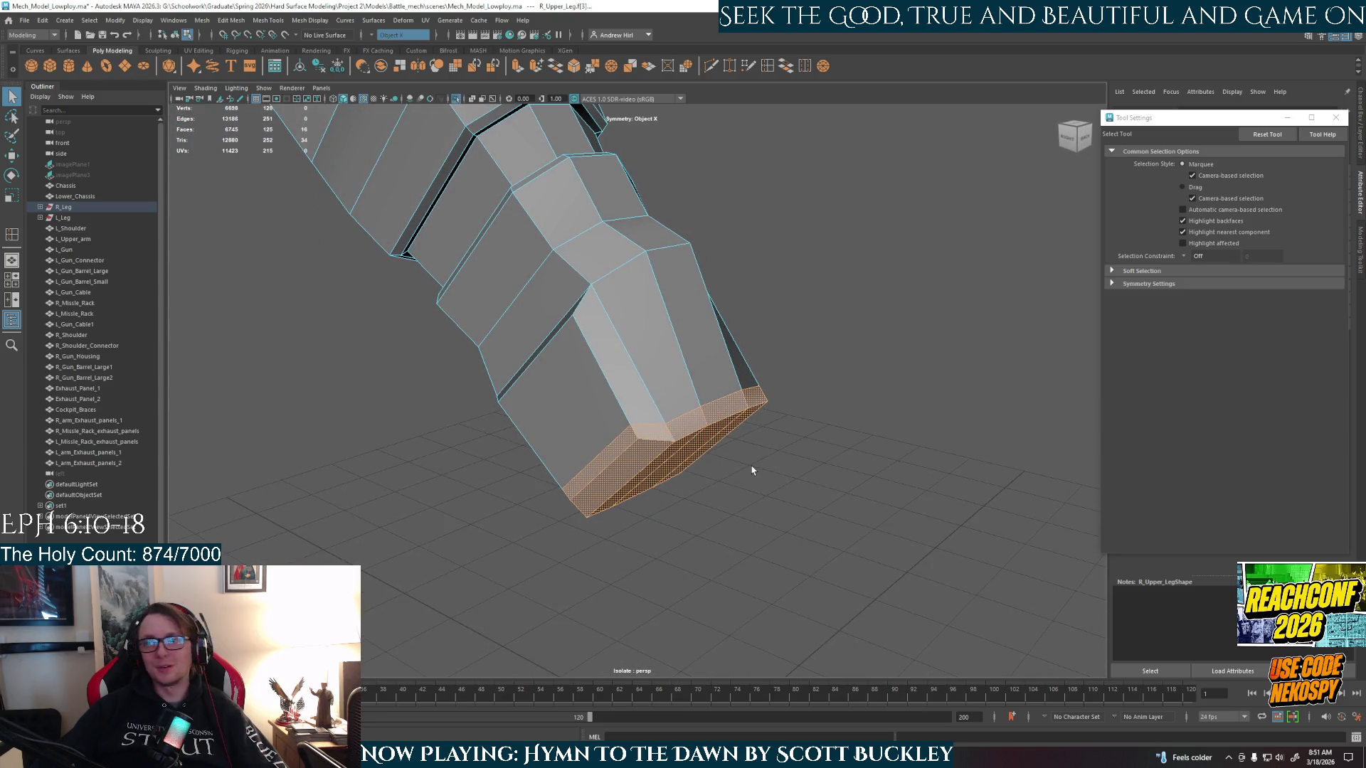
pyautogui.moveTo(739, 454)
pyautogui.keyDown('alt'); pyautogui.mouseDown()
pyautogui.moveTo(669, 473)
pyautogui.moveTo(600, 463)
pyautogui.mouseUp(); pyautogui.keyUp('alt')
pyautogui.moveTo(650, 396); pyautogui.dragTo(640, 412, button='right')
pyautogui.keyDown('alt'); pyautogui.moveTo(641, 413); pyautogui.dragTo(757, 434); pyautogui.keyUp('alt')
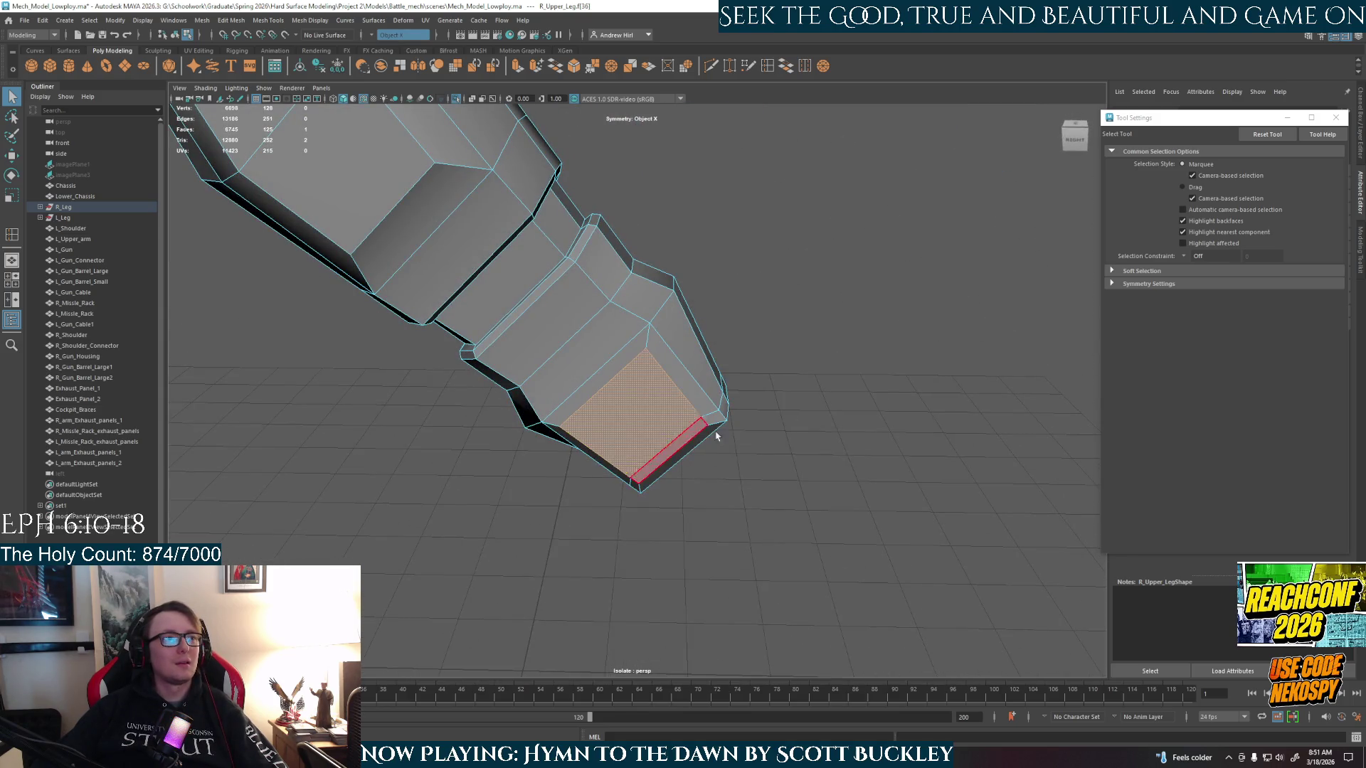
# - Undo the face selections and the edge loop, then select the leg's flat end face
pyautogui.hotkey('ctrl', 'z')
pyautogui.hotkey('ctrl', 'z')
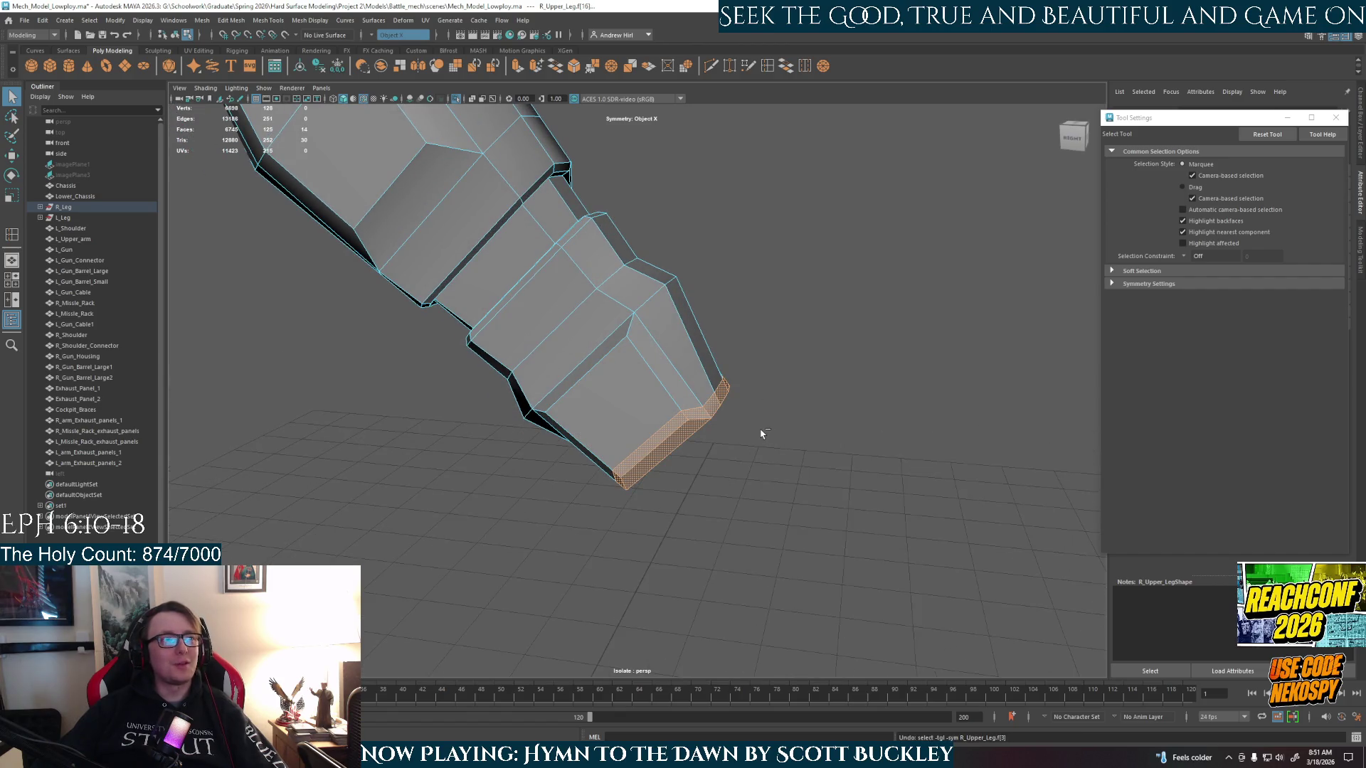
pyautogui.hotkey('ctrl', 'z')
pyautogui.hotkey('ctrl', 'z')
pyautogui.hotkey('ctrl', 'z')
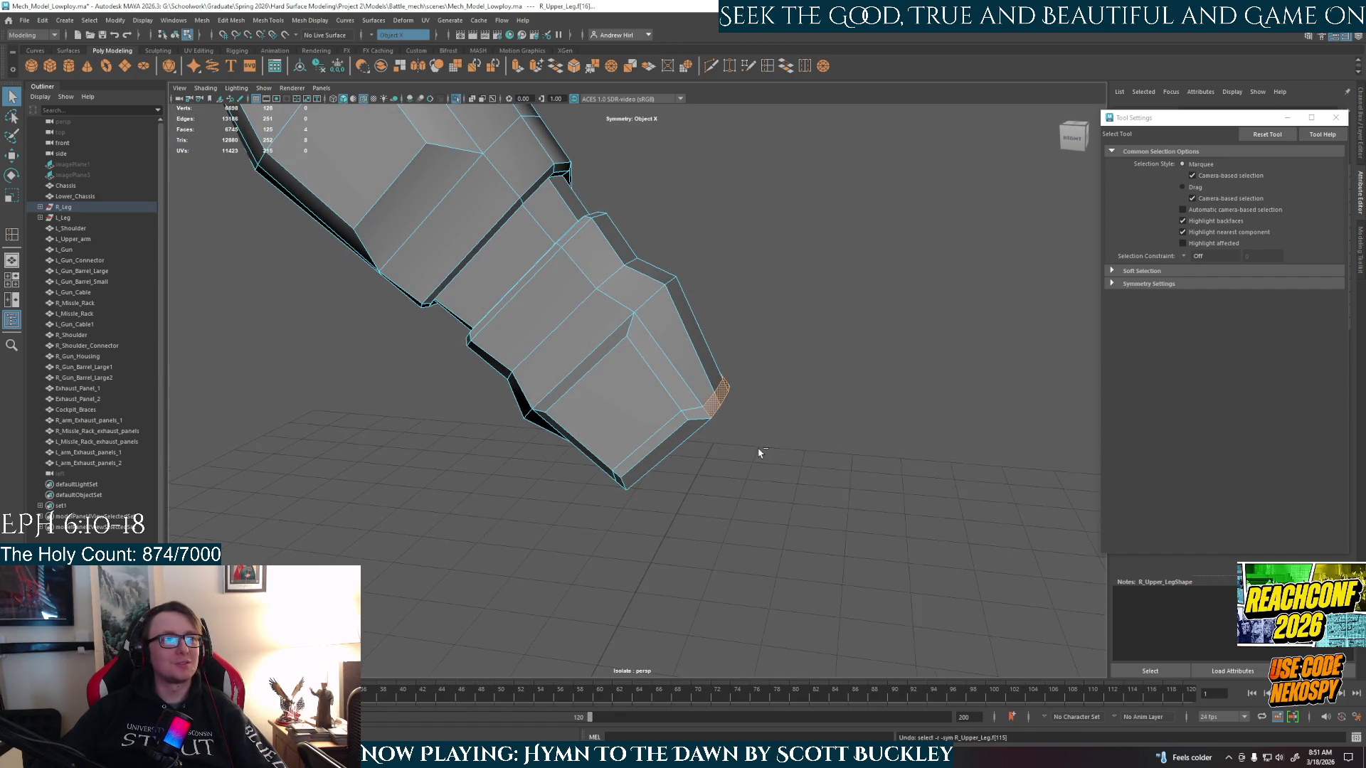
pyautogui.hotkey('ctrl', 'z')
pyautogui.hotkey('ctrl', 'z')
pyautogui.rightClick(640, 411)
pyautogui.moveTo(639, 408); pyautogui.dragTo(640, 439, button='right')
pyautogui.click(640, 438)
pyautogui.moveTo(639, 438)
pyautogui.keyDown('alt'); pyautogui.mouseDown()
pyautogui.moveTo(543, 509)
pyautogui.moveTo(572, 494)
pyautogui.moveTo(850, 483)
pyautogui.mouseUp(); pyautogui.keyUp('alt')
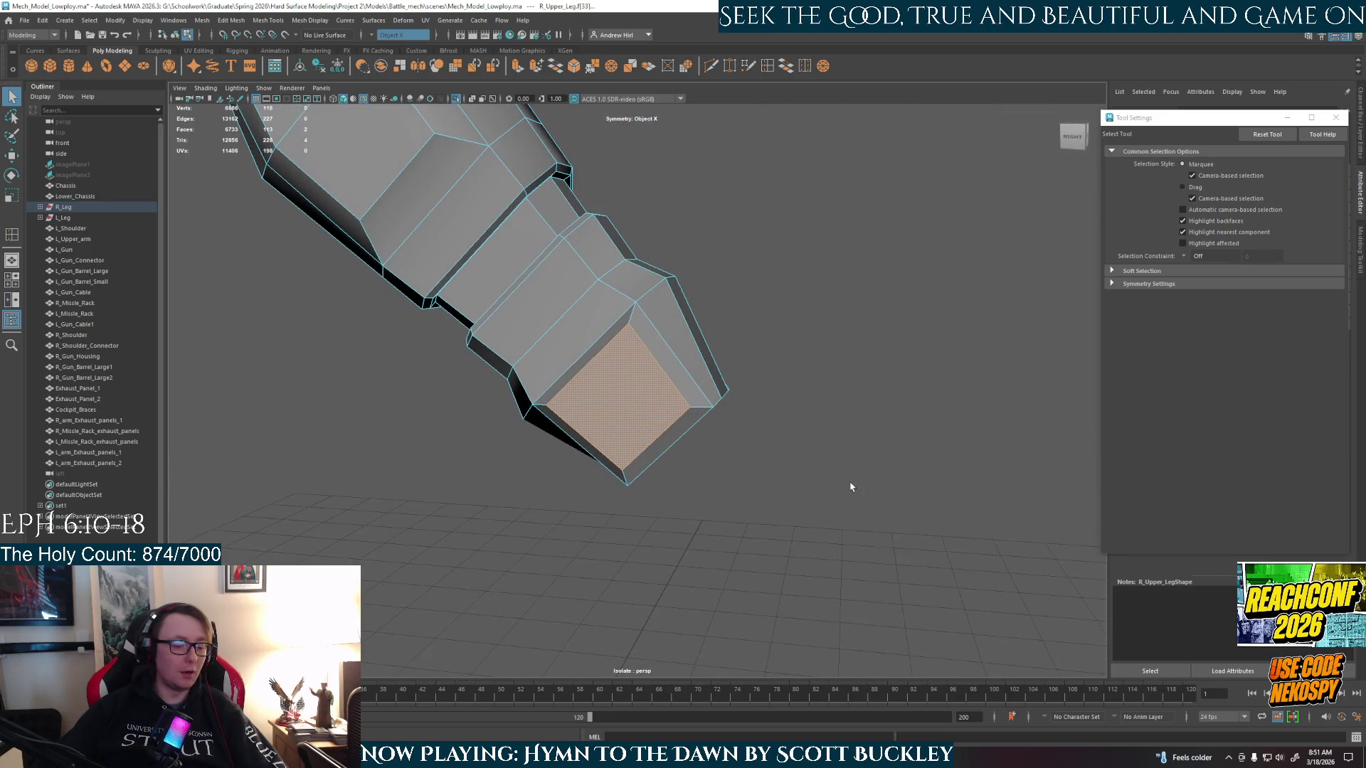
# - Extrude the leg's narrow end face and scale it down into an inset square
pyautogui.hotkey('ctrl', 'e')
pyautogui.moveTo(679, 428)
pyautogui.keyDown('alt'); pyautogui.mouseDown()
pyautogui.moveTo(591, 426)
pyautogui.moveTo(677, 396)
pyautogui.mouseUp(); pyautogui.keyUp('alt')
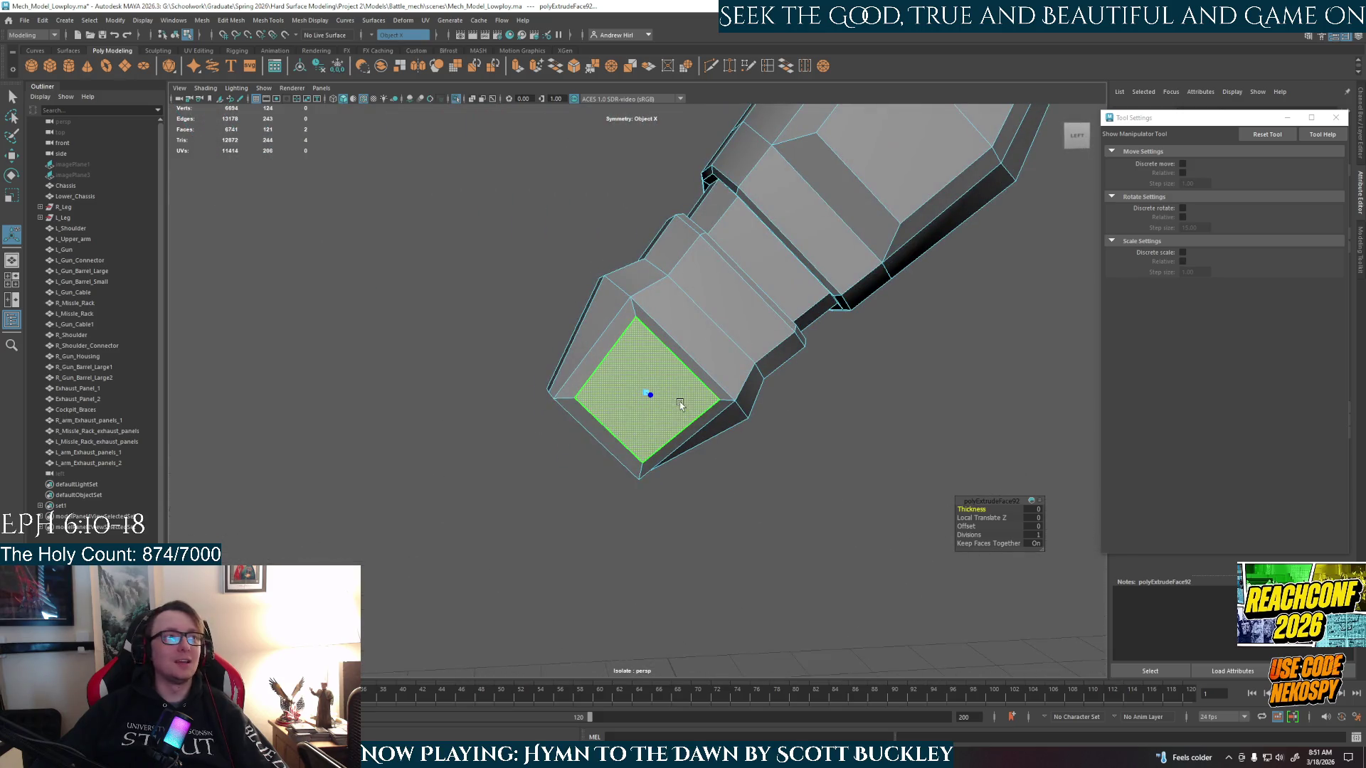
pyautogui.press('r')
pyautogui.press('d')
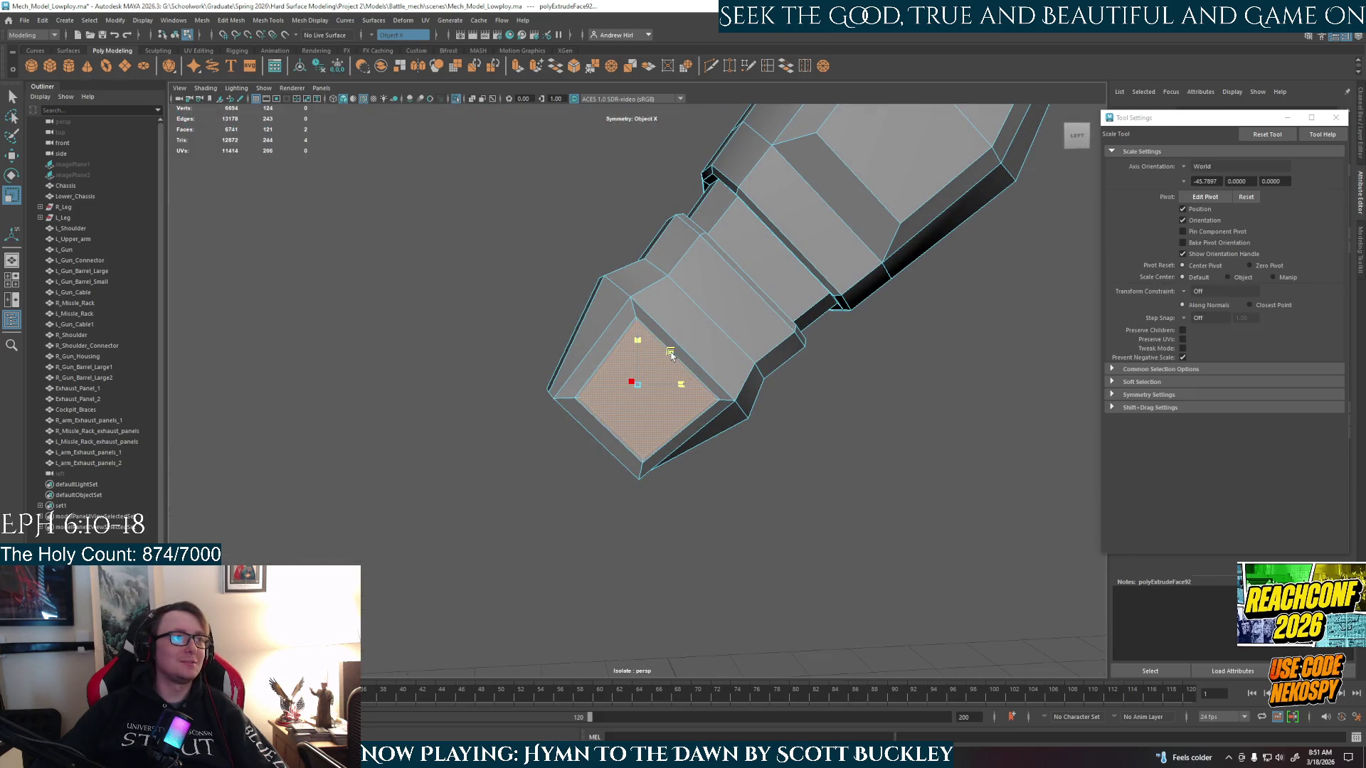
pyautogui.moveTo(668, 355); pyautogui.dragTo(665, 358)
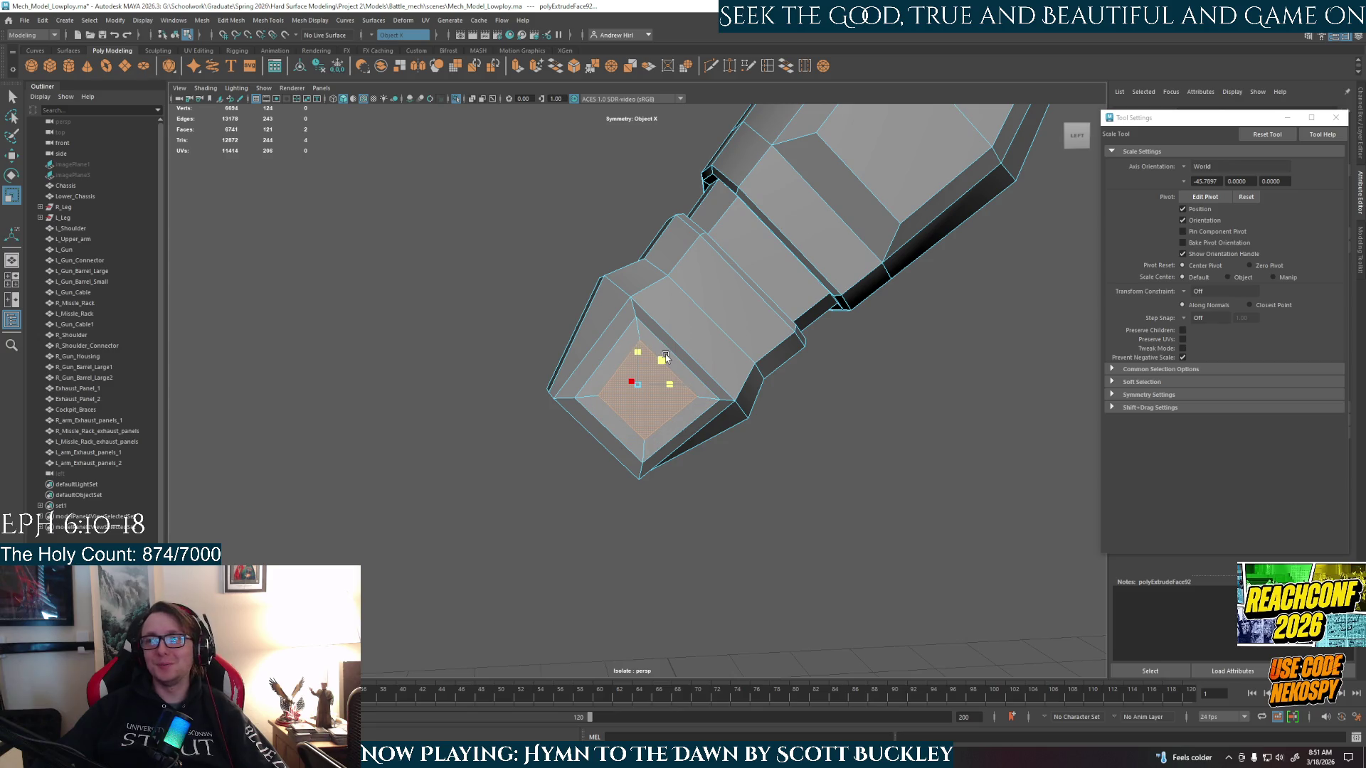
pyautogui.moveTo(665, 358)
pyautogui.keyDown('alt'); pyautogui.mouseDown()
pyautogui.moveTo(672, 348)
pyautogui.moveTo(786, 432)
pyautogui.moveTo(825, 425)
pyautogui.moveTo(768, 457)
pyautogui.moveTo(754, 427)
pyautogui.mouseUp(); pyautogui.keyUp('alt')
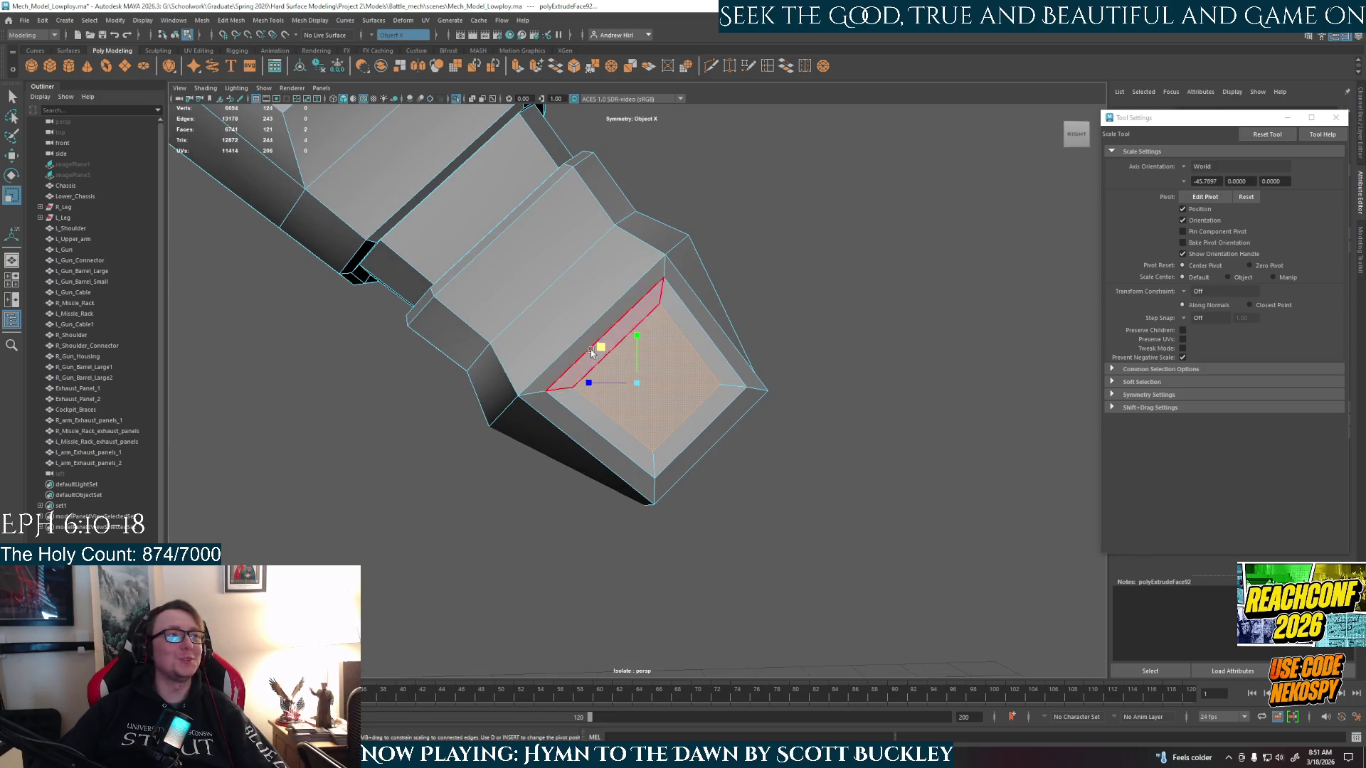
pyautogui.moveTo(817, 430)
pyautogui.keyDown('alt'); pyautogui.mouseDown()
pyautogui.moveTo(711, 459)
pyautogui.moveTo(596, 454)
pyautogui.mouseUp(); pyautogui.keyUp('alt')
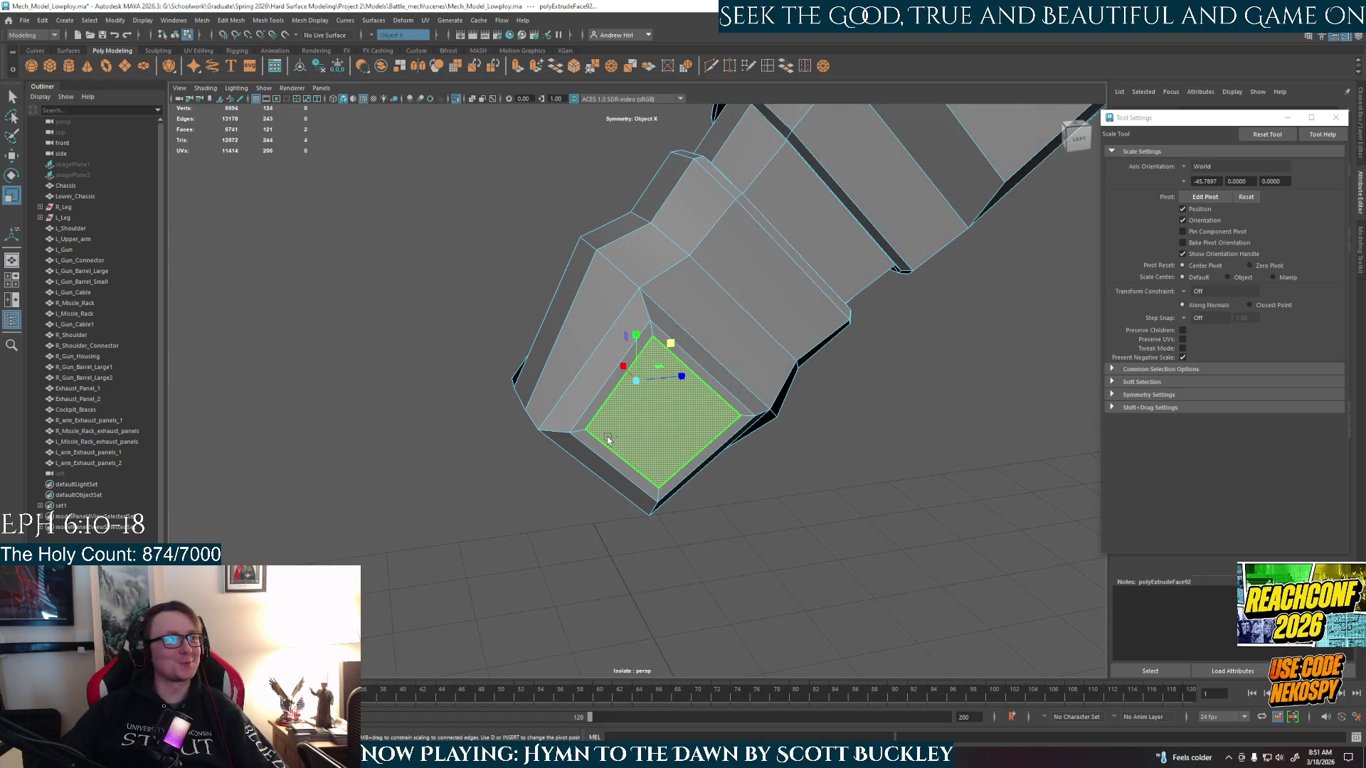
# - Extrude the inset face again and push it inward to local translate Z -7.147, then deselect
pyautogui.hotkey('ctrl', 'e')
pyautogui.moveTo(612, 455)
pyautogui.keyDown('alt'); pyautogui.mouseDown()
pyautogui.moveTo(708, 457)
pyautogui.moveTo(741, 402)
pyautogui.moveTo(579, 451)
pyautogui.moveTo(627, 456)
pyautogui.moveTo(713, 396)
pyautogui.moveTo(769, 458)
pyautogui.moveTo(799, 457)
pyautogui.mouseUp(); pyautogui.keyUp('alt')
pyautogui.scroll(3, 687, 498)
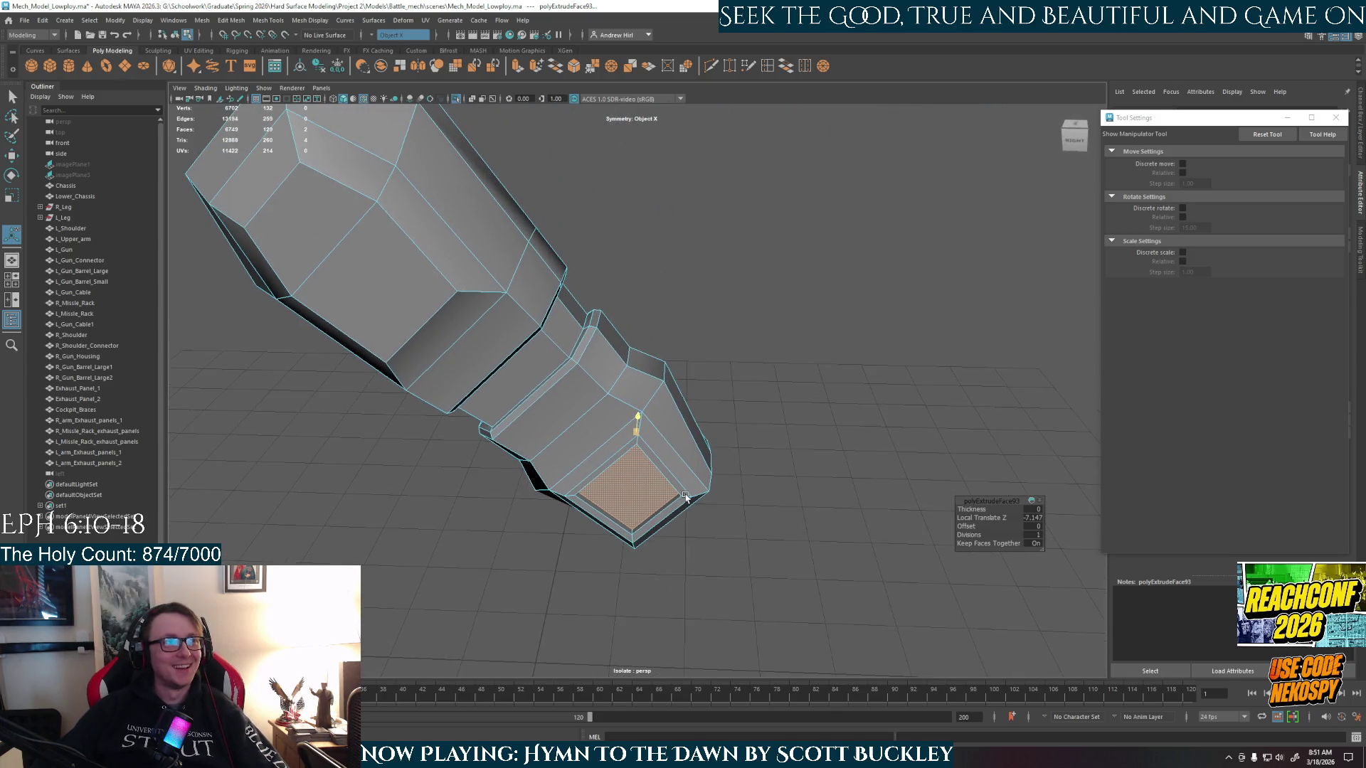
pyautogui.press('q')
pyautogui.scroll(-3, 685, 496)
pyautogui.moveTo(655, 456); pyautogui.dragTo(733, 407, button='right')
pyautogui.click(734, 407)
pyautogui.moveTo(759, 488)
pyautogui.keyDown('alt'); pyautogui.mouseDown()
pyautogui.moveTo(668, 580)
pyautogui.moveTo(573, 597)
pyautogui.moveTo(679, 466)
pyautogui.moveTo(623, 468)
pyautogui.mouseUp(); pyautogui.keyUp('alt')
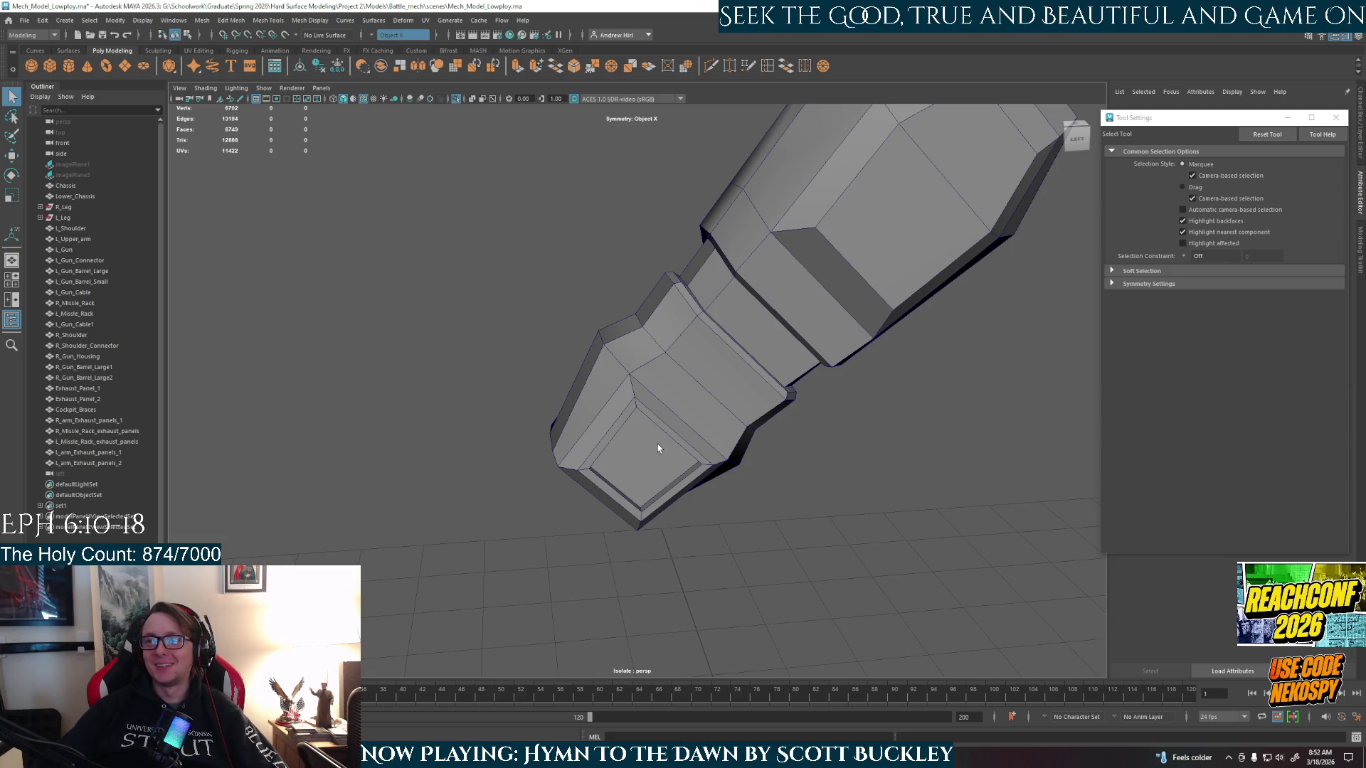
# - Select the two central faces of the leg's wide section
pyautogui.moveTo(646, 455)
pyautogui.keyDown('alt'); pyautogui.mouseDown()
pyautogui.moveTo(774, 482)
pyautogui.moveTo(712, 612)
pyautogui.moveTo(542, 388)
pyautogui.mouseUp(); pyautogui.keyUp('alt')
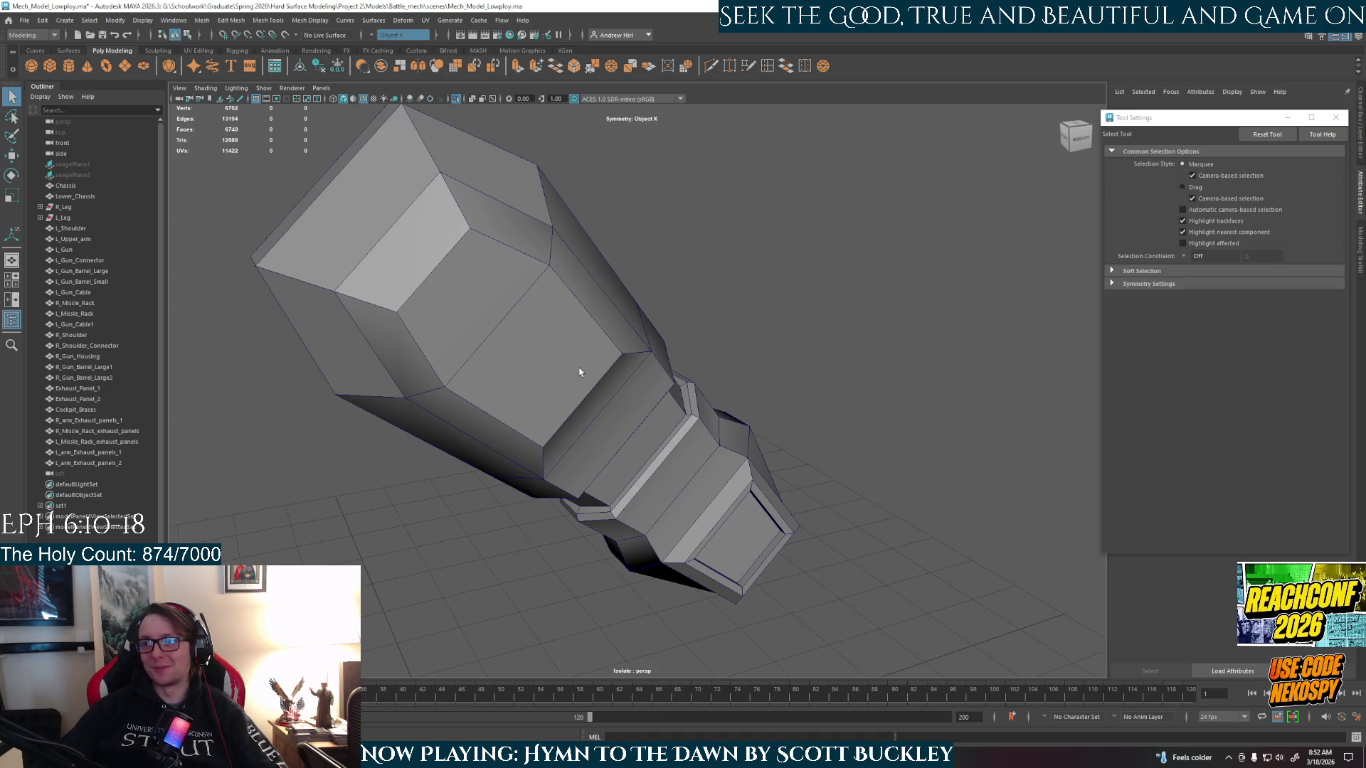
pyautogui.moveTo(495, 321); pyautogui.dragTo(498, 356, button='right')
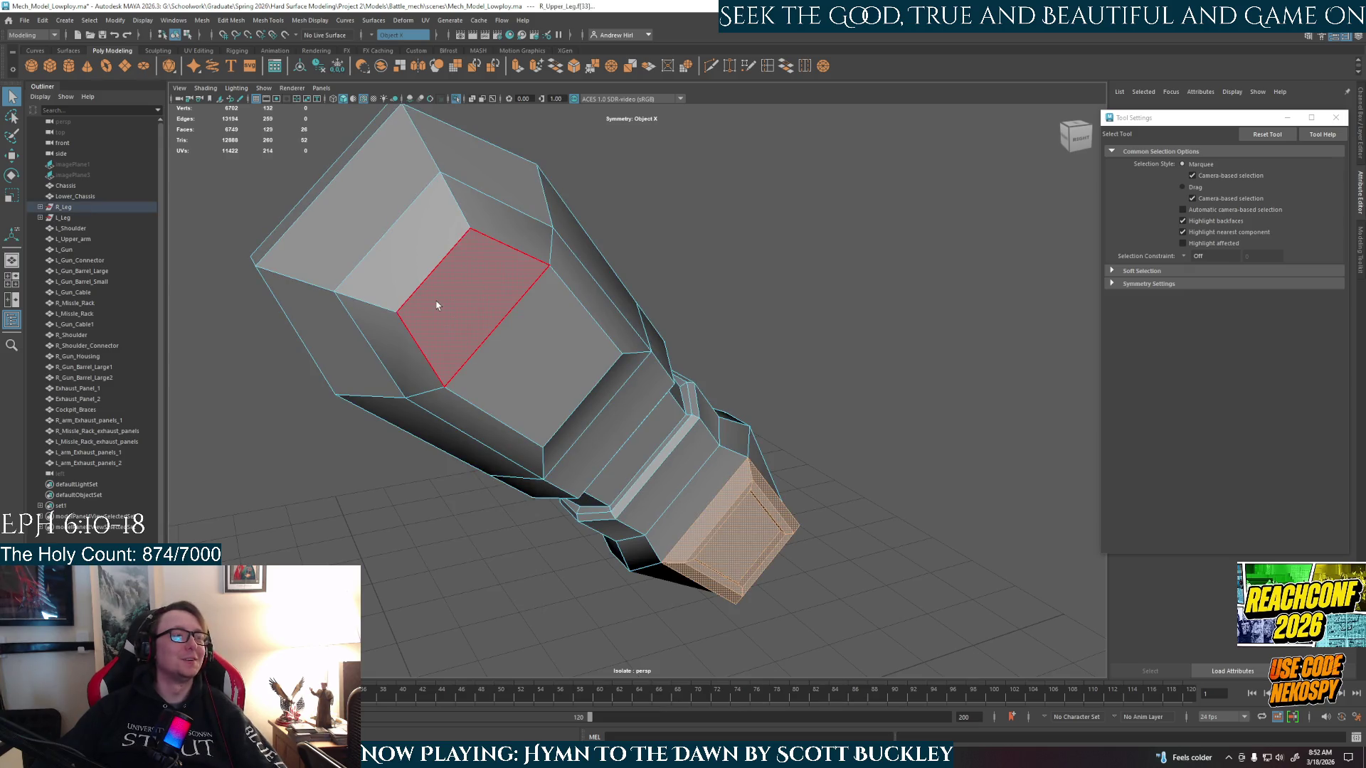
pyautogui.click(527, 357)
pyautogui.moveTo(763, 489)
pyautogui.keyDown('alt'); pyautogui.mouseDown()
pyautogui.moveTo(754, 455)
pyautogui.moveTo(790, 427)
pyautogui.moveTo(775, 466)
pyautogui.moveTo(982, 458)
pyautogui.moveTo(947, 437)
pyautogui.mouseUp(); pyautogui.keyUp('alt')
pyautogui.keyDown('shift'); pyautogui.click(802, 405); pyautogui.keyUp('shift')
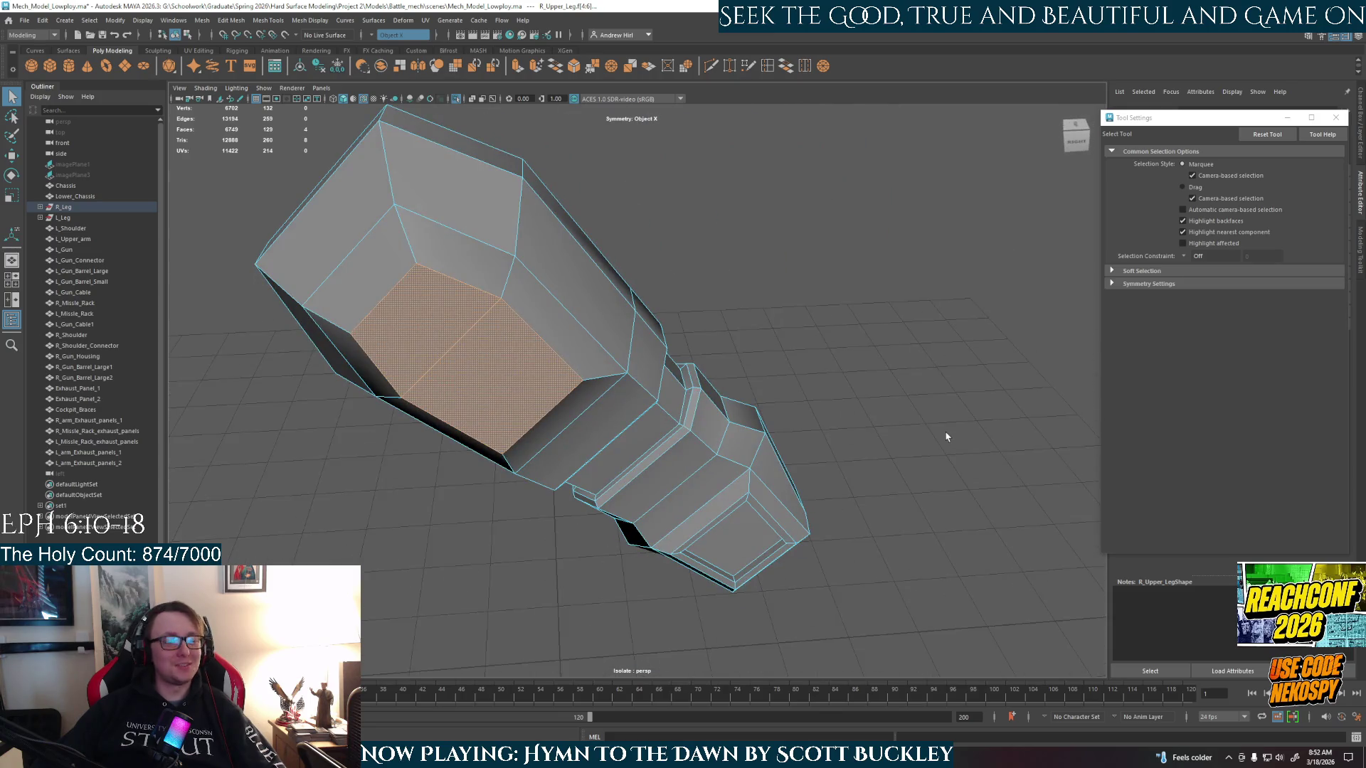
# - Extrude the central faces, scale them into an inset and push the panel inward
pyautogui.hotkey('ctrl', 'e')
pyautogui.press('r')
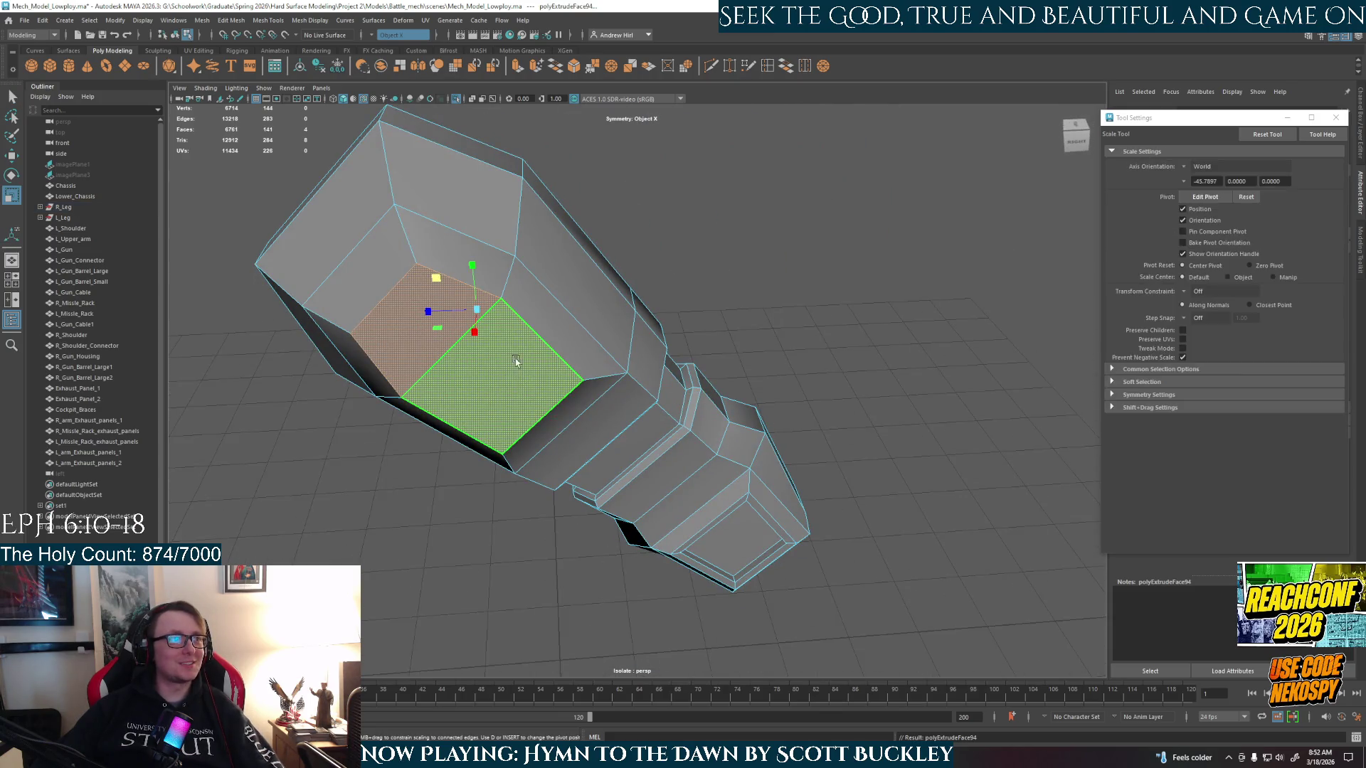
pyautogui.moveTo(437, 276); pyautogui.dragTo(454, 345, button='middle')
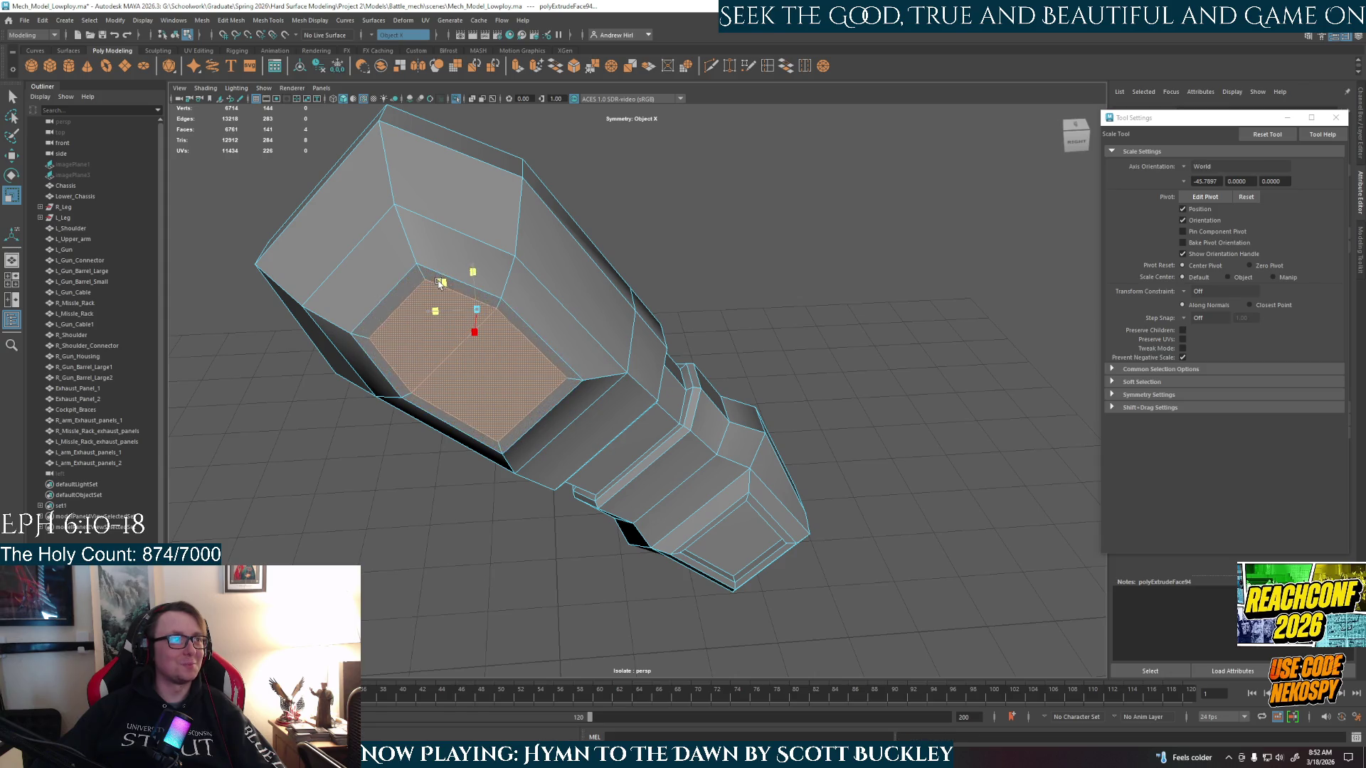
pyautogui.keyDown('alt'); pyautogui.moveTo(454, 345); pyautogui.dragTo(405, 341); pyautogui.keyUp('alt')
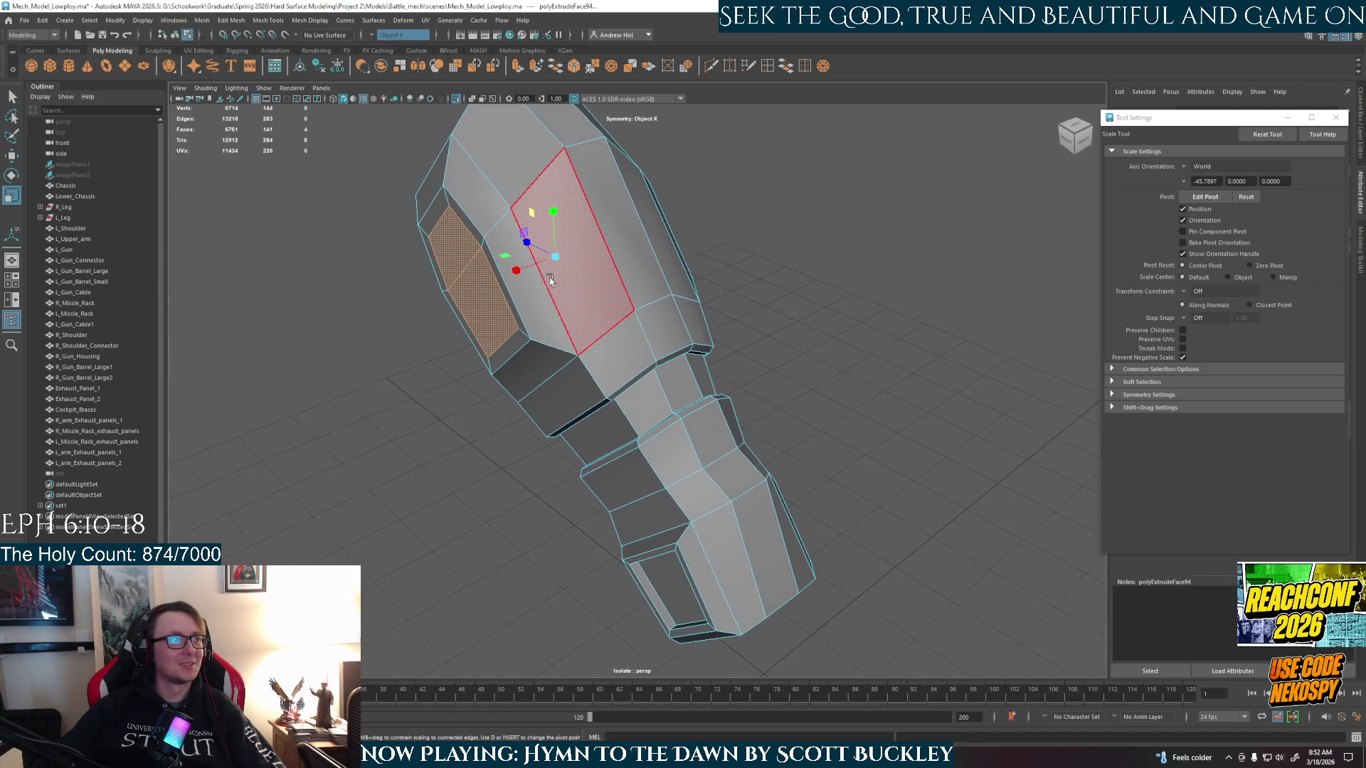
pyautogui.press('w')
pyautogui.press('Return')
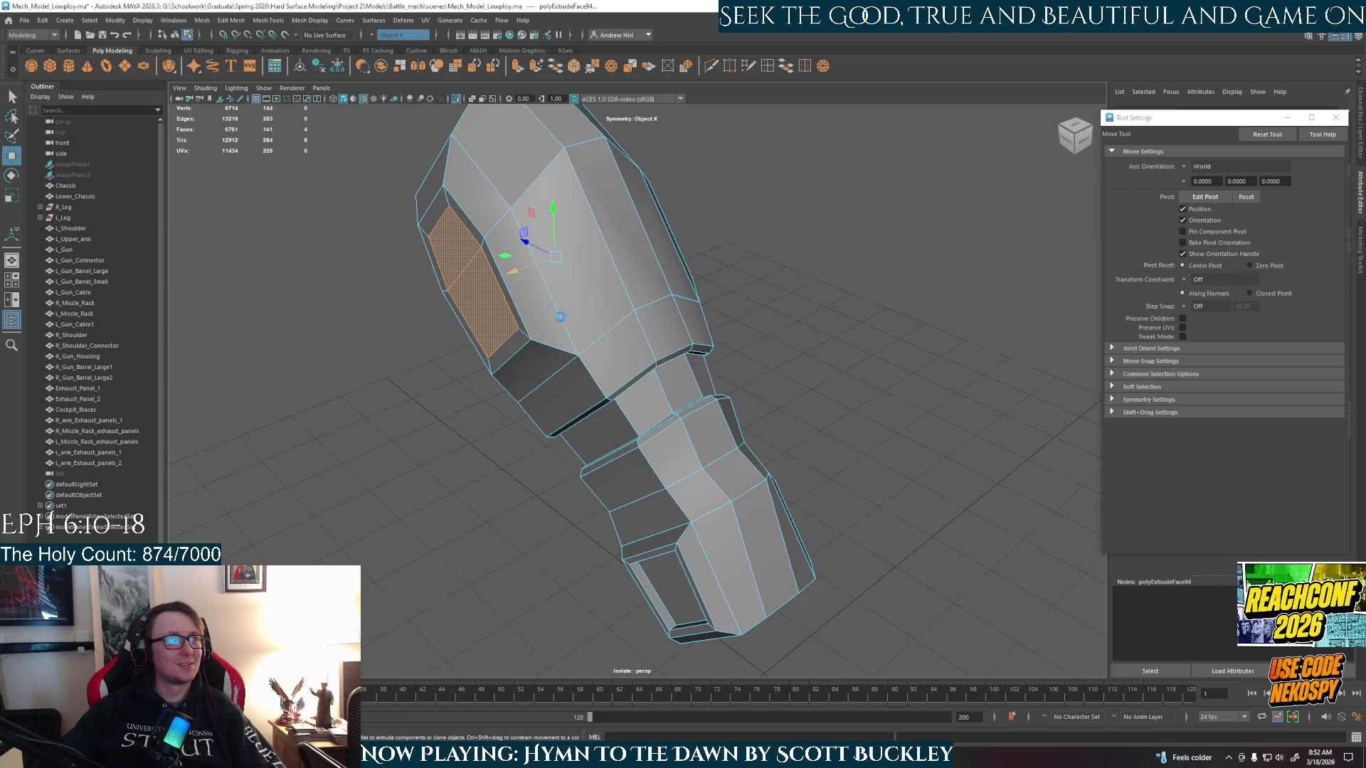
pyautogui.moveTo(514, 272)
pyautogui.mouseDown()
pyautogui.moveTo(691, 325)
pyautogui.moveTo(889, 413)
pyautogui.mouseUp()
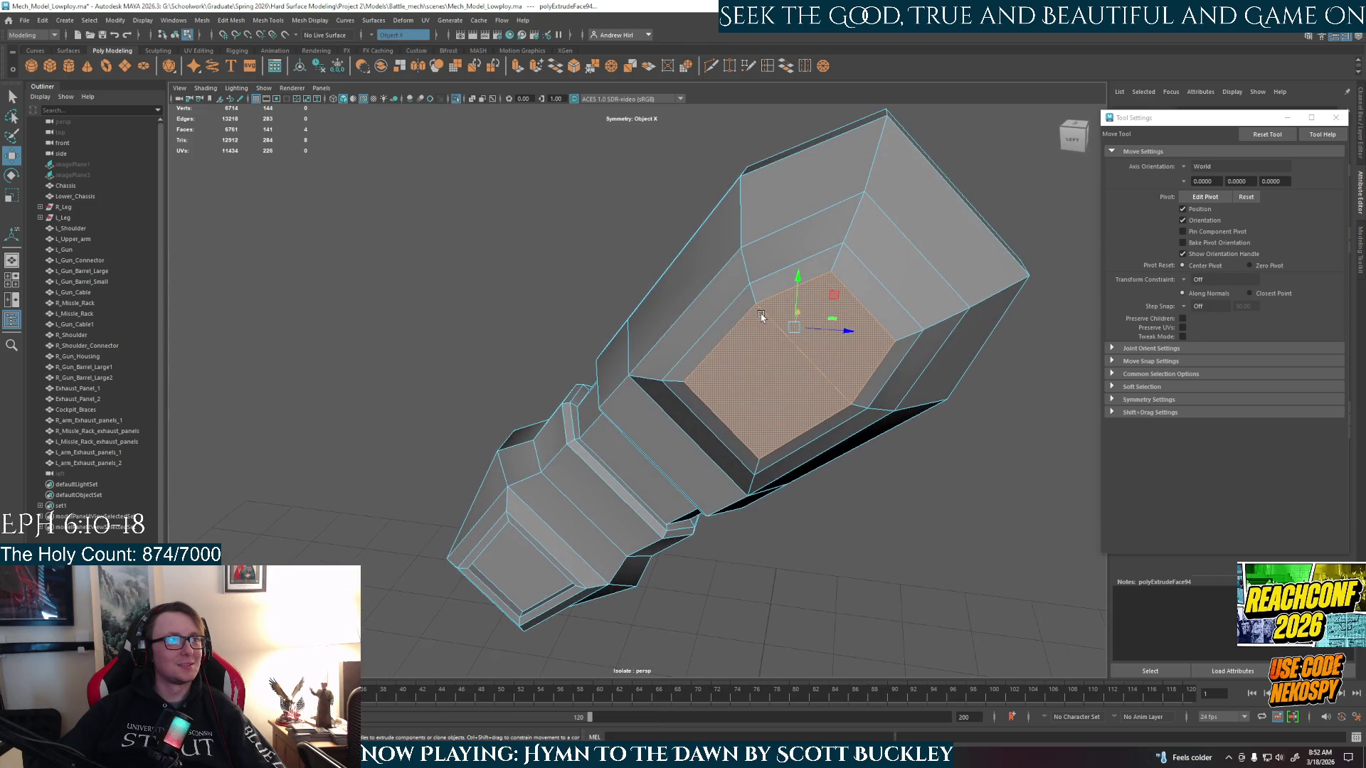
pyautogui.keyDown('alt'); pyautogui.moveTo(960, 452); pyautogui.dragTo(884, 451); pyautogui.keyUp('alt')
pyautogui.press('r')
pyautogui.moveTo(659, 345); pyautogui.dragTo(700, 342)
pyautogui.moveTo(700, 341)
pyautogui.keyDown('alt'); pyautogui.mouseDown()
pyautogui.moveTo(765, 365)
pyautogui.moveTo(625, 365)
pyautogui.mouseUp(); pyautogui.keyUp('alt')
# - Clear the face selection, return to Object Mode and exit isolate select
pyautogui.click(775, 334)
pyautogui.moveTo(776, 334)
pyautogui.keyDown('alt'); pyautogui.mouseDown()
pyautogui.moveTo(741, 396)
pyautogui.moveTo(598, 384)
pyautogui.mouseUp(); pyautogui.keyUp('alt')
pyautogui.moveTo(644, 338); pyautogui.dragTo(755, 299, button='right')
pyautogui.click(756, 370)
pyautogui.moveTo(755, 370)
pyautogui.keyDown('alt'); pyautogui.mouseDown()
pyautogui.moveTo(756, 503)
pyautogui.moveTo(626, 512)
pyautogui.moveTo(765, 534)
pyautogui.moveTo(860, 491)
pyautogui.moveTo(740, 460)
pyautogui.mouseUp(); pyautogui.keyUp('alt')
pyautogui.hotkey('ctrl', '1')
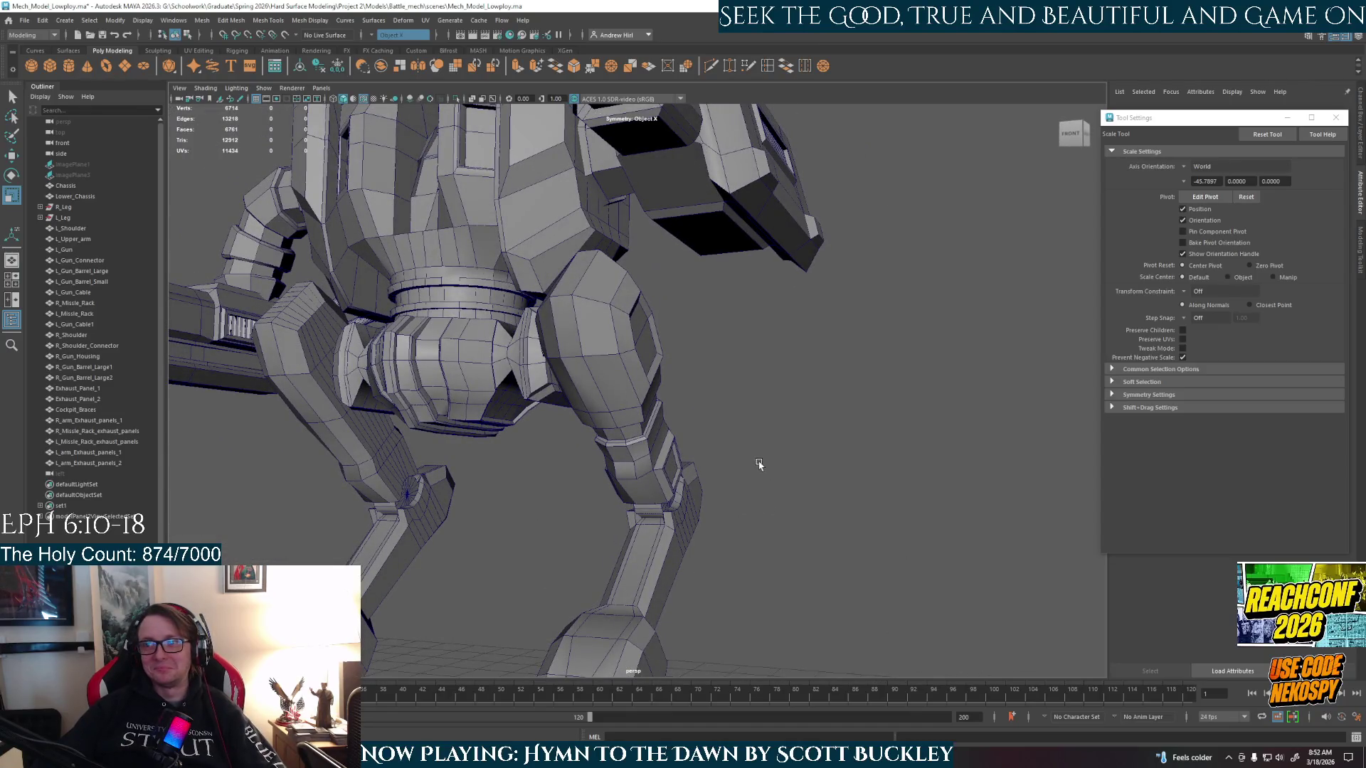
# - Select R_Upper_Leg and isolate it on its own
pyautogui.click(656, 404)
pyautogui.hotkey('ctrl', '1')
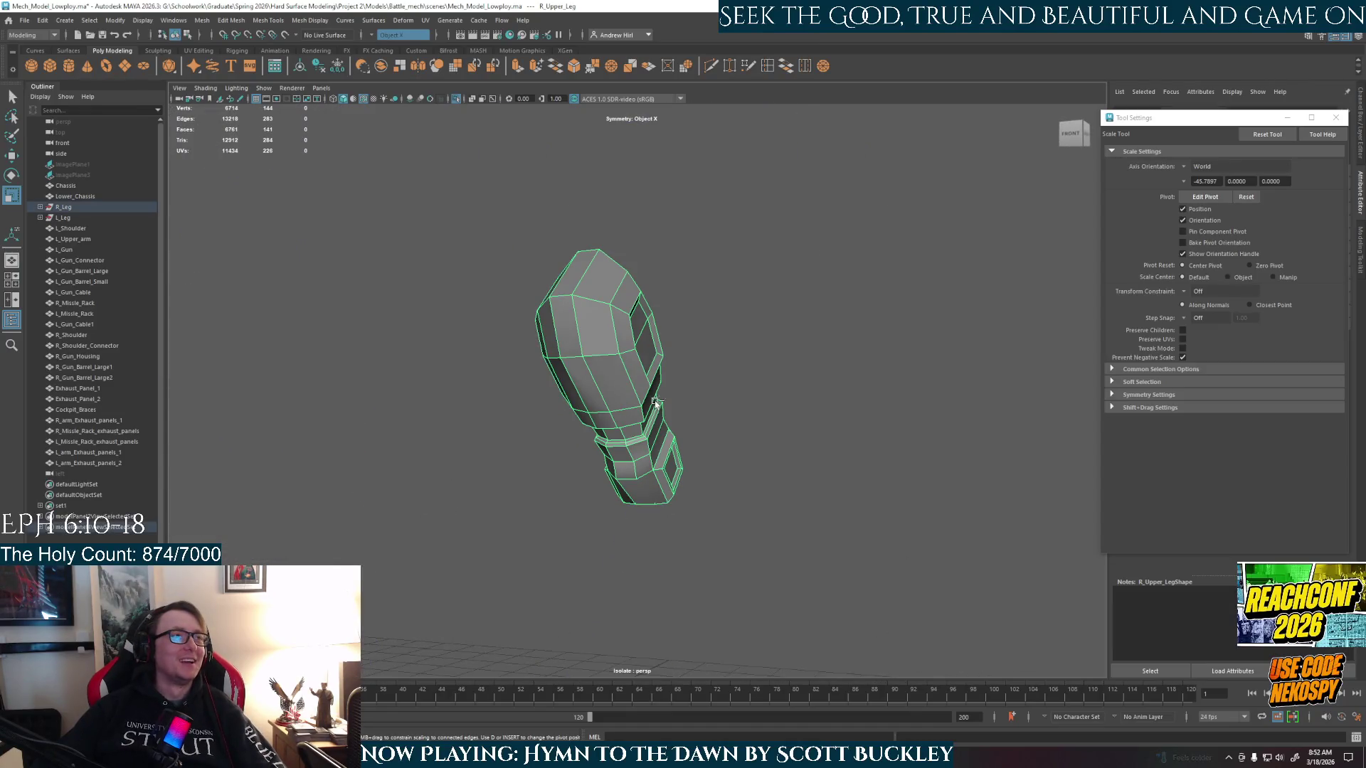
pyautogui.keyDown('alt'); pyautogui.moveTo(656, 404); pyautogui.dragTo(597, 370); pyautogui.keyUp('alt')
pyautogui.scroll(3, 570, 346)
pyautogui.keyDown('alt'); pyautogui.moveTo(571, 347); pyautogui.dragTo(616, 363, button='middle'); pyautogui.keyUp('alt')
# - Select the edge loop around the wide-section panel and extrude it
pyautogui.moveTo(616, 363); pyautogui.dragTo(616, 324, button='right')
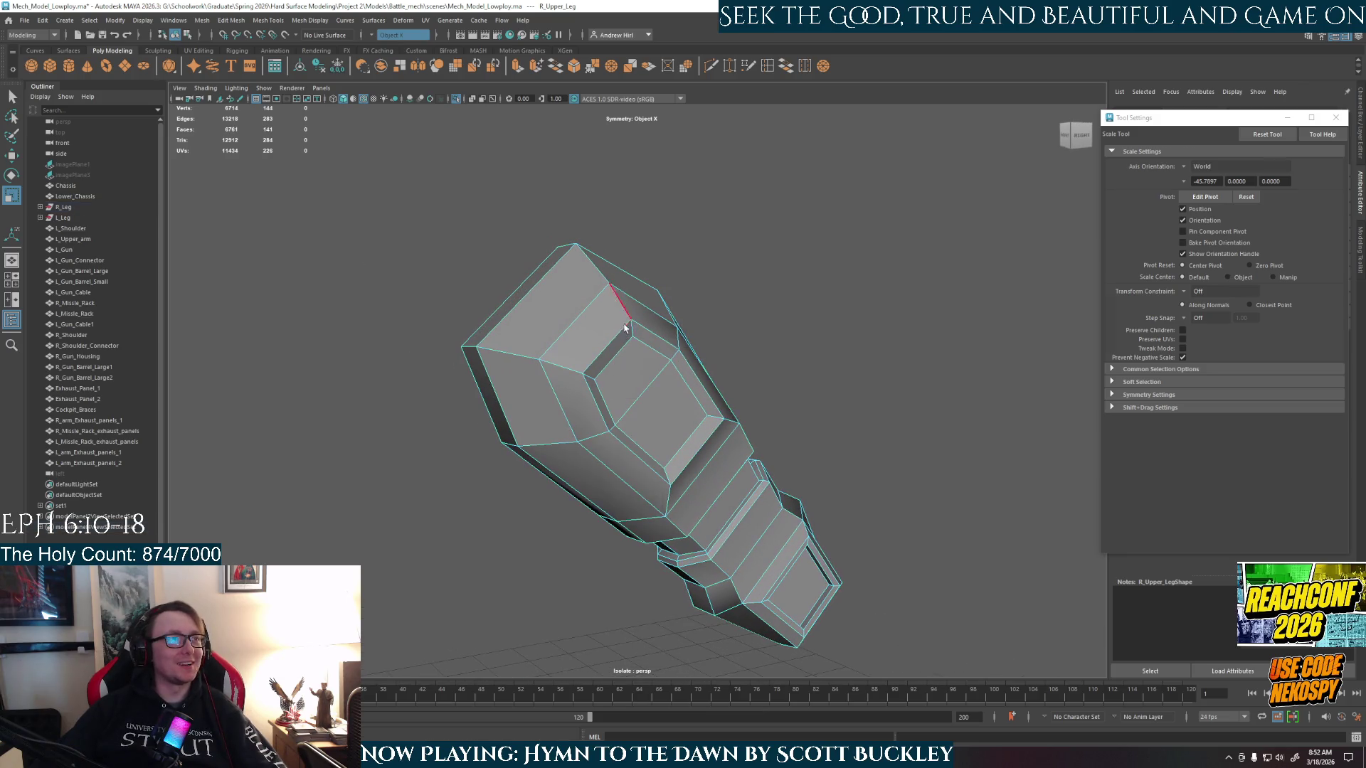
pyautogui.press('q')
pyautogui.click(589, 368)
pyautogui.moveTo(590, 368)
pyautogui.keyDown('alt'); pyautogui.mouseDown()
pyautogui.moveTo(796, 439)
pyautogui.moveTo(736, 358)
pyautogui.mouseUp(); pyautogui.keyUp('alt')
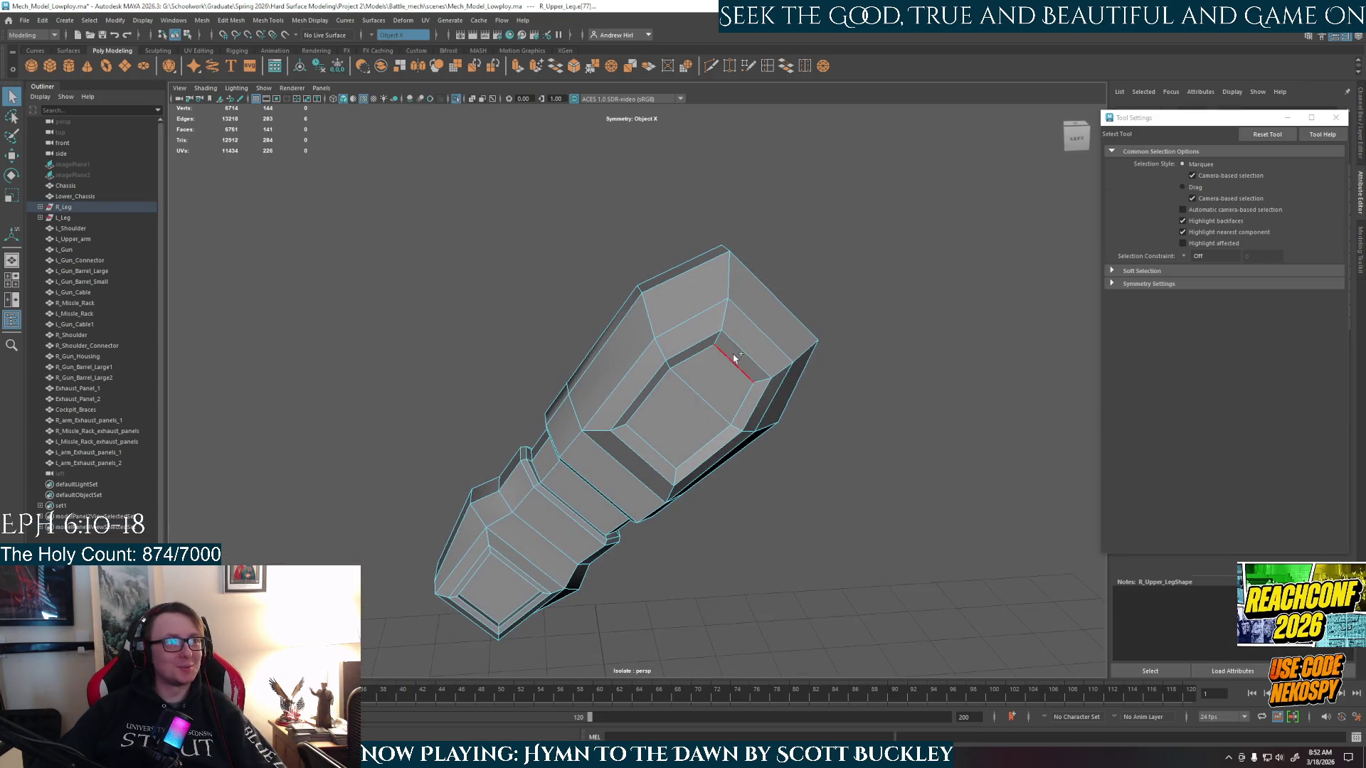
pyautogui.doubleClick(738, 344)
pyautogui.hotkey('ctrl', 'b')
pyautogui.keyDown('alt'); pyautogui.moveTo(894, 442); pyautogui.dragTo(702, 386); pyautogui.keyUp('alt')
# - Select the hexagonal panel faces and scale them
pyautogui.moveTo(697, 386); pyautogui.dragTo(688, 419, button='right')
pyautogui.click(687, 419)
pyautogui.moveTo(688, 419)
pyautogui.keyDown('alt'); pyautogui.mouseDown()
pyautogui.moveTo(781, 448)
pyautogui.moveTo(630, 349)
pyautogui.mouseUp(); pyautogui.keyUp('alt')
pyautogui.keyDown('shift'); pyautogui.click(630, 349); pyautogui.keyUp('shift')
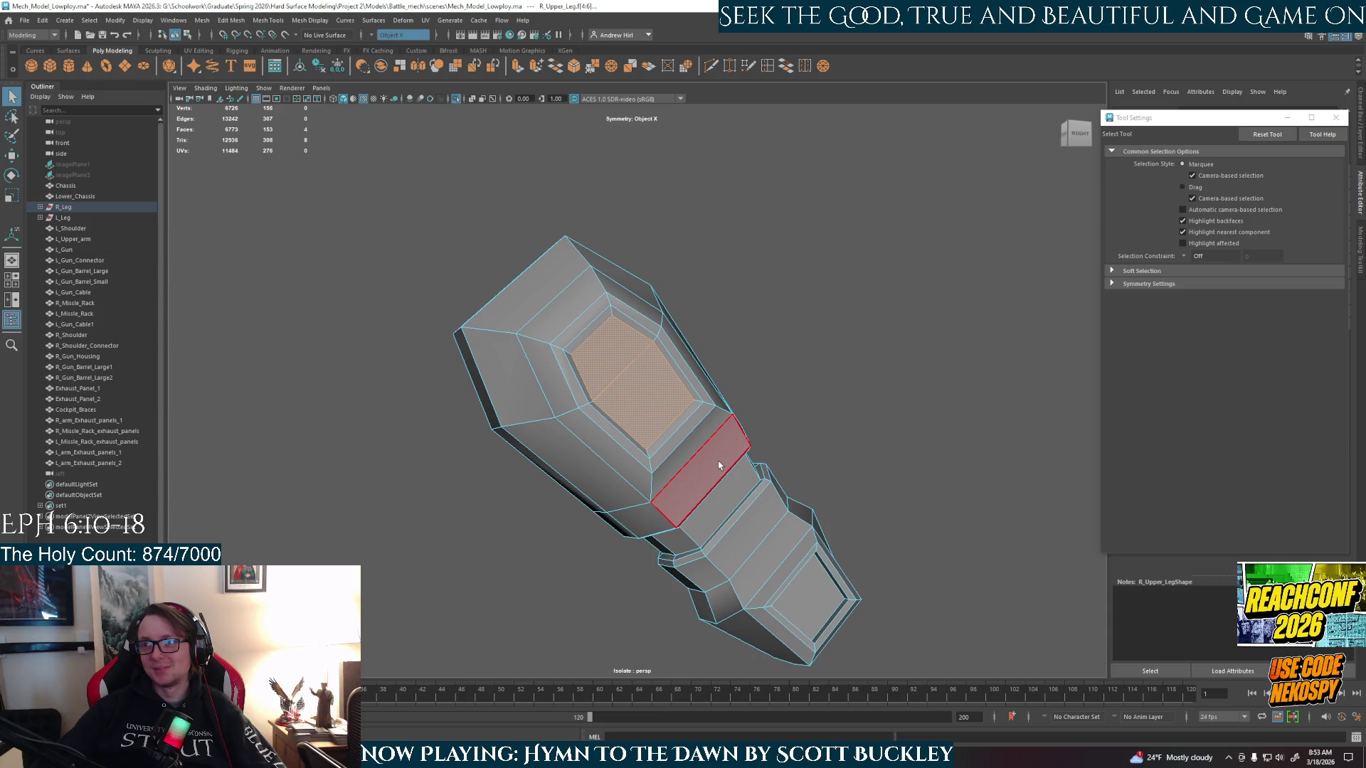
pyautogui.moveTo(719, 466)
pyautogui.keyDown('alt'); pyautogui.mouseDown()
pyautogui.moveTo(697, 439)
pyautogui.moveTo(653, 453)
pyautogui.moveTo(626, 413)
pyautogui.mouseUp(); pyautogui.keyUp('alt')
pyautogui.press('r')
# - Return to Object Mode, deselect, and reselect the right upper leg
pyautogui.moveTo(626, 412); pyautogui.dragTo(605, 388, button='right')
pyautogui.click(817, 448)
pyautogui.moveTo(817, 448)
pyautogui.keyDown('alt'); pyautogui.mouseDown()
pyautogui.moveTo(757, 412)
pyautogui.moveTo(620, 475)
pyautogui.moveTo(960, 459)
pyautogui.moveTo(778, 482)
pyautogui.moveTo(726, 472)
pyautogui.moveTo(694, 443)
pyautogui.mouseUp(); pyautogui.keyUp('alt')
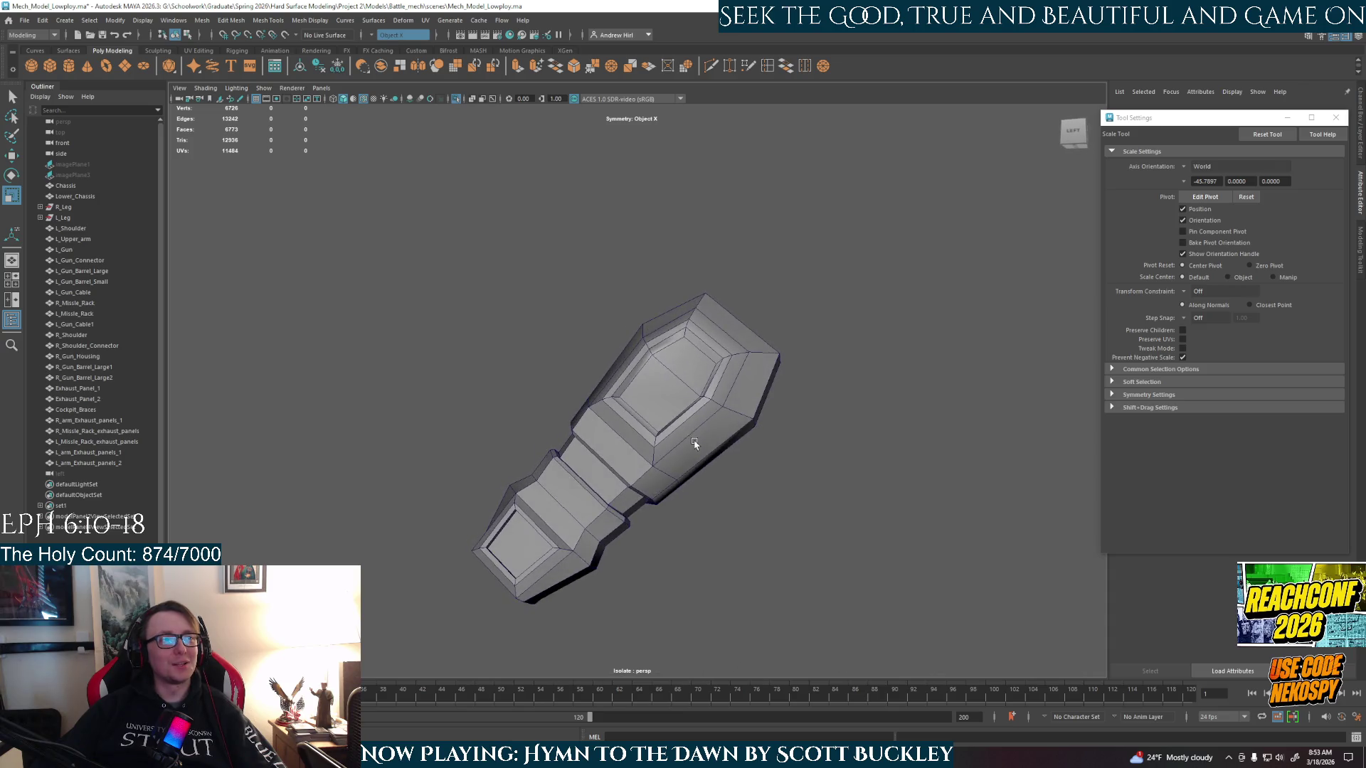
pyautogui.scroll(3, 694, 443)
pyautogui.click(686, 442)
pyautogui.scroll(2, 714, 409)
pyautogui.moveTo(716, 408); pyautogui.dragTo(763, 379, button='right')
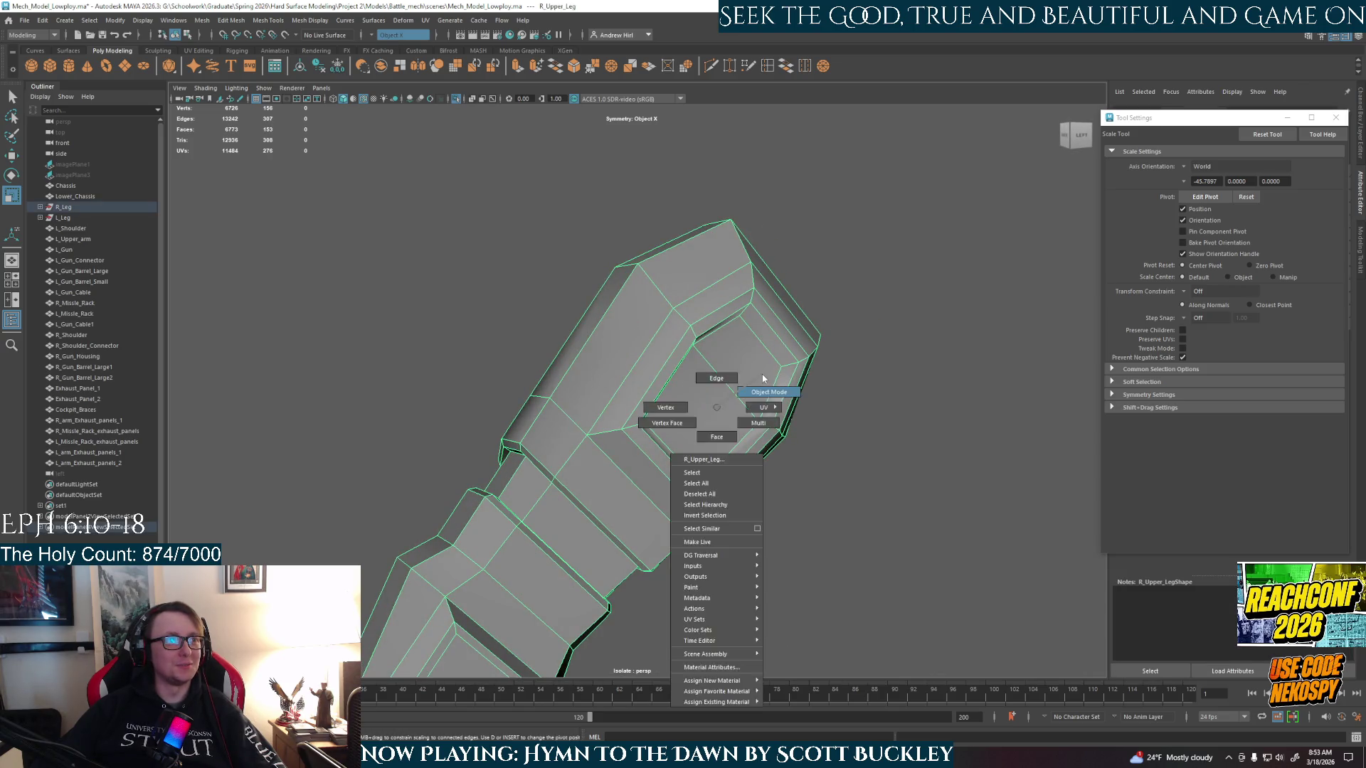
# - View the leg's narrow end head-on and try selecting faces there before returning to object selection
pyautogui.click(848, 387)
pyautogui.scroll(-5, 799, 420)
pyautogui.moveTo(799, 420)
pyautogui.keyDown('alt'); pyautogui.mouseDown()
pyautogui.moveTo(650, 482)
pyautogui.moveTo(750, 502)
pyautogui.moveTo(873, 487)
pyautogui.mouseUp(); pyautogui.keyUp('alt')
pyautogui.moveTo(744, 471)
pyautogui.keyDown('alt'); pyautogui.mouseDown()
pyautogui.moveTo(869, 488)
pyautogui.moveTo(924, 464)
pyautogui.moveTo(760, 401)
pyautogui.mouseUp(); pyautogui.keyUp('alt')
pyautogui.moveTo(696, 368); pyautogui.dragTo(740, 366, button='right')
pyautogui.click(626, 413)
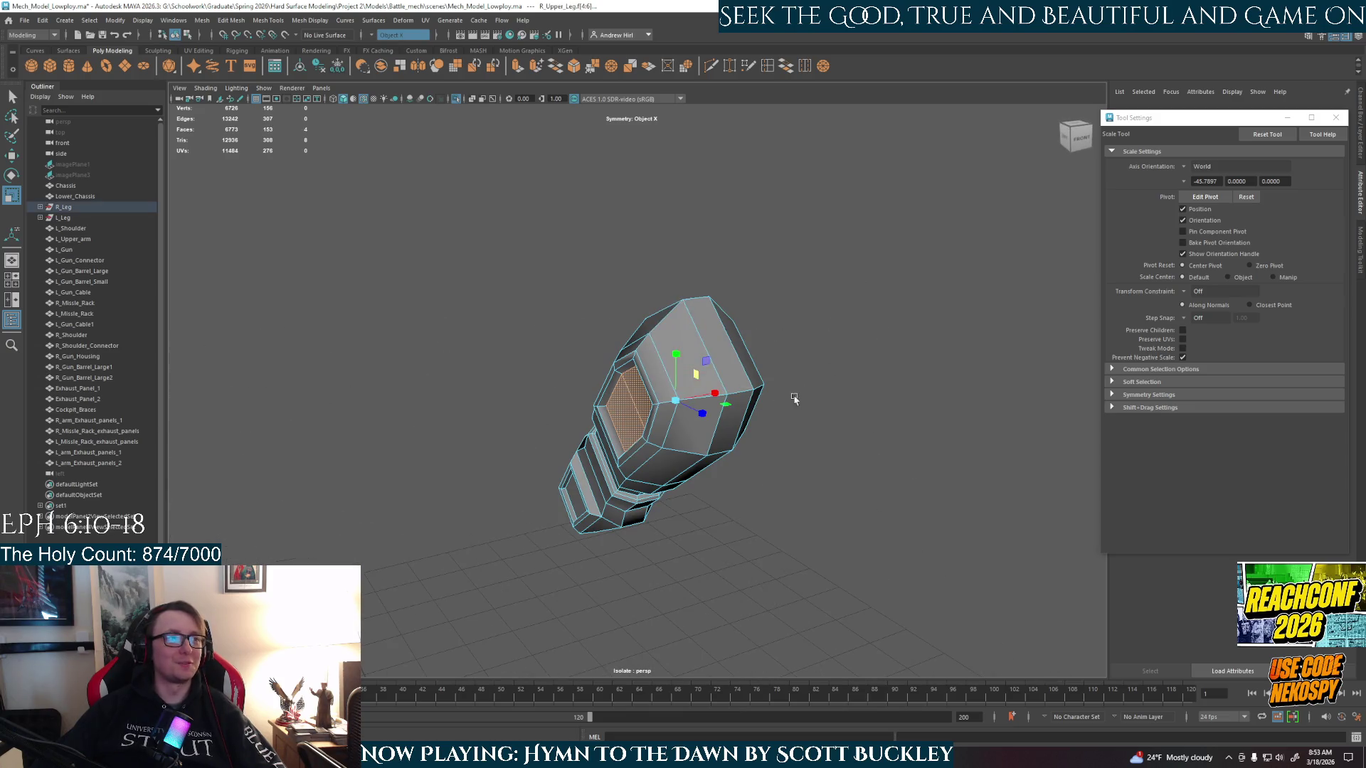
pyautogui.press('q')
pyautogui.keyDown('alt'); pyautogui.moveTo(733, 402); pyautogui.dragTo(682, 405); pyautogui.keyUp('alt')
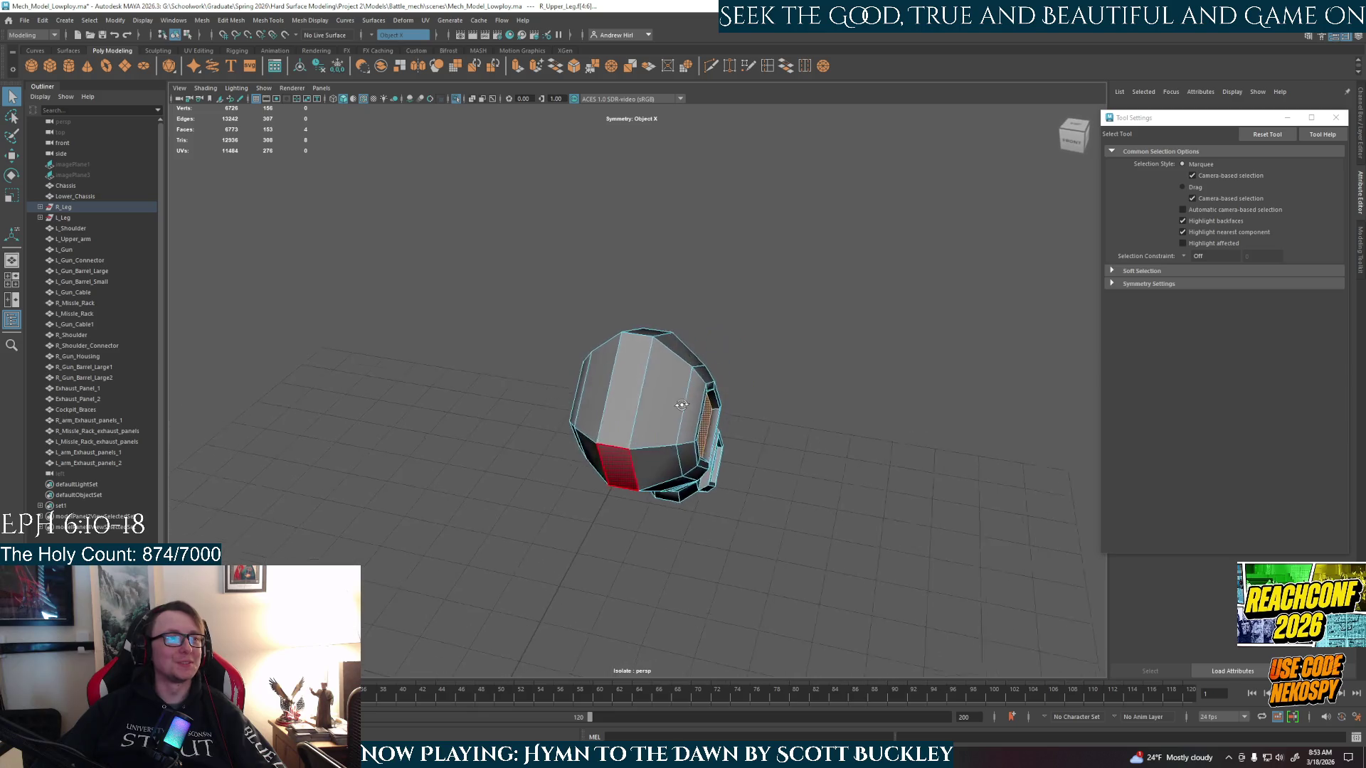
pyautogui.click(594, 397)
pyautogui.moveTo(594, 397)
pyautogui.keyDown('alt'); pyautogui.mouseDown()
pyautogui.moveTo(670, 476)
pyautogui.moveTo(706, 473)
pyautogui.mouseUp(); pyautogui.keyUp('alt')
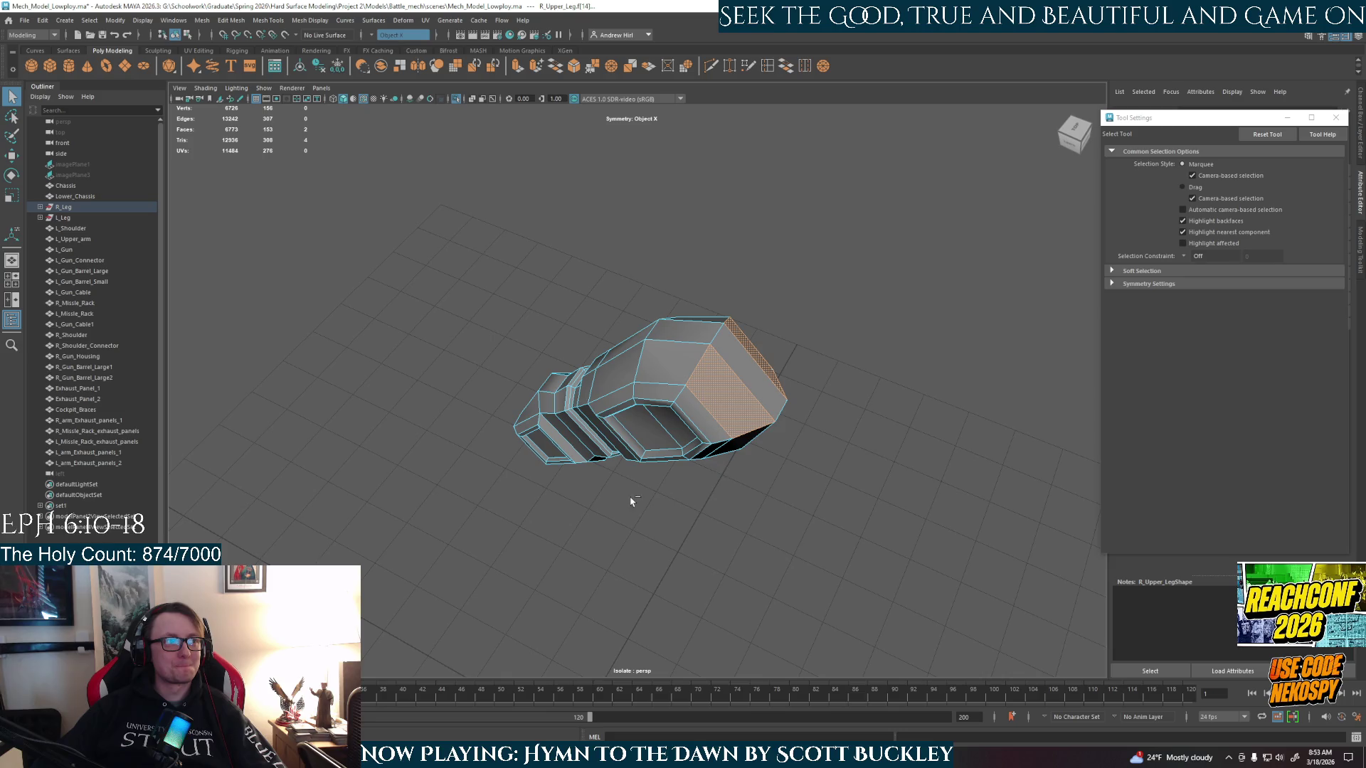
pyautogui.keyDown('alt'); pyautogui.moveTo(631, 502); pyautogui.dragTo(707, 451); pyautogui.keyUp('alt')
pyautogui.moveTo(688, 396); pyautogui.dragTo(729, 378, button='right')
# - Select the edge loops and edges around the recessed square panel at the narrow end
pyautogui.click(793, 463)
pyautogui.moveTo(793, 464)
pyautogui.keyDown('alt'); pyautogui.mouseDown()
pyautogui.moveTo(700, 496)
pyautogui.moveTo(732, 498)
pyautogui.moveTo(716, 438)
pyautogui.mouseUp(); pyautogui.keyUp('alt')
pyautogui.scroll(5, 715, 438)
pyautogui.moveTo(777, 473)
pyautogui.mouseDown(button='right')
pyautogui.moveTo(818, 498)
pyautogui.moveTo(818, 526)
pyautogui.moveTo(834, 437)
pyautogui.mouseUp(button='right')
pyautogui.click(847, 468)
pyautogui.click(831, 503)
pyautogui.doubleClick(890, 503)
pyautogui.keyDown('shift'); pyautogui.doubleClick(831, 524); pyautogui.keyUp('shift')
pyautogui.click(797, 567)
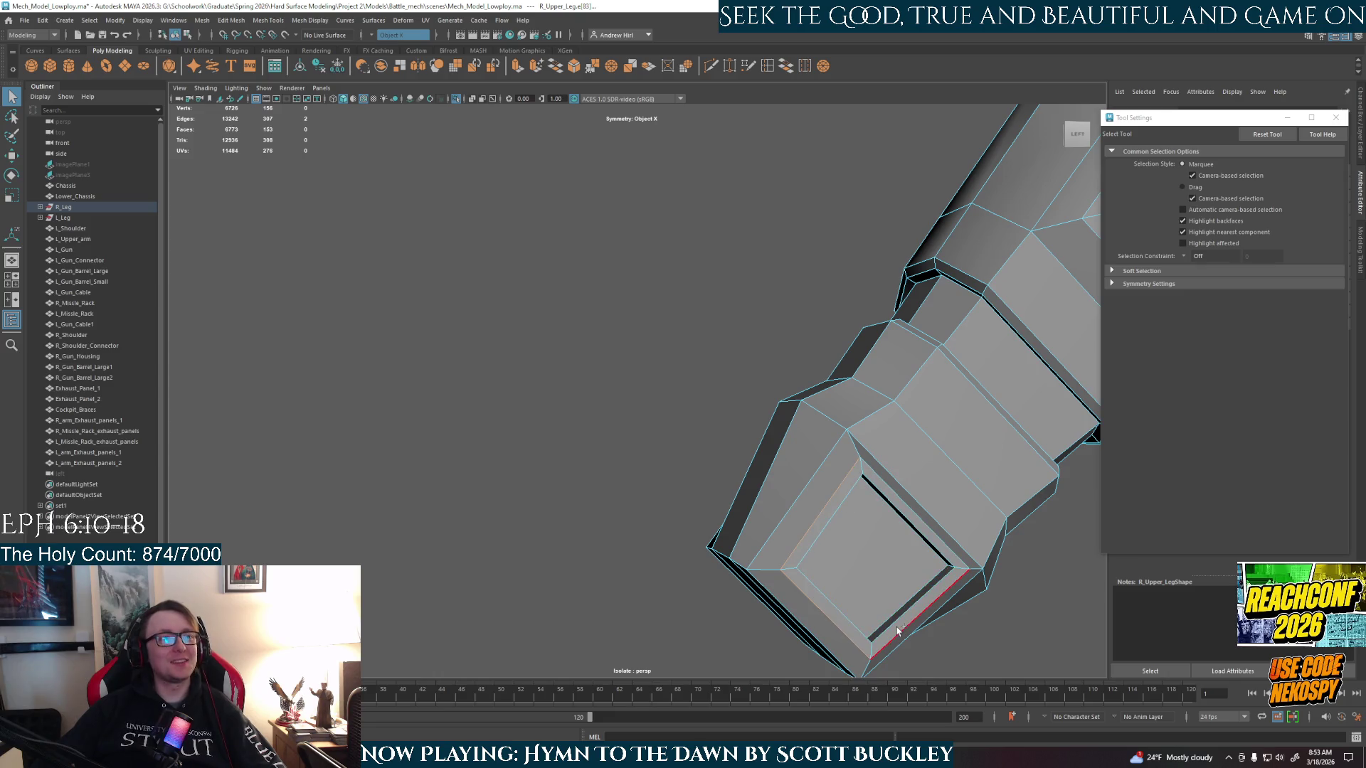
pyautogui.doubleClick(930, 538)
pyautogui.keyDown('shift'); pyautogui.click(925, 541); pyautogui.keyUp('shift')
pyautogui.keyDown('shift'); pyautogui.click(821, 531); pyautogui.keyUp('shift')
# - Add the remaining panel edges and bevel them at fraction 0.5
pyautogui.moveTo(901, 606)
pyautogui.keyDown('alt'); pyautogui.mouseDown()
pyautogui.moveTo(876, 640)
pyautogui.moveTo(969, 613)
pyautogui.mouseUp(); pyautogui.keyUp('alt')
pyautogui.keyDown('shift'); pyautogui.click(425, 492); pyautogui.keyUp('shift')
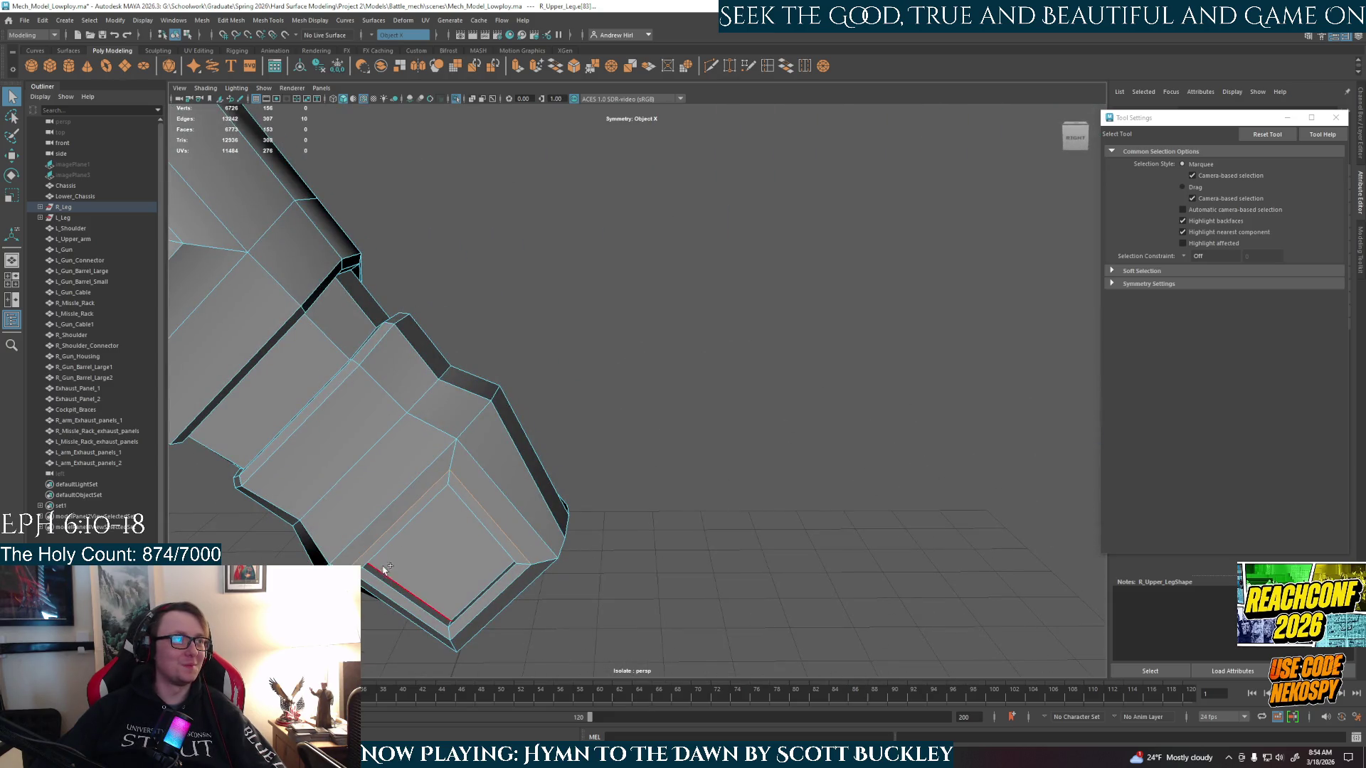
pyautogui.keyDown('shift'); pyautogui.click(496, 607); pyautogui.keyUp('shift')
pyautogui.keyDown('shift'); pyautogui.click(497, 547); pyautogui.keyUp('shift')
pyautogui.keyDown('shift'); pyautogui.click(424, 518); pyautogui.keyUp('shift')
pyautogui.moveTo(424, 517)
pyautogui.keyDown('alt'); pyautogui.mouseDown()
pyautogui.moveTo(559, 498)
pyautogui.moveTo(579, 548)
pyautogui.moveTo(655, 562)
pyautogui.moveTo(777, 444)
pyautogui.moveTo(747, 455)
pyautogui.moveTo(830, 463)
pyautogui.mouseUp(); pyautogui.keyUp('alt')
pyautogui.hotkey('ctrl', 'b')
pyautogui.hotkey('ctrl', 'b')
# - Return to Object Mode, select the right upper leg and turn off isolate to show the mech
pyautogui.moveTo(759, 399); pyautogui.dragTo(783, 387, button='right')
pyautogui.press('q')
pyautogui.click(857, 457)
pyautogui.keyDown('alt'); pyautogui.moveTo(857, 458); pyautogui.dragTo(664, 479, button='right'); pyautogui.keyUp('alt')
pyautogui.moveTo(665, 478)
pyautogui.keyDown('alt'); pyautogui.mouseDown()
pyautogui.moveTo(838, 493)
pyautogui.moveTo(536, 425)
pyautogui.mouseUp(); pyautogui.keyUp('alt')
pyautogui.moveTo(537, 425)
pyautogui.keyDown('alt'); pyautogui.mouseDown(button='middle')
pyautogui.moveTo(562, 470)
pyautogui.moveTo(755, 567)
pyautogui.mouseUp(button='middle'); pyautogui.keyUp('alt')
pyautogui.moveTo(588, 495)
pyautogui.keyDown('alt'); pyautogui.mouseDown()
pyautogui.moveTo(641, 420)
pyautogui.moveTo(629, 380)
pyautogui.mouseUp(); pyautogui.keyUp('alt')
pyautogui.click(644, 417)
pyautogui.hotkey('ctrl', '1')
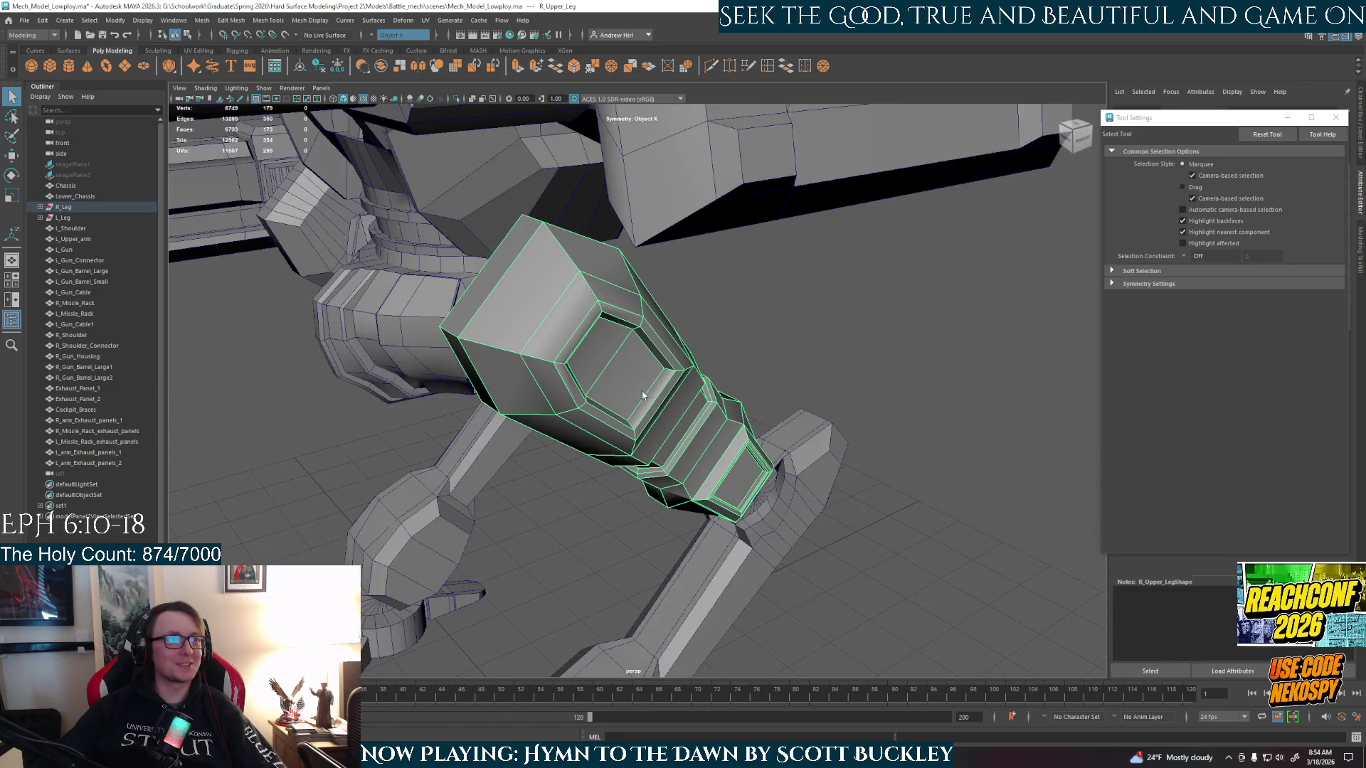
pyautogui.scroll(-5, 629, 380)
pyautogui.click(541, 427)
pyautogui.moveTo(541, 427)
pyautogui.keyDown('alt'); pyautogui.mouseDown()
pyautogui.moveTo(498, 455)
pyautogui.moveTo(303, 458)
pyautogui.mouseUp(); pyautogui.keyUp('alt')
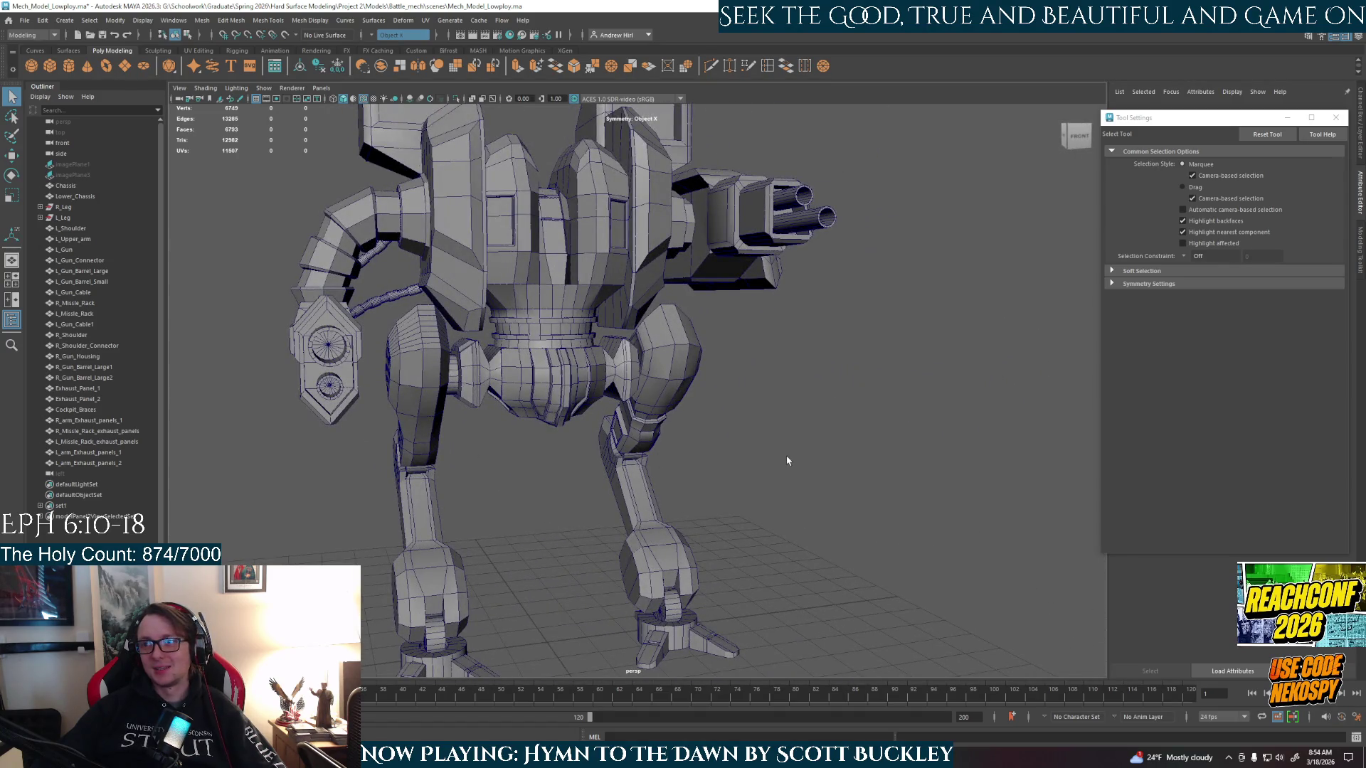
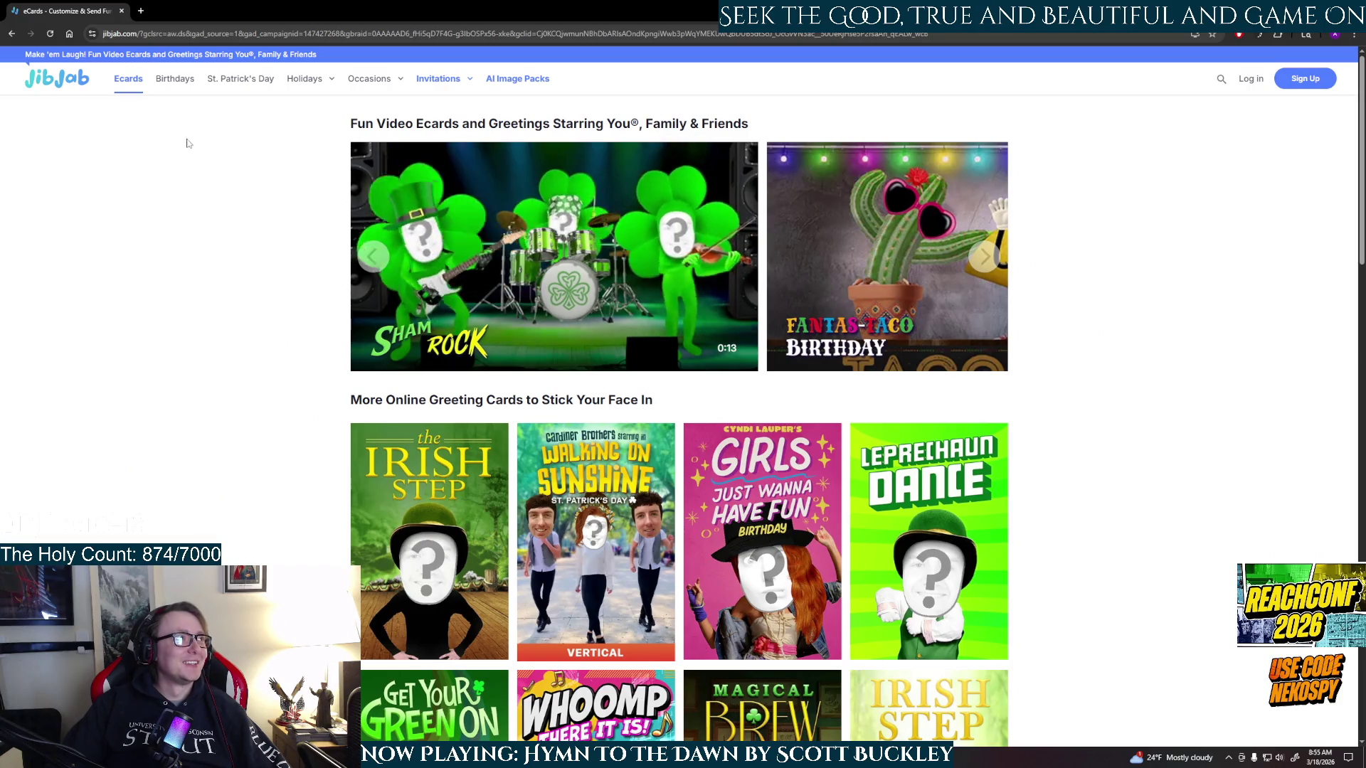
# - View JibJab's Birthdays ecards, then go back twice to the Google results for jibjab
pyautogui.click(175, 78)
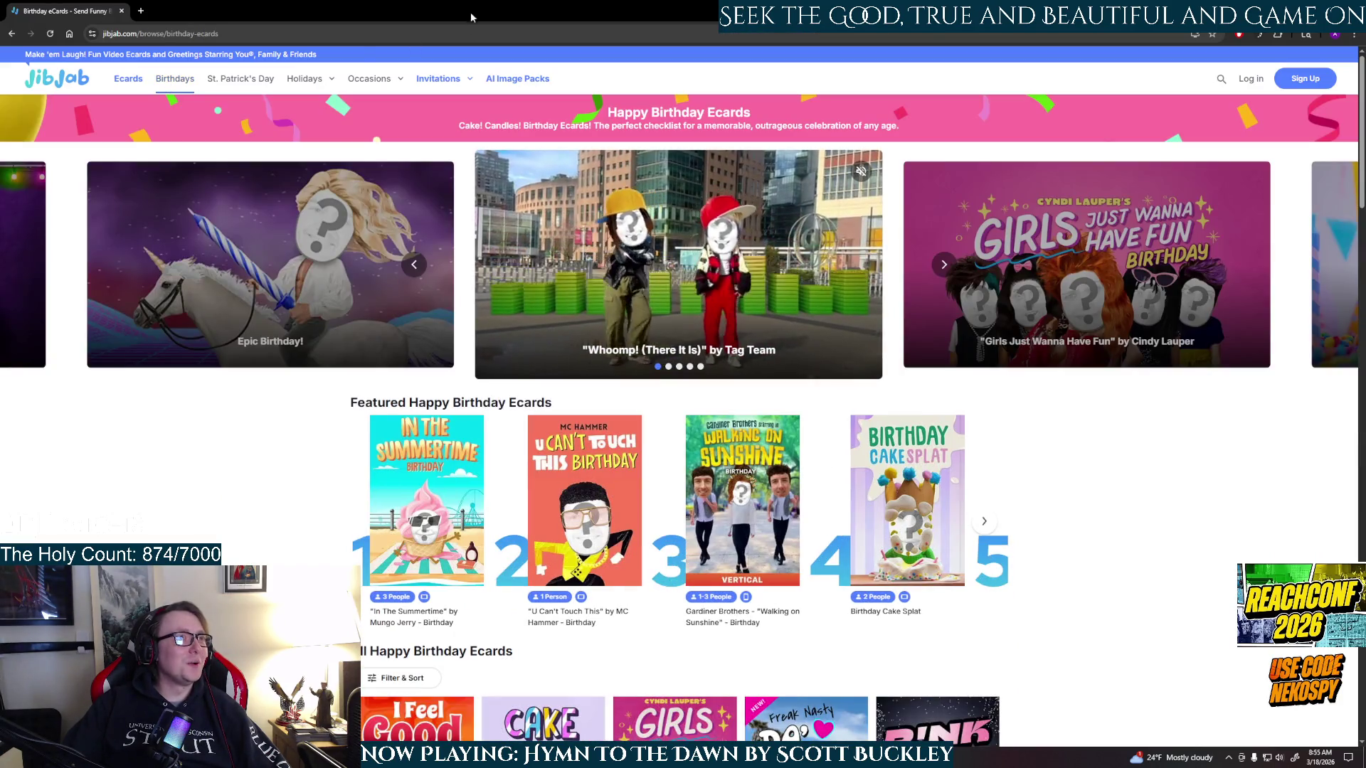
pyautogui.click(12, 34)
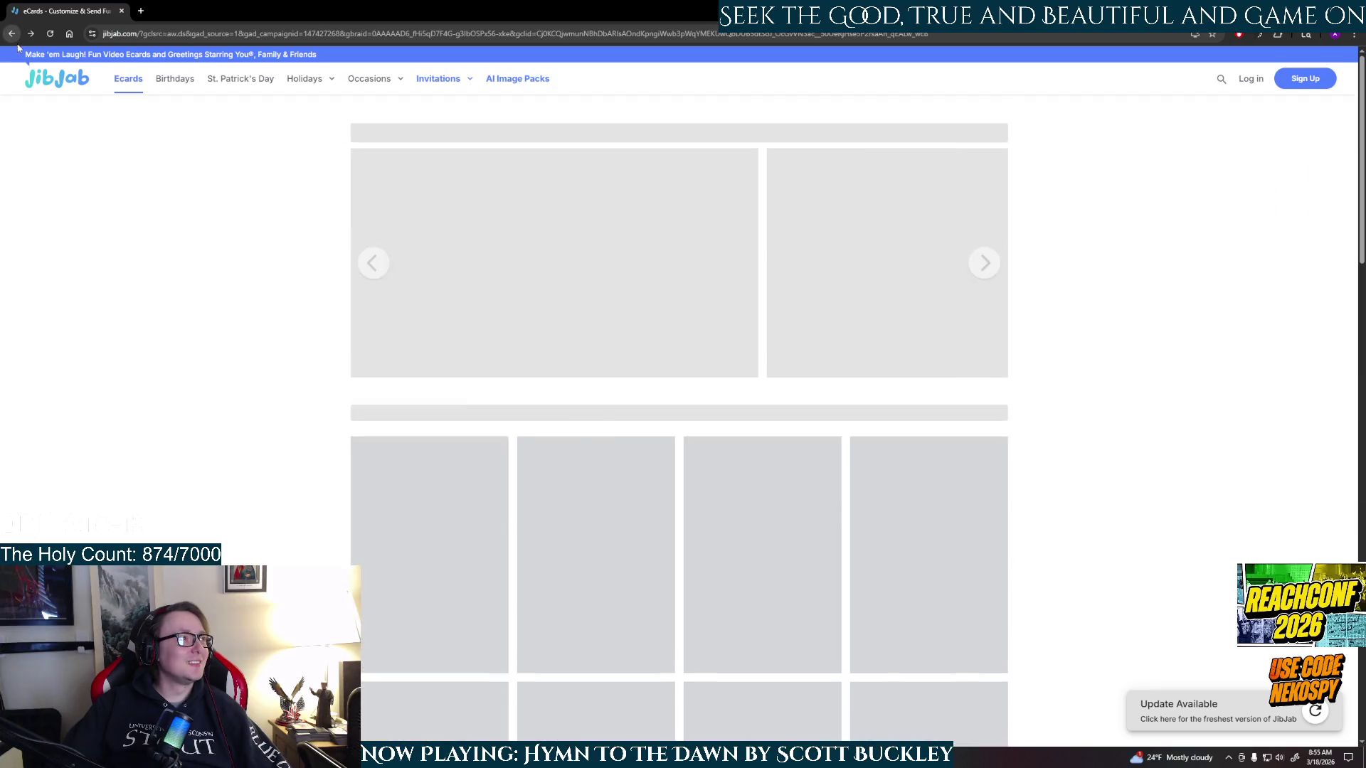
pyautogui.click(12, 35)
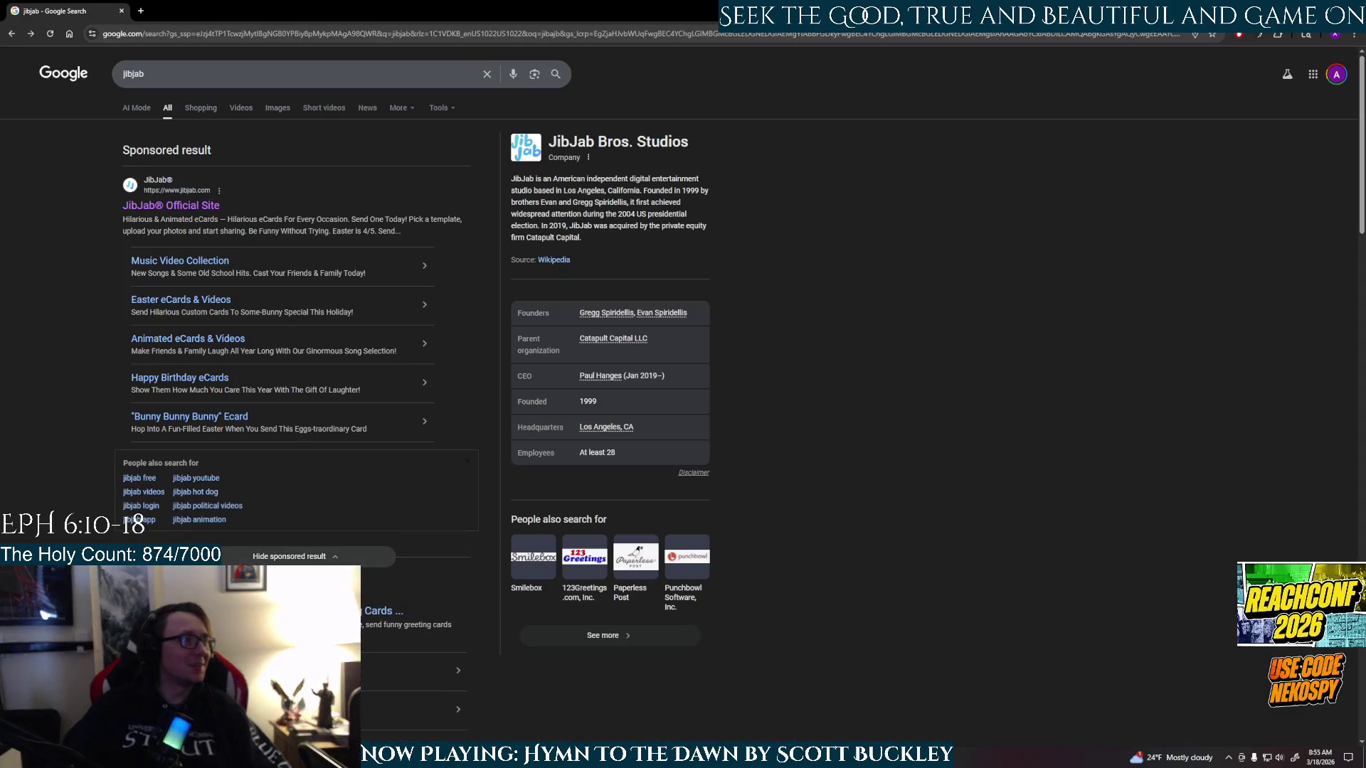
# - Scroll the jibjab search results and open the JibJab YouTube channel link
pyautogui.scroll(-6, 384, 611)
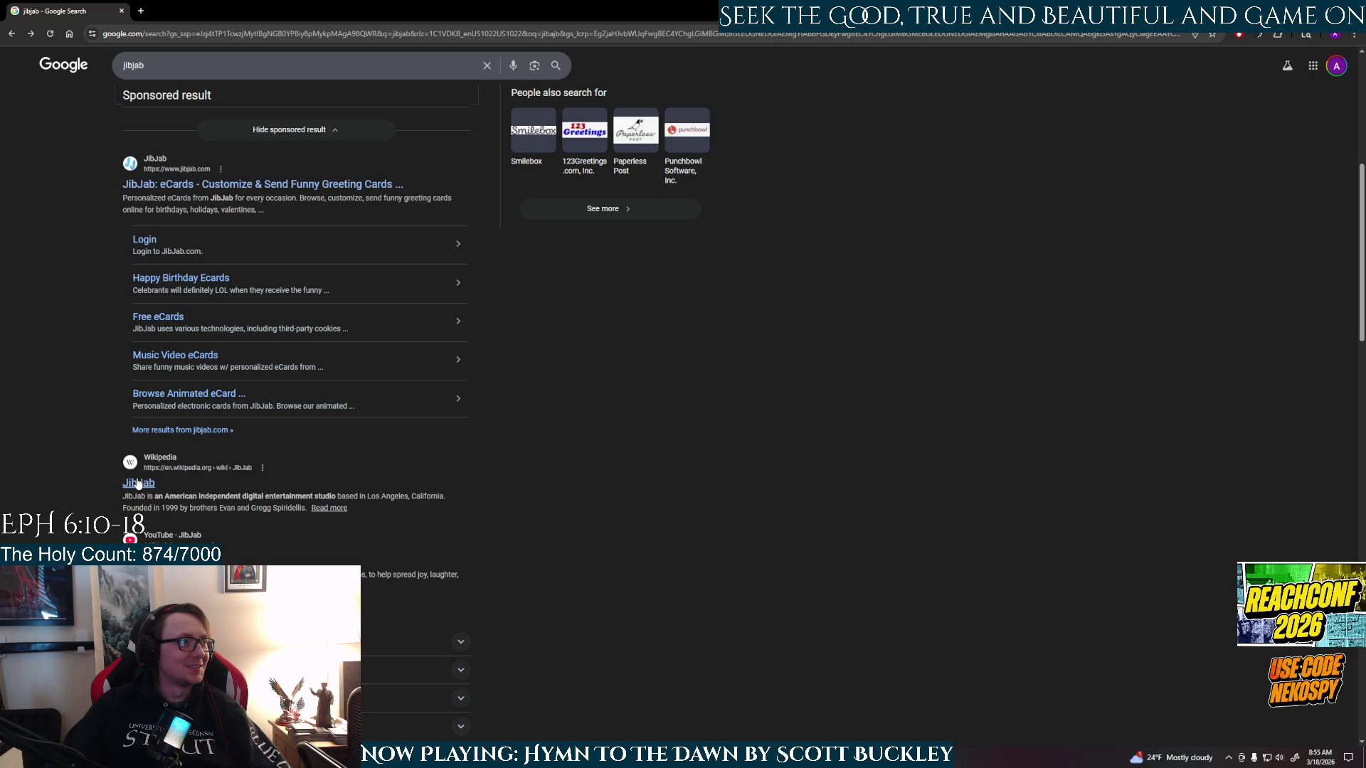
pyautogui.click(142, 560)
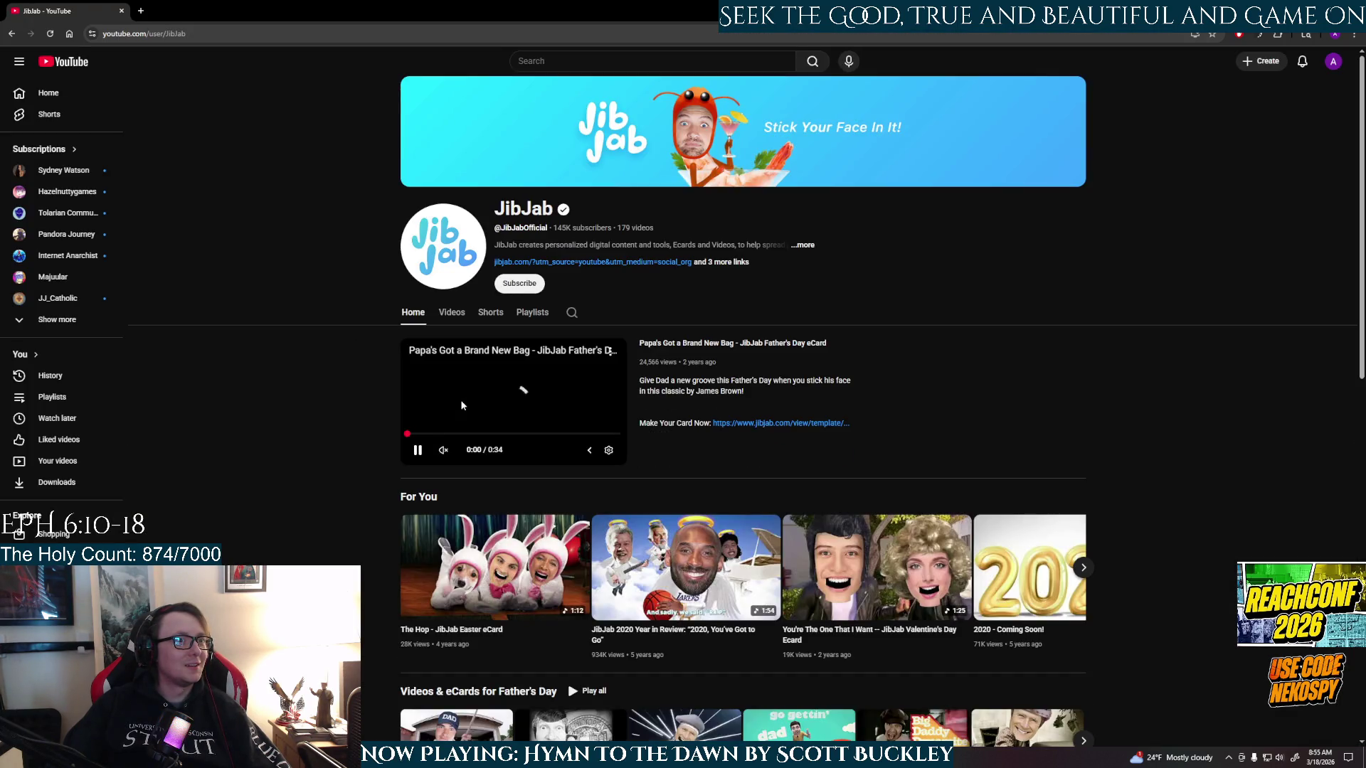
pyautogui.scroll(-4, 484, 406)
pyautogui.scroll(2, 527, 407)
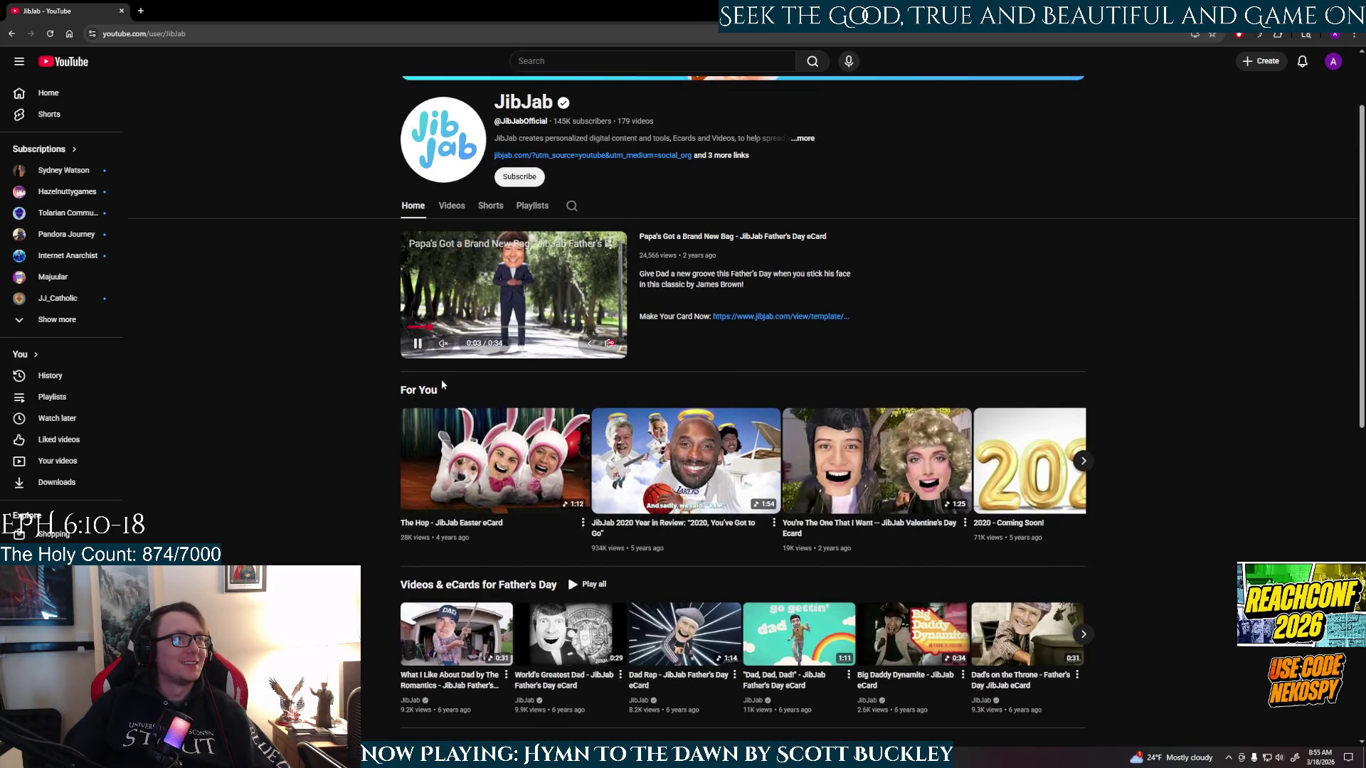
pyautogui.scroll(-2, 606, 415)
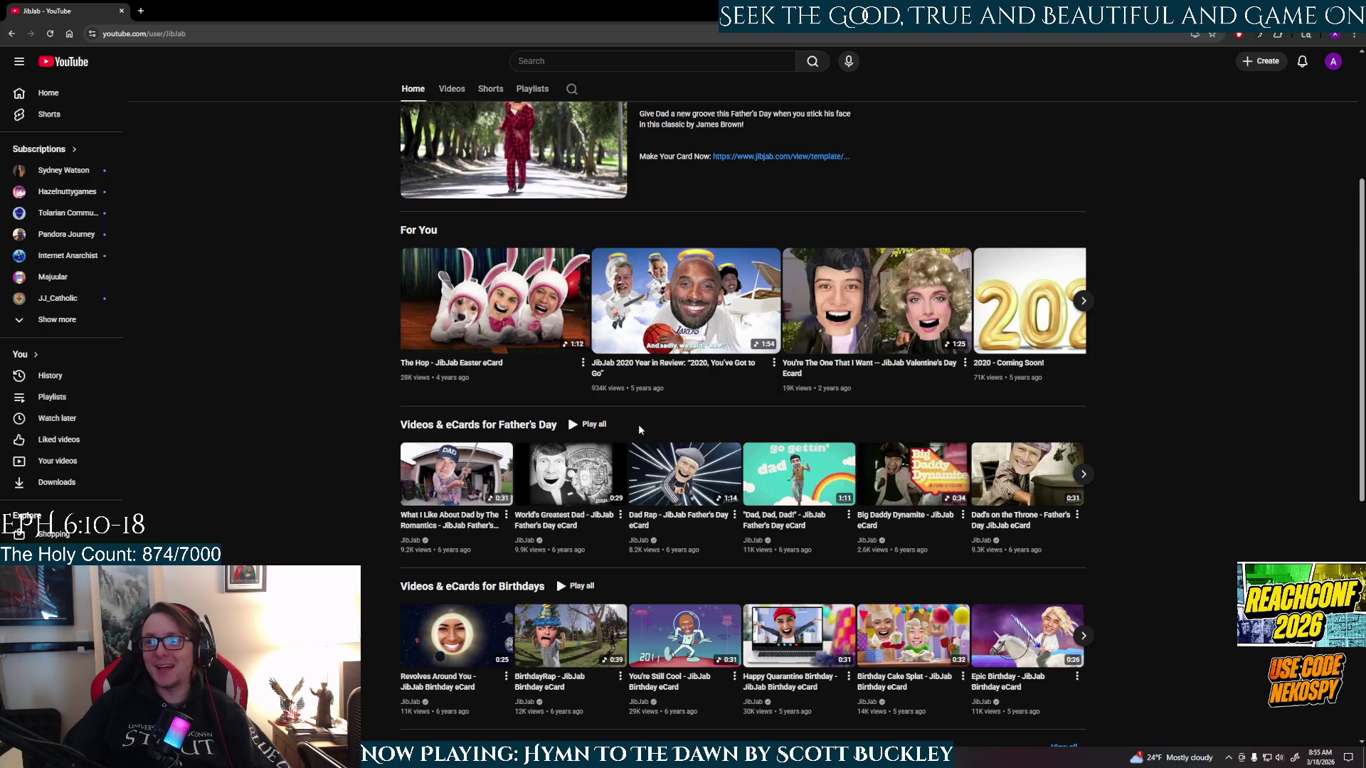
pyautogui.scroll(-4, 638, 427)
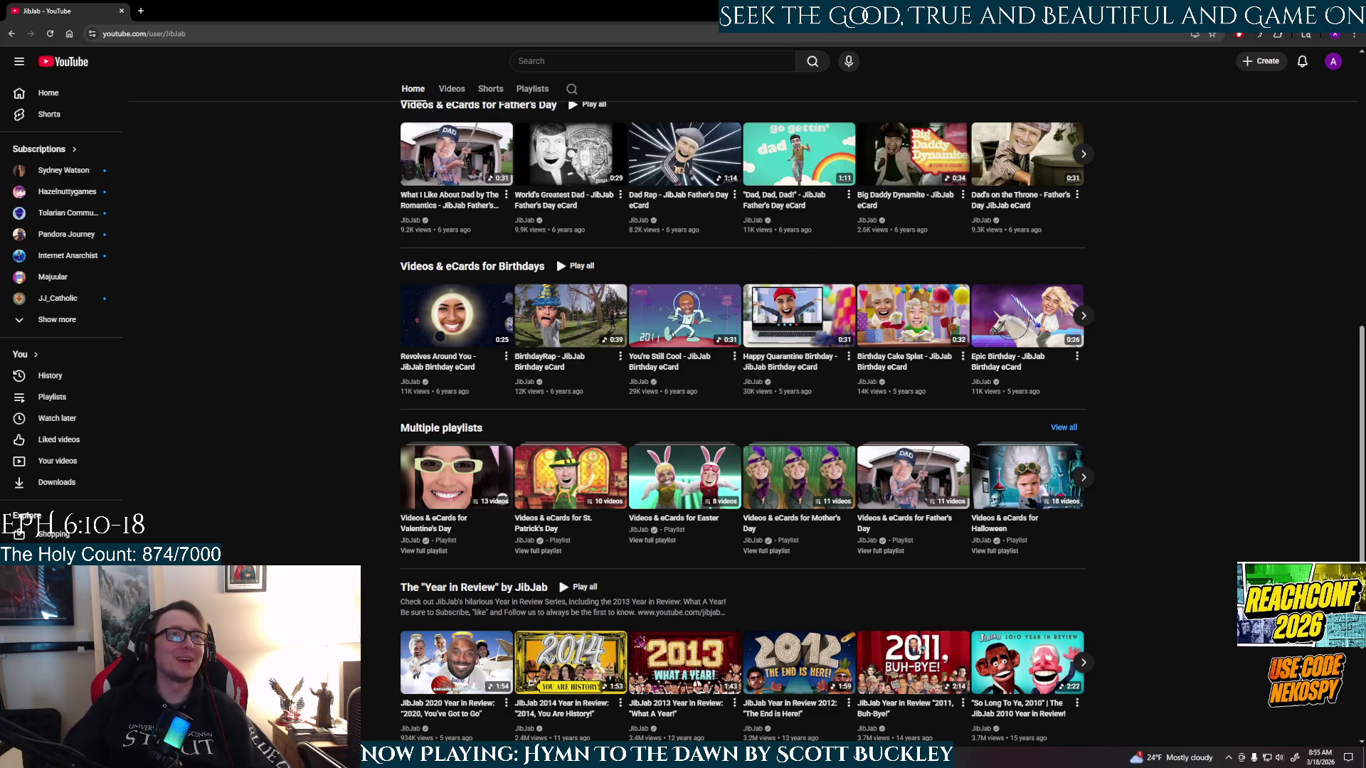
pyautogui.hotkey('alt', 'Tab')
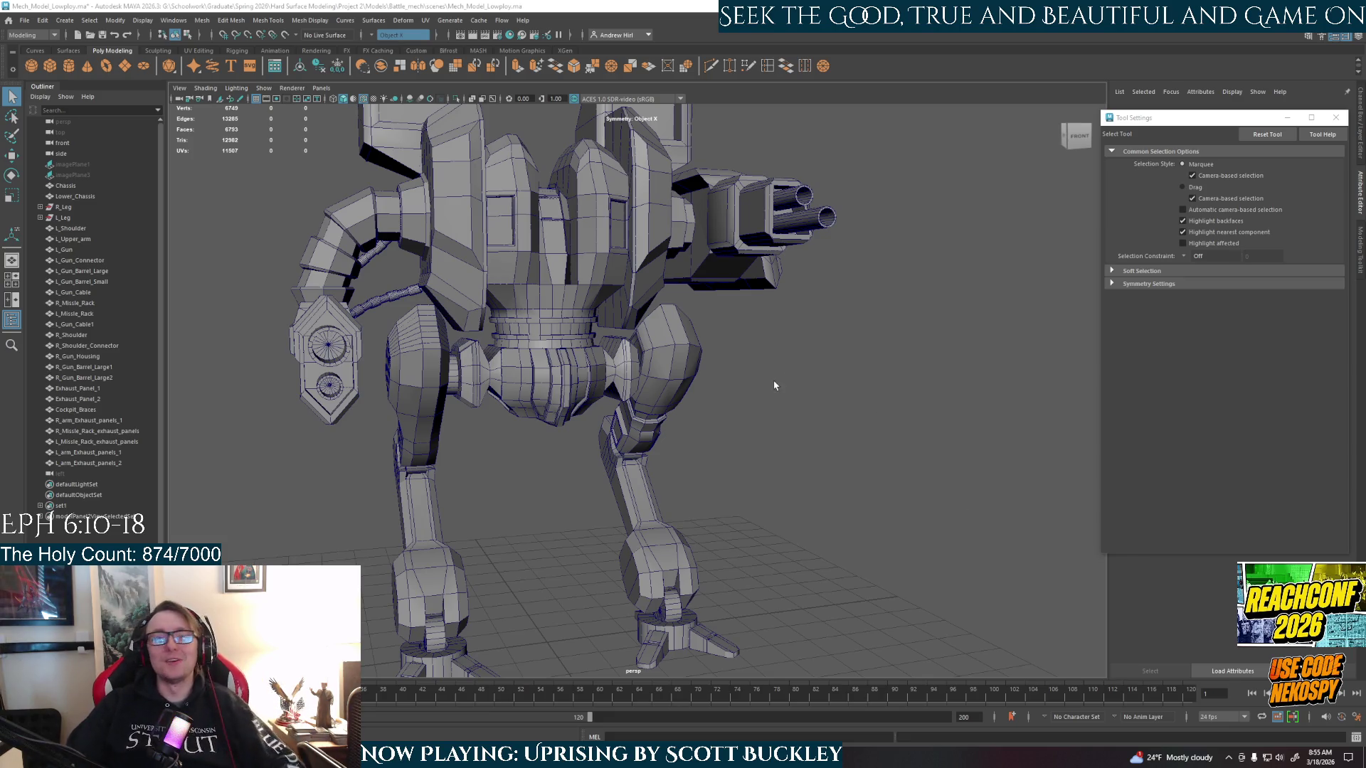
# - Select the right leg's upper leg, lower leg, foot and three toes, ending on the lower leg
pyautogui.moveTo(783, 405)
pyautogui.keyDown('alt'); pyautogui.mouseDown()
pyautogui.moveTo(799, 451)
pyautogui.moveTo(753, 438)
pyautogui.mouseUp(); pyautogui.keyUp('alt')
pyautogui.scroll(2, 743, 427)
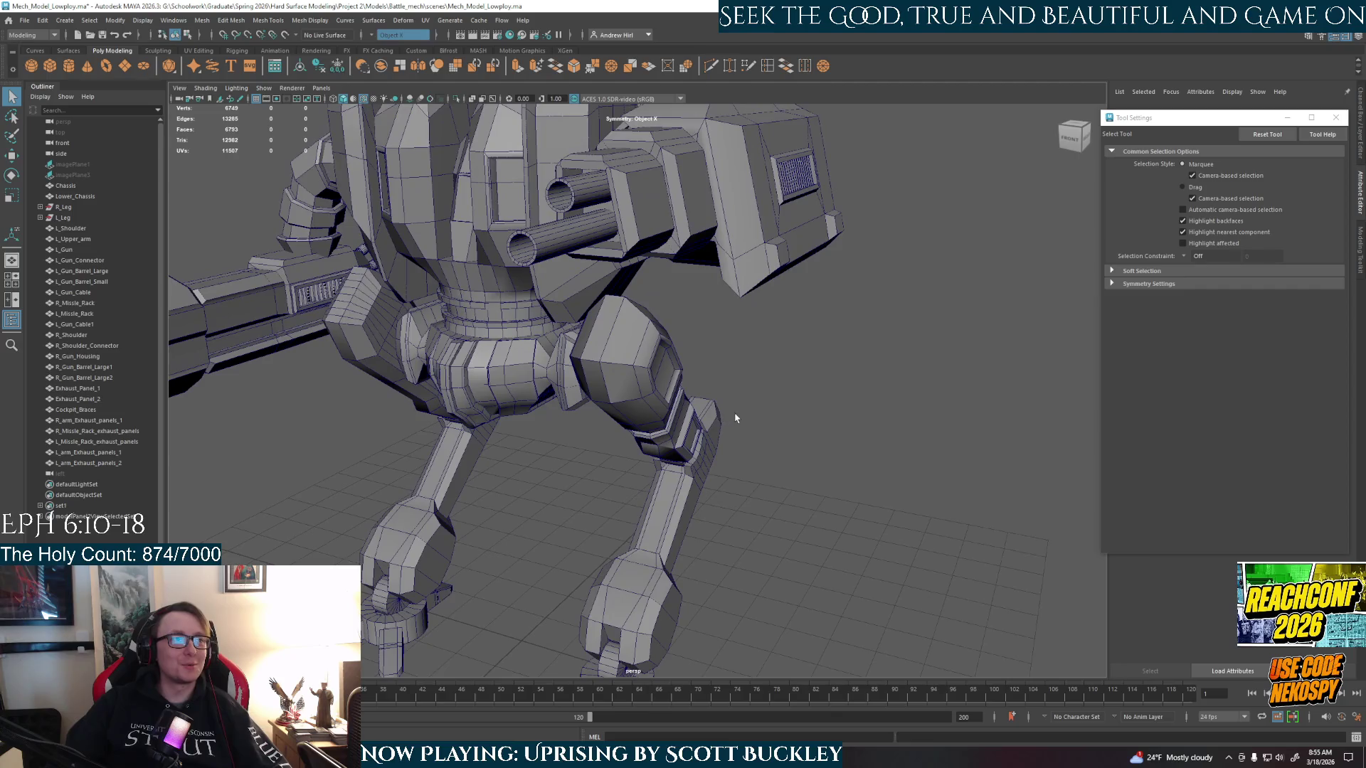
pyautogui.click(643, 396)
pyautogui.keyDown('alt'); pyautogui.moveTo(798, 482); pyautogui.dragTo(638, 347); pyautogui.keyUp('alt')
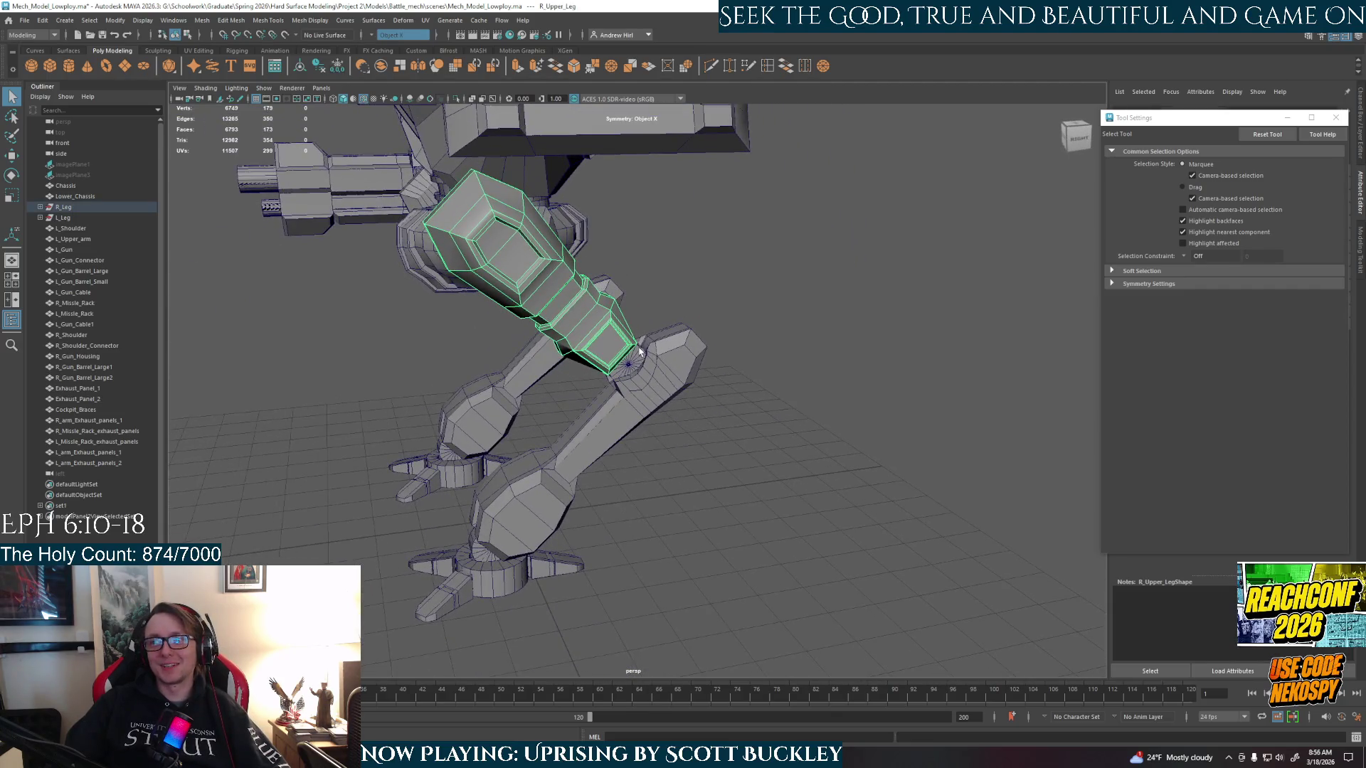
pyautogui.click(628, 374)
pyautogui.click(596, 456)
pyautogui.click(463, 567)
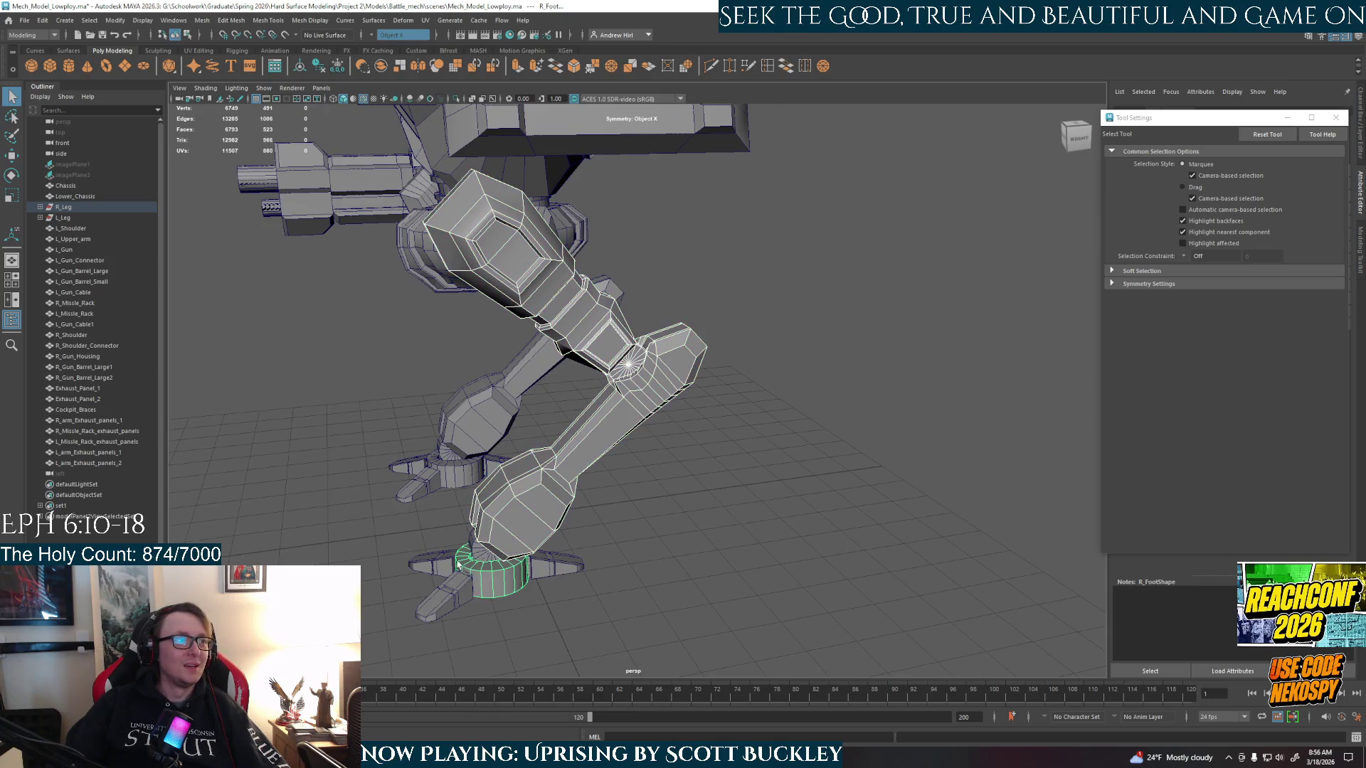
pyautogui.click(439, 605)
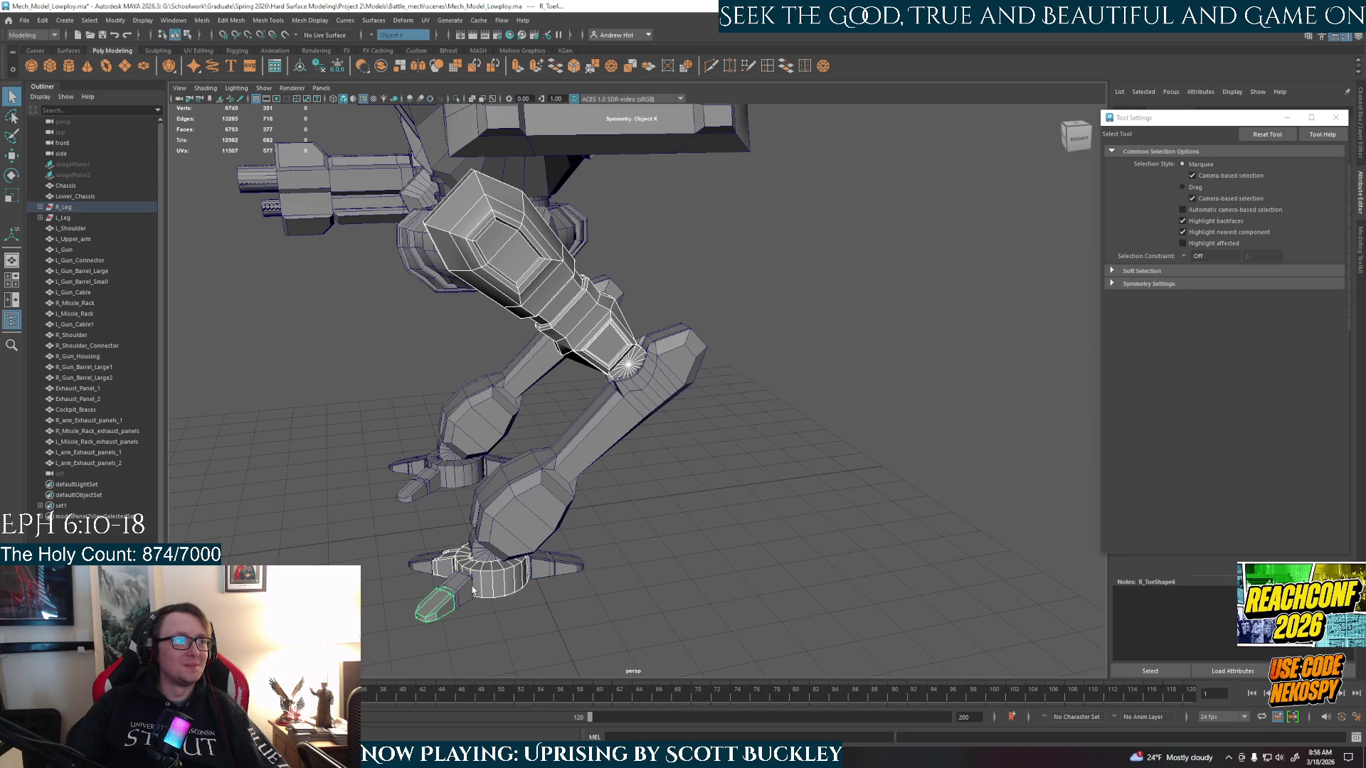
pyautogui.click(427, 565)
pyautogui.click(562, 565)
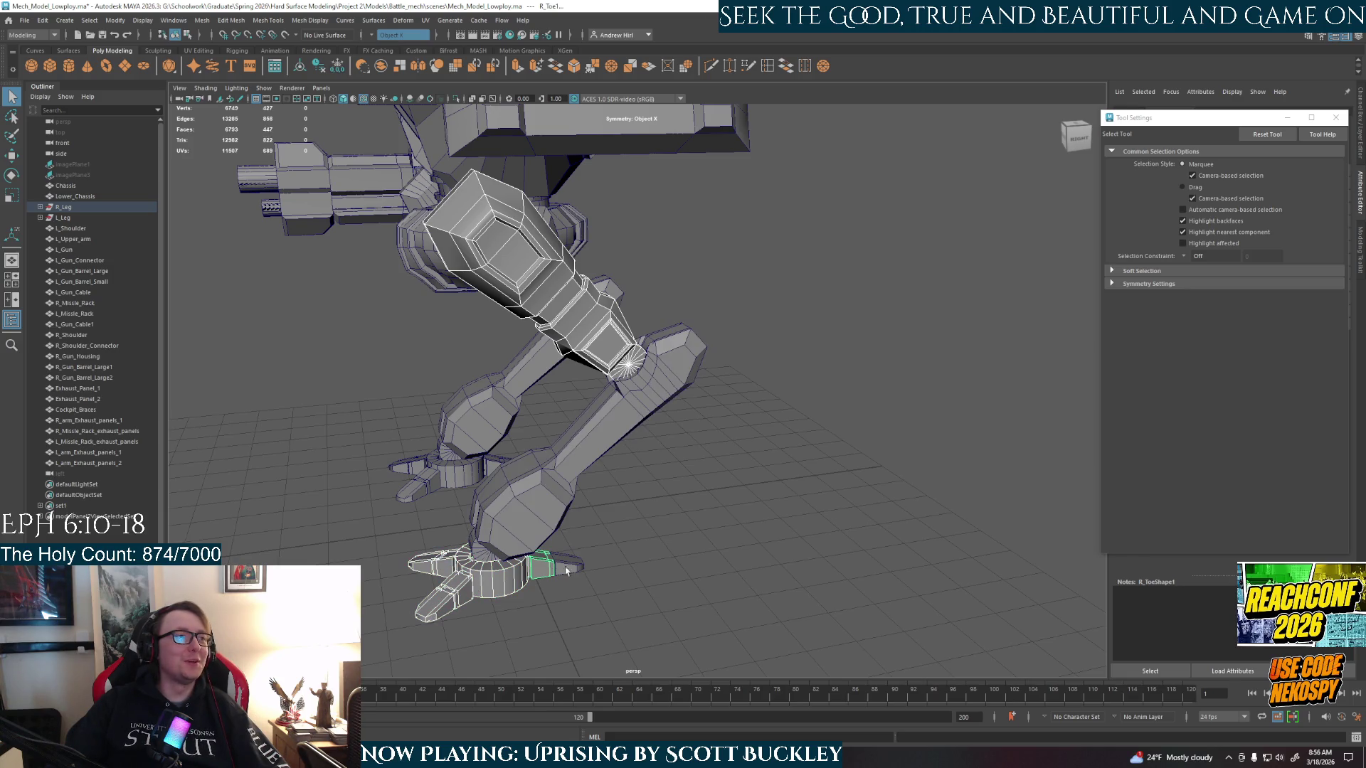
pyautogui.click(597, 431)
pyautogui.moveTo(598, 430)
pyautogui.keyDown('alt'); pyautogui.mouseDown()
pyautogui.moveTo(740, 510)
pyautogui.moveTo(764, 381)
pyautogui.mouseUp(); pyautogui.keyUp('alt')
# - Nudge the right lower leg slightly right along X, then slightly back left
pyautogui.press('w')
pyautogui.moveTo(471, 515); pyautogui.dragTo(492, 514)
pyautogui.moveTo(512, 437)
pyautogui.keyDown('alt'); pyautogui.mouseDown()
pyautogui.moveTo(532, 427)
pyautogui.moveTo(541, 559)
pyautogui.mouseUp(); pyautogui.keyUp('alt')
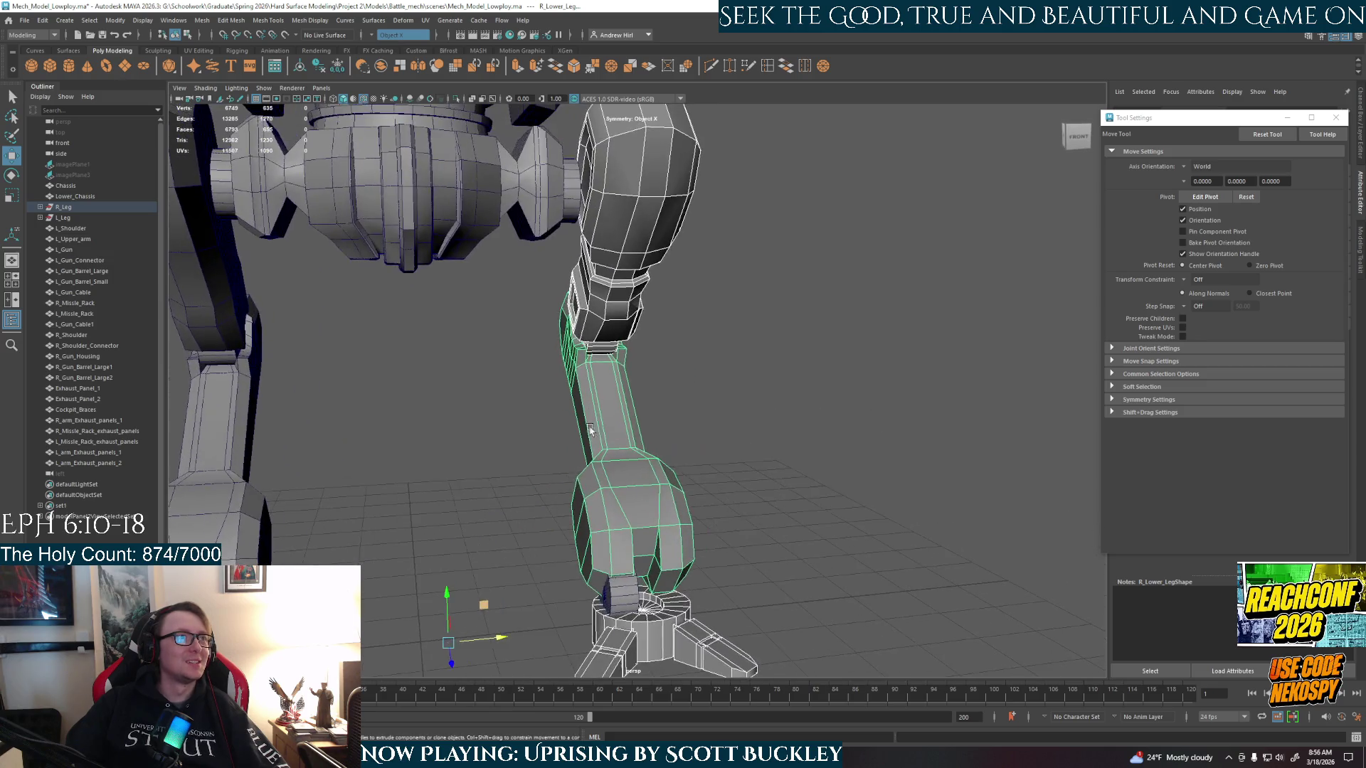
pyautogui.moveTo(496, 642); pyautogui.dragTo(484, 643)
# - Deselect, orbit to a low frontal view of the legs and select the right upper leg
pyautogui.click(747, 510)
pyautogui.scroll(-5, 747, 510)
pyautogui.moveTo(747, 510)
pyautogui.keyDown('alt'); pyautogui.mouseDown()
pyautogui.moveTo(579, 543)
pyautogui.moveTo(625, 464)
pyautogui.moveTo(585, 554)
pyautogui.mouseUp(); pyautogui.keyUp('alt')
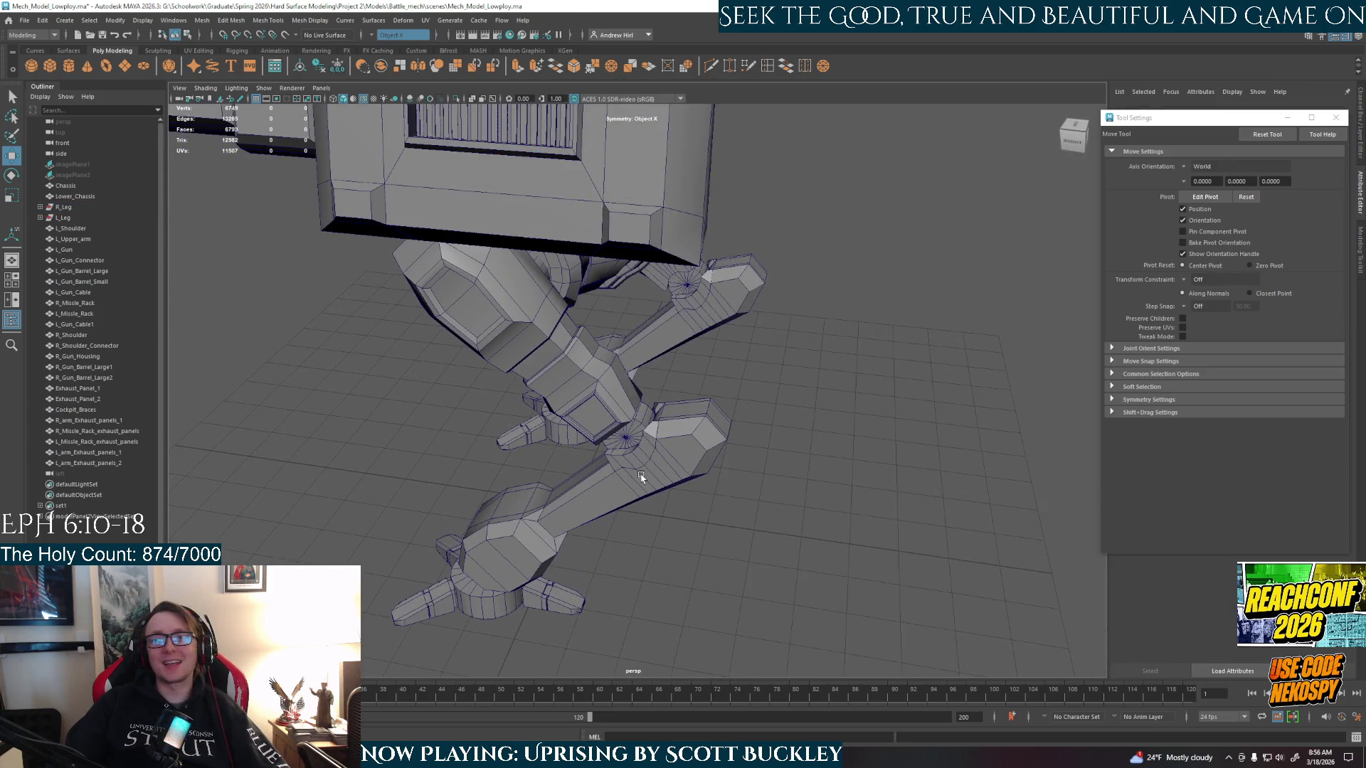
pyautogui.moveTo(627, 485)
pyautogui.keyDown('alt'); pyautogui.mouseDown()
pyautogui.moveTo(666, 476)
pyautogui.moveTo(503, 481)
pyautogui.moveTo(618, 413)
pyautogui.moveTo(951, 412)
pyautogui.moveTo(814, 412)
pyautogui.moveTo(836, 334)
pyautogui.moveTo(790, 424)
pyautogui.moveTo(676, 416)
pyautogui.moveTo(683, 433)
pyautogui.moveTo(747, 436)
pyautogui.mouseUp(); pyautogui.keyUp('alt')
pyautogui.click(681, 287)
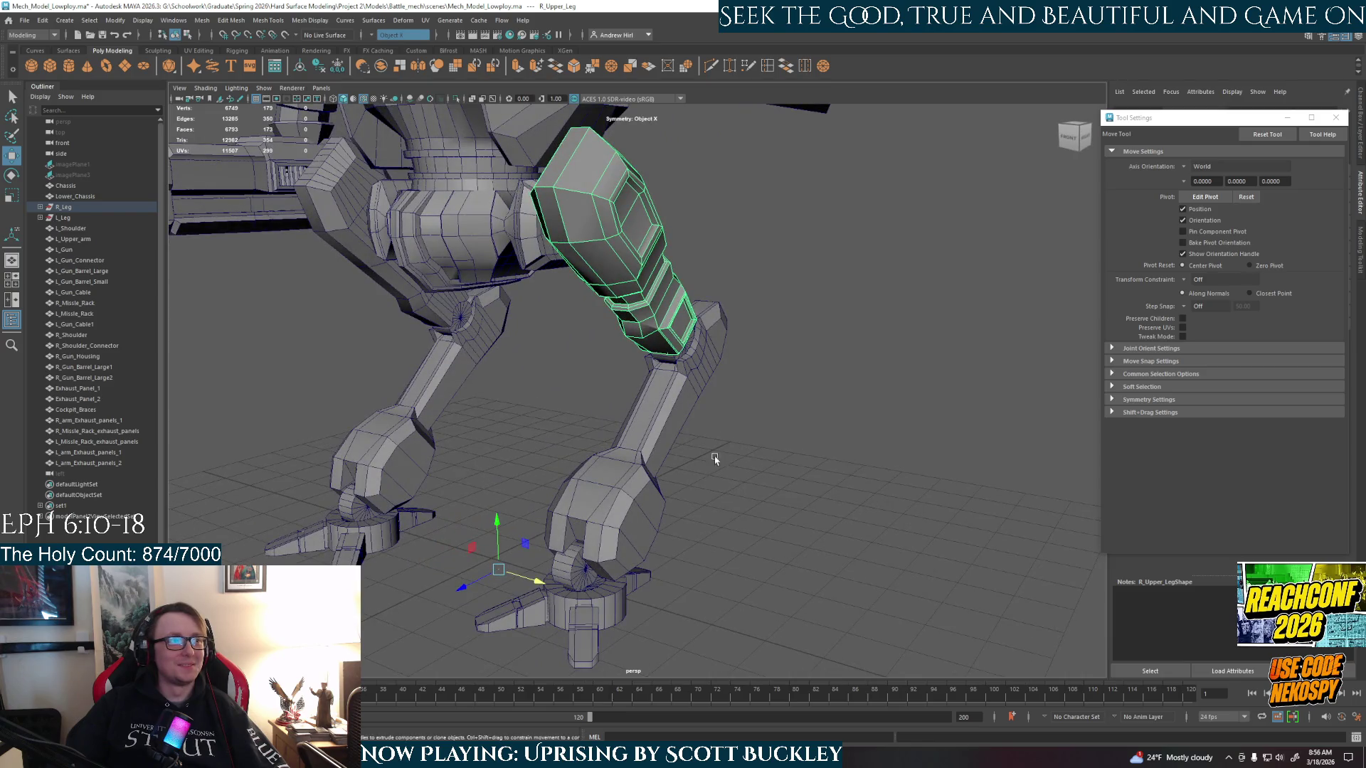
pyautogui.click(794, 450)
pyautogui.moveTo(636, 329)
pyautogui.keyDown('alt'); pyautogui.mouseDown()
pyautogui.moveTo(650, 302)
pyautogui.moveTo(717, 341)
pyautogui.mouseUp(); pyautogui.keyUp('alt')
pyautogui.click(649, 302)
pyautogui.click(115, 20)
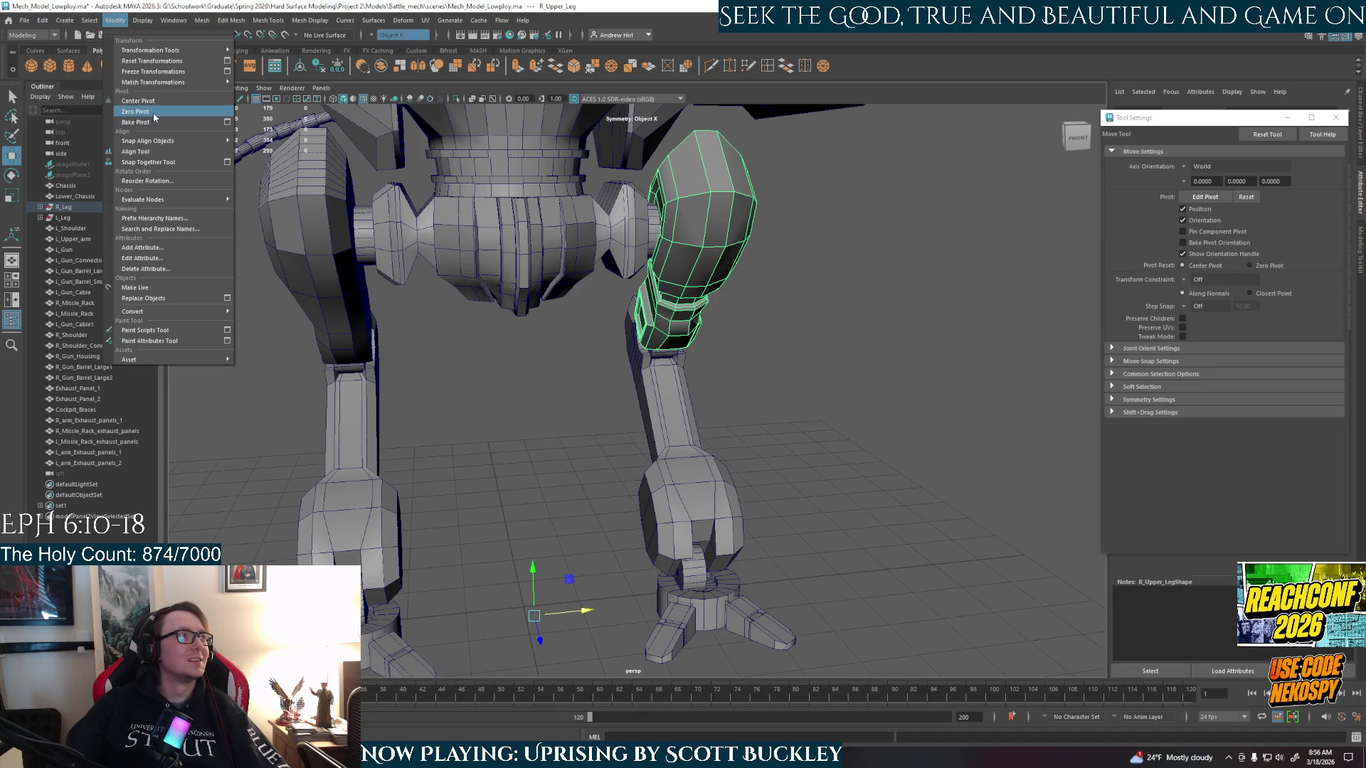
pyautogui.click(817, 373)
pyautogui.moveTo(817, 373)
pyautogui.keyDown('alt'); pyautogui.mouseDown()
pyautogui.moveTo(597, 351)
pyautogui.moveTo(559, 427)
pyautogui.mouseUp(); pyautogui.keyUp('alt')
pyautogui.click(567, 425)
pyautogui.keyDown('alt'); pyautogui.moveTo(701, 477); pyautogui.dragTo(792, 455); pyautogui.keyUp('alt')
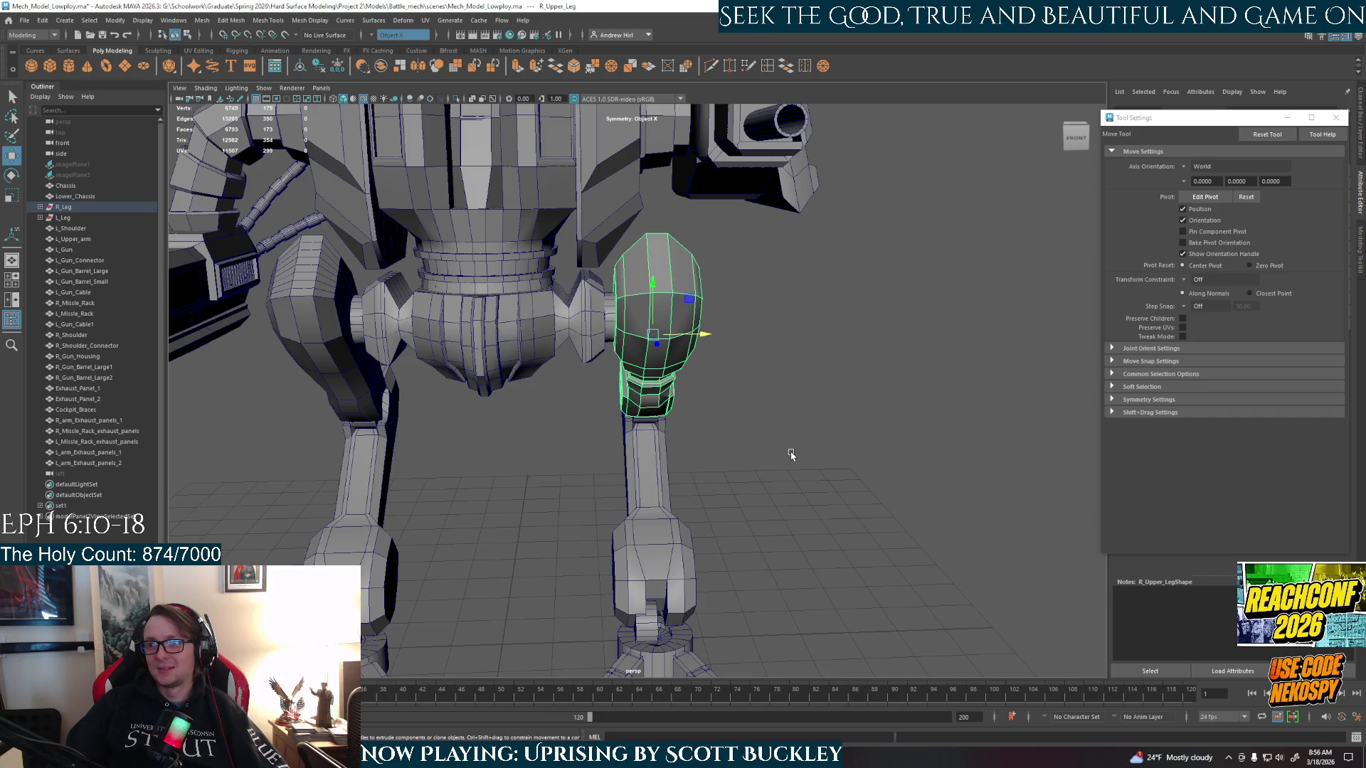
pyautogui.keyDown('alt'); pyautogui.moveTo(671, 442); pyautogui.dragTo(729, 428); pyautogui.keyUp('alt')
pyautogui.click(729, 428)
pyautogui.click(569, 597)
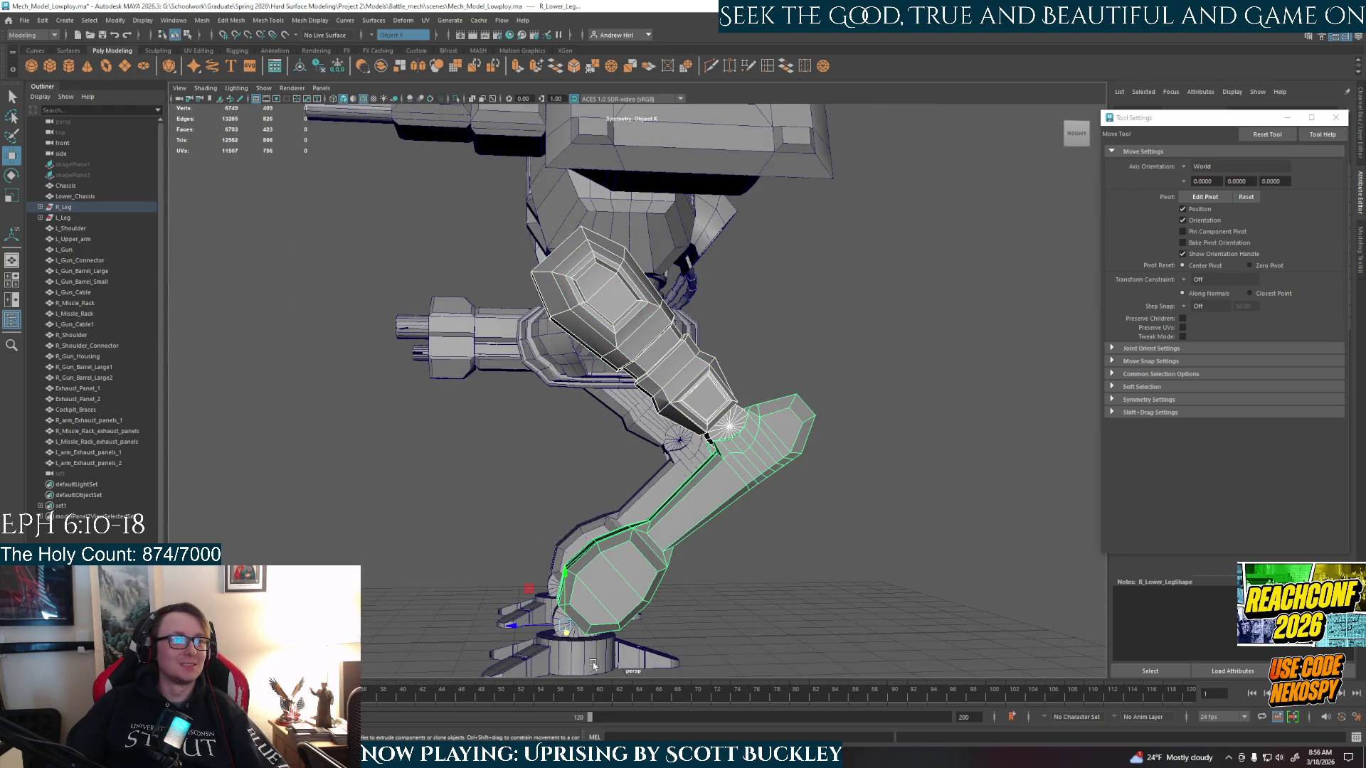
pyautogui.click(602, 658)
pyautogui.click(562, 620)
pyautogui.click(540, 670)
pyautogui.moveTo(539, 670)
pyautogui.keyDown('alt'); pyautogui.mouseDown()
pyautogui.moveTo(563, 504)
pyautogui.moveTo(629, 437)
pyautogui.moveTo(653, 452)
pyautogui.mouseUp(); pyautogui.keyUp('alt')
pyautogui.click(551, 654)
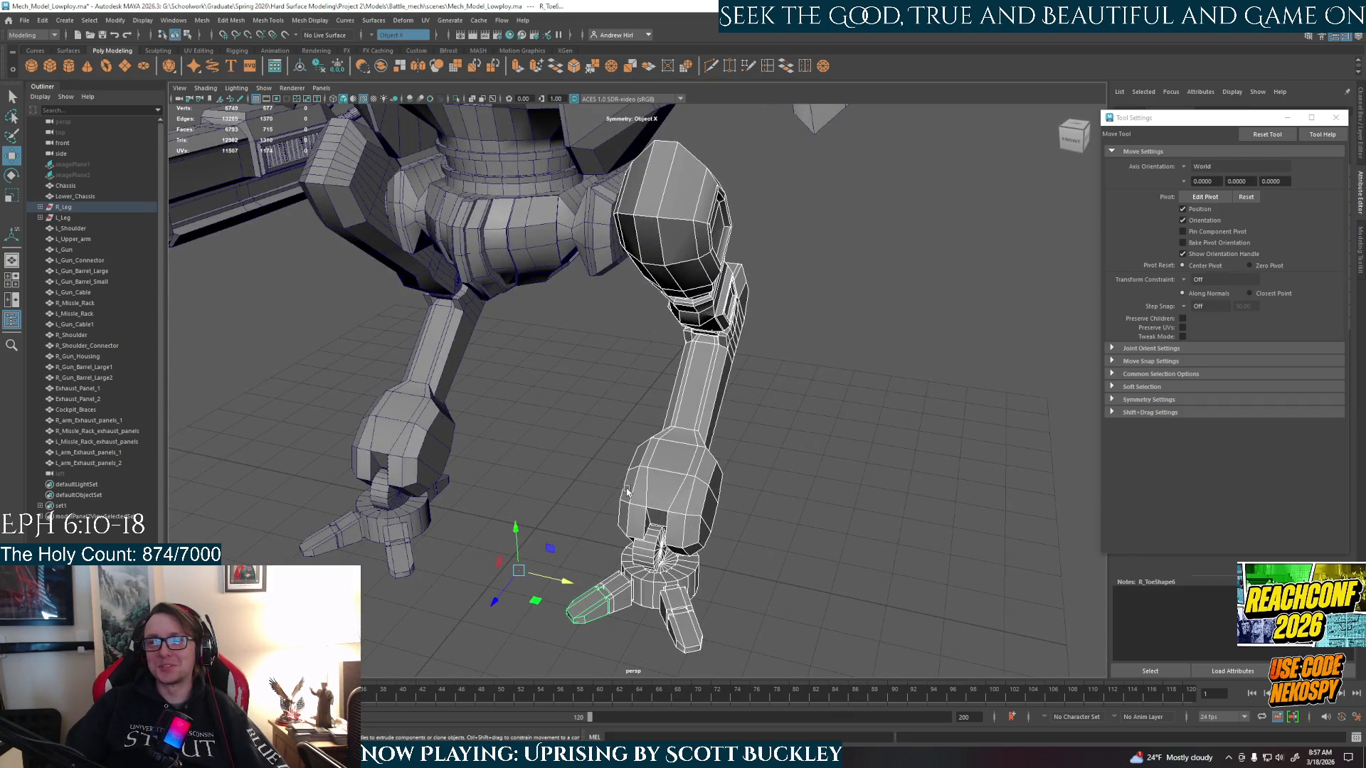
pyautogui.moveTo(569, 478)
pyautogui.keyDown('alt'); pyautogui.mouseDown()
pyautogui.moveTo(619, 464)
pyautogui.moveTo(613, 498)
pyautogui.mouseUp(); pyautogui.keyUp('alt')
pyautogui.moveTo(598, 555)
pyautogui.keyDown('alt'); pyautogui.mouseDown()
pyautogui.moveTo(643, 516)
pyautogui.moveTo(651, 566)
pyautogui.moveTo(698, 491)
pyautogui.moveTo(433, 519)
pyautogui.moveTo(361, 511)
pyautogui.mouseUp(); pyautogui.keyUp('alt')
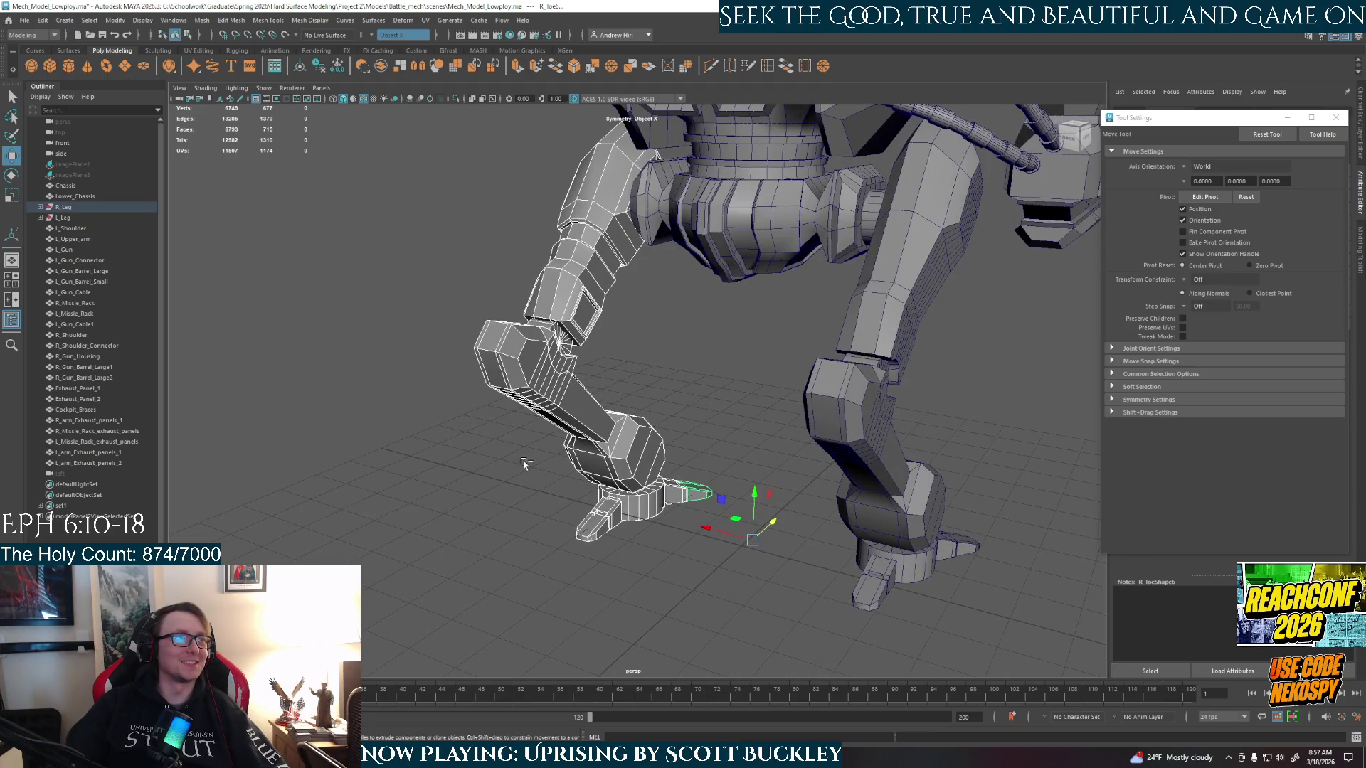
pyautogui.keyDown('alt'); pyautogui.moveTo(564, 429); pyautogui.dragTo(629, 335); pyautogui.keyUp('alt')
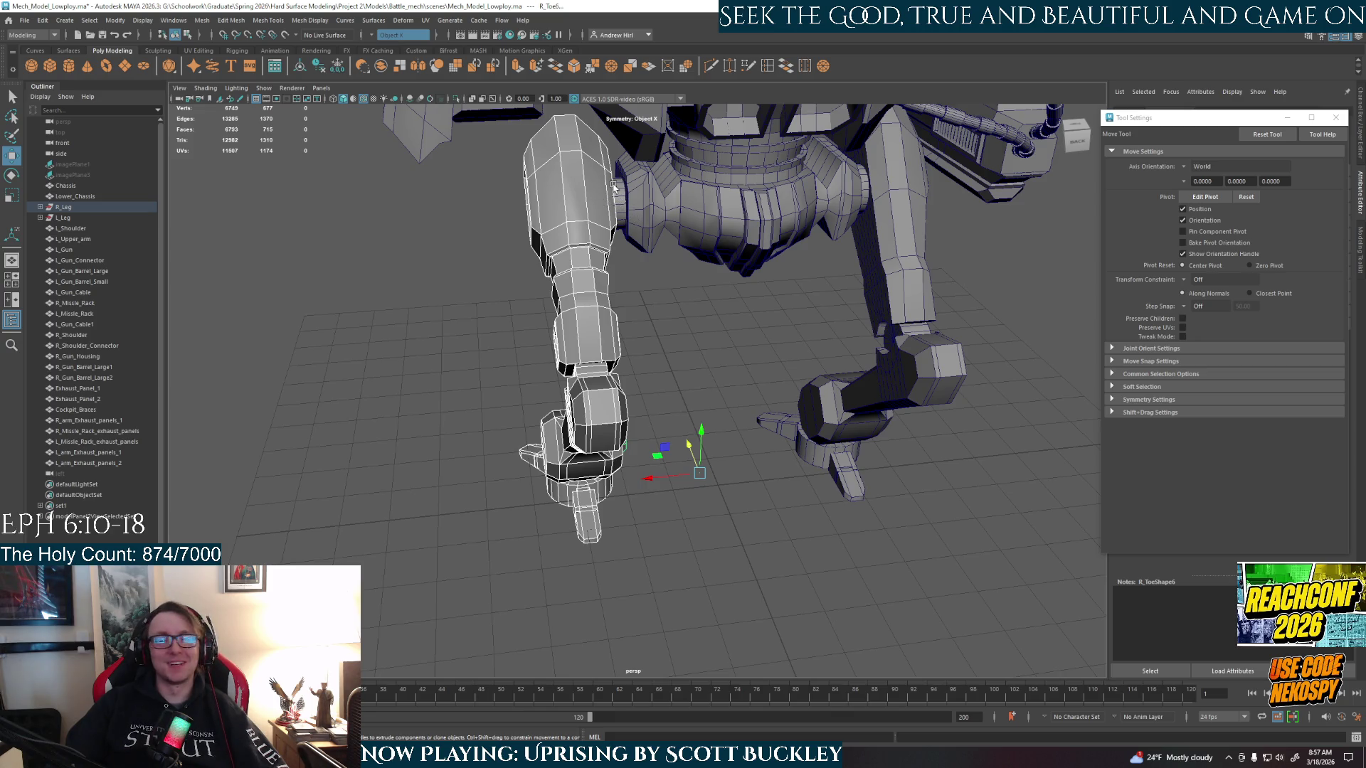
pyautogui.click(623, 215)
# - Switch the right leg to unsmoothed low-poly preview and isolate it with Ctrl+1
pyautogui.press('1')
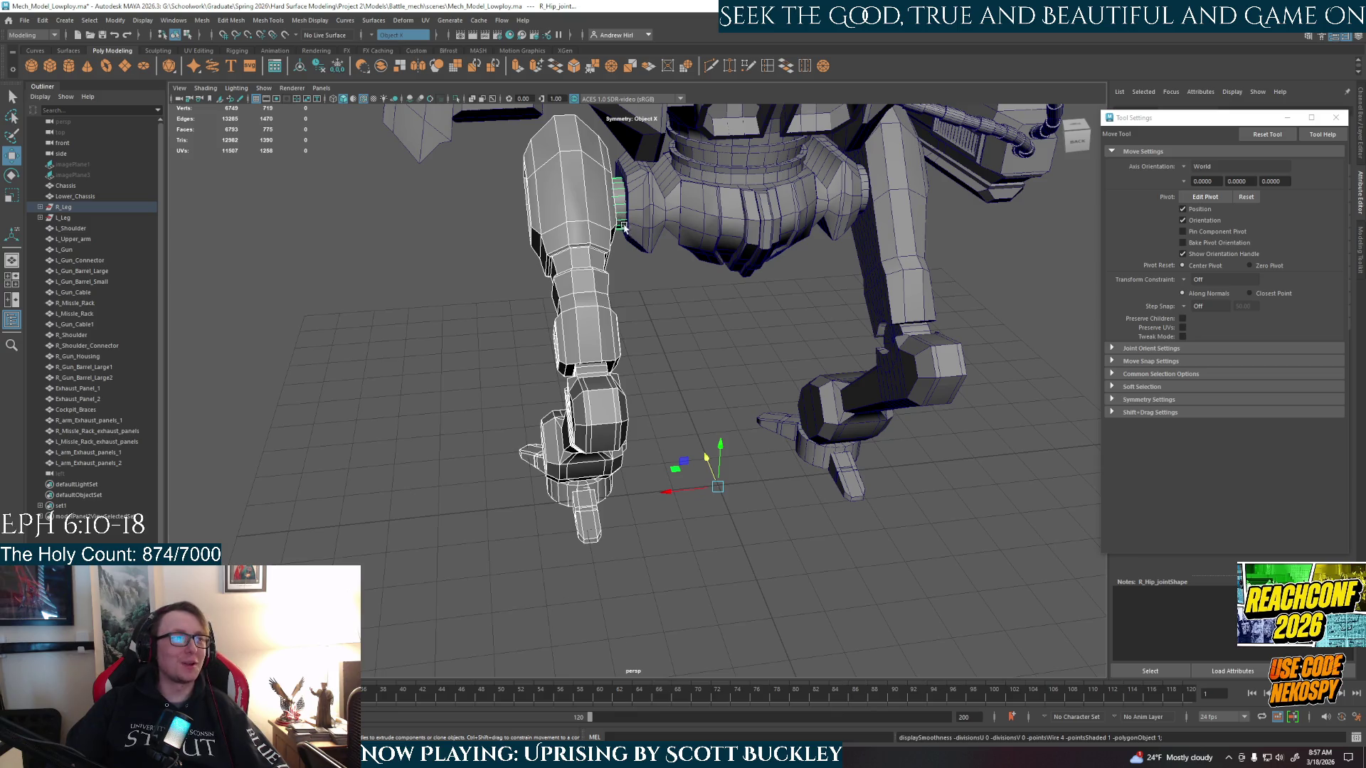
pyautogui.hotkey('ctrl', '1')
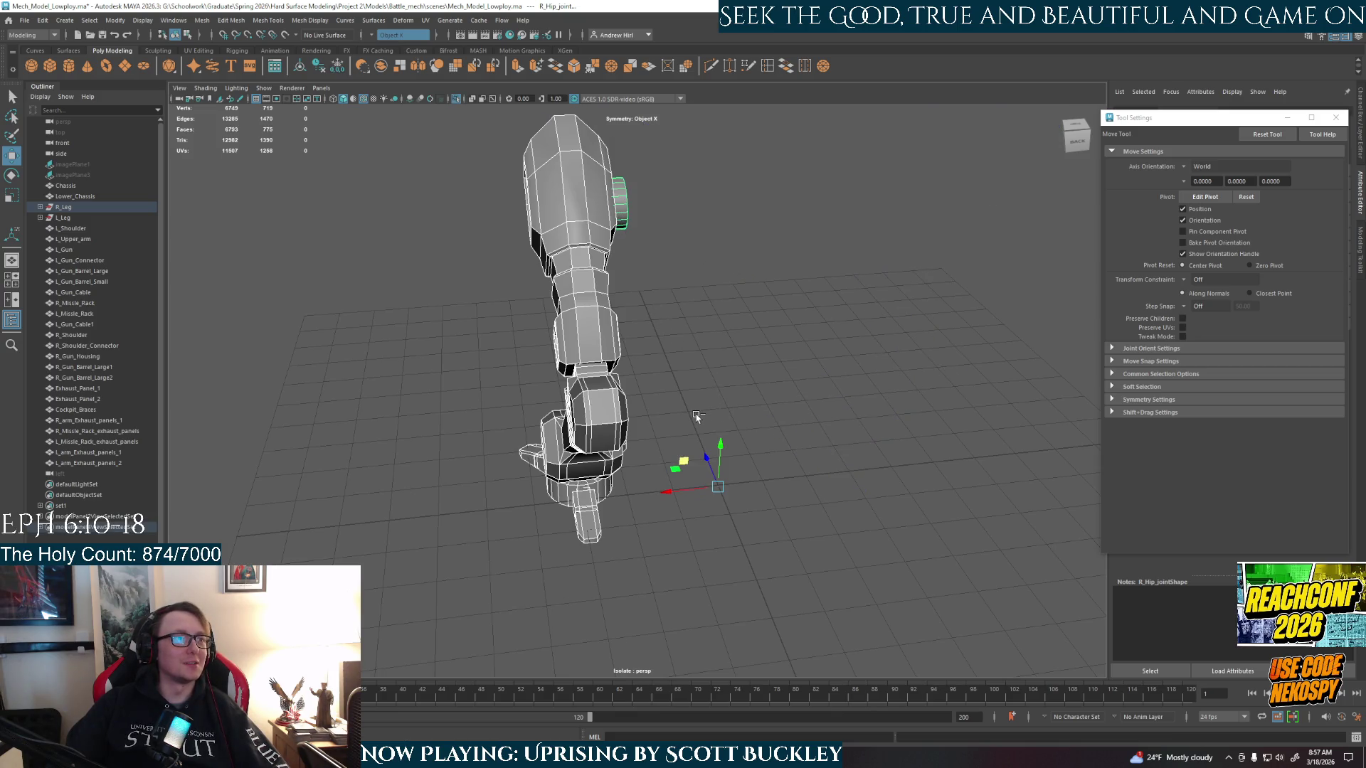
pyautogui.keyDown('alt'); pyautogui.moveTo(752, 361); pyautogui.dragTo(816, 344); pyautogui.keyUp('alt')
pyautogui.hotkey('ctrl', 'z')
# - Confirm the autosave prompt and orbit down to a lower side view of the isolated leg
pyautogui.keyDown('alt'); pyautogui.moveTo(780, 583); pyautogui.dragTo(770, 588); pyautogui.keyUp('alt')
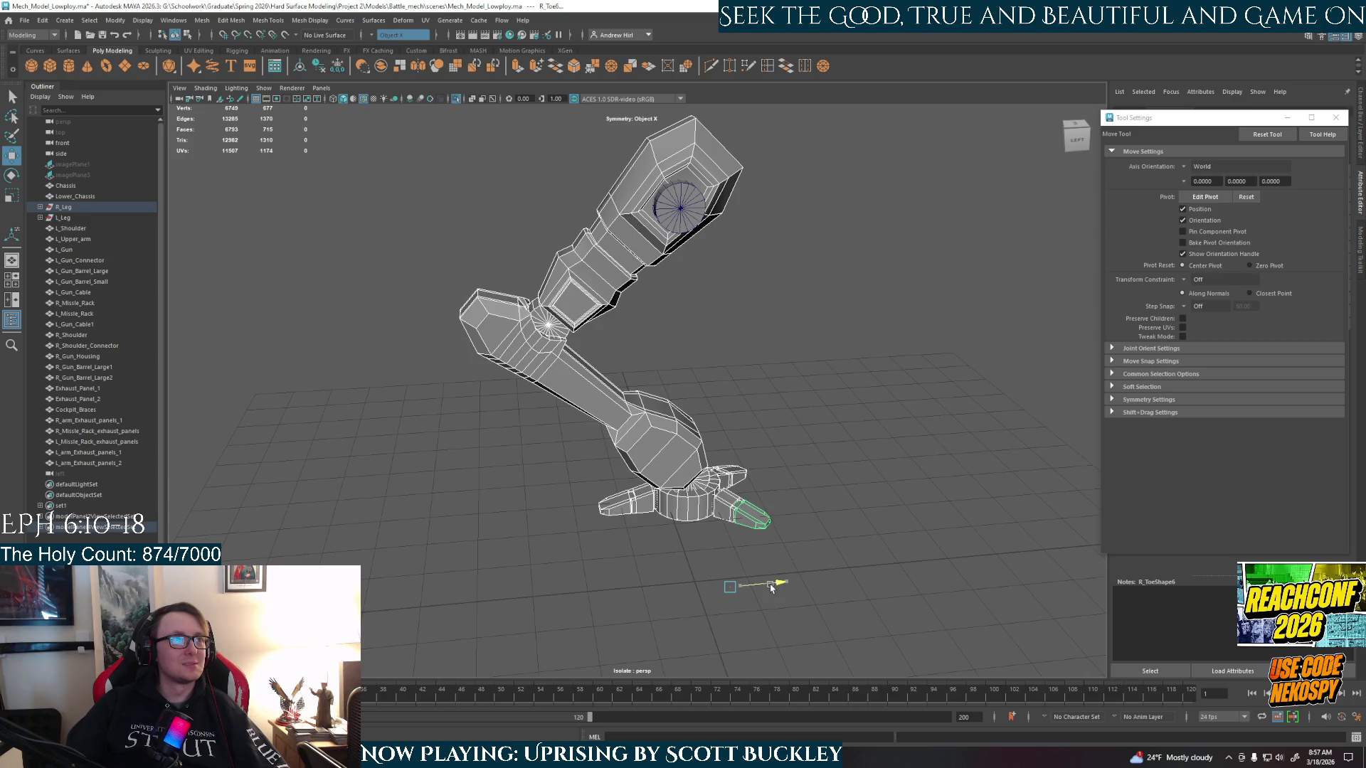
pyautogui.click(655, 387)
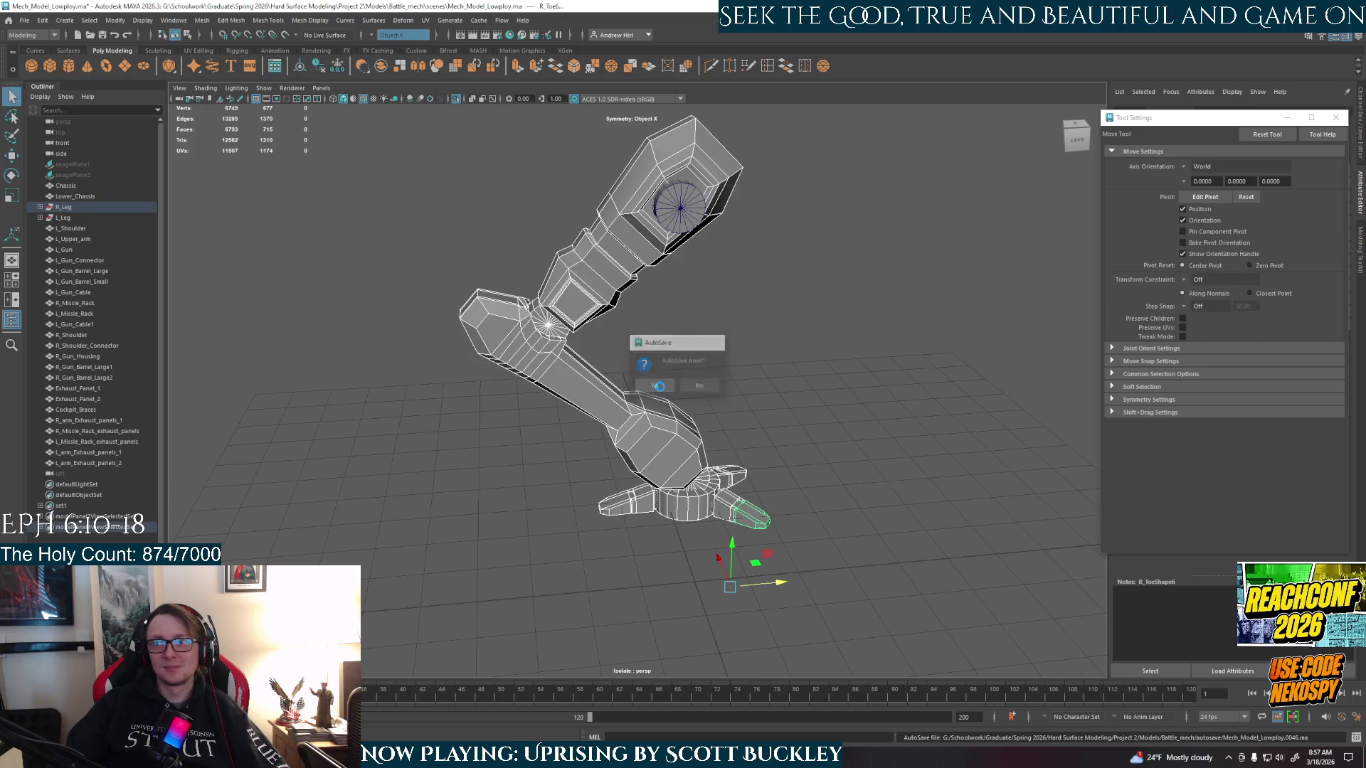
pyautogui.moveTo(746, 438)
pyautogui.keyDown('alt'); pyautogui.mouseDown()
pyautogui.moveTo(764, 464)
pyautogui.moveTo(740, 460)
pyautogui.mouseUp(); pyautogui.keyUp('alt')
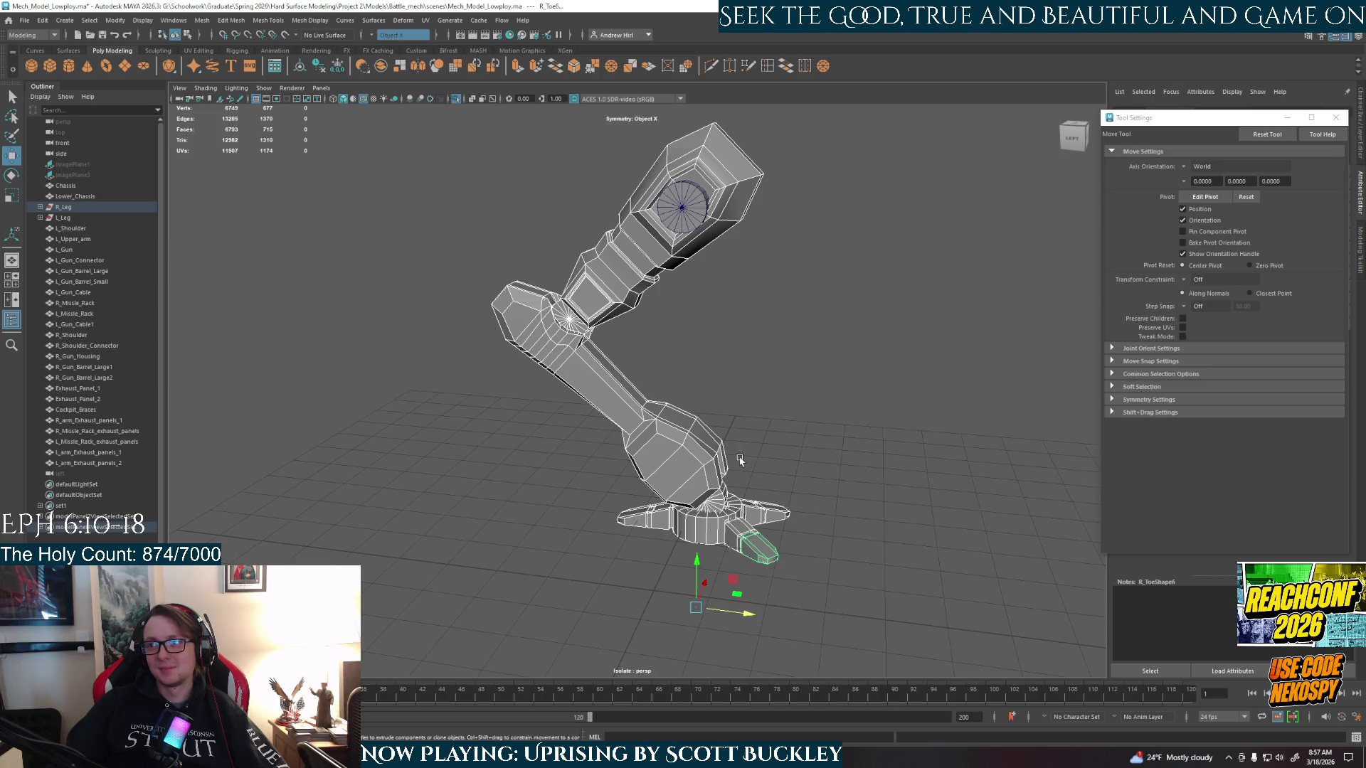
pyautogui.moveTo(729, 464)
pyautogui.keyDown('alt'); pyautogui.mouseDown()
pyautogui.moveTo(750, 537)
pyautogui.moveTo(787, 592)
pyautogui.moveTo(753, 553)
pyautogui.mouseUp(); pyautogui.keyUp('alt')
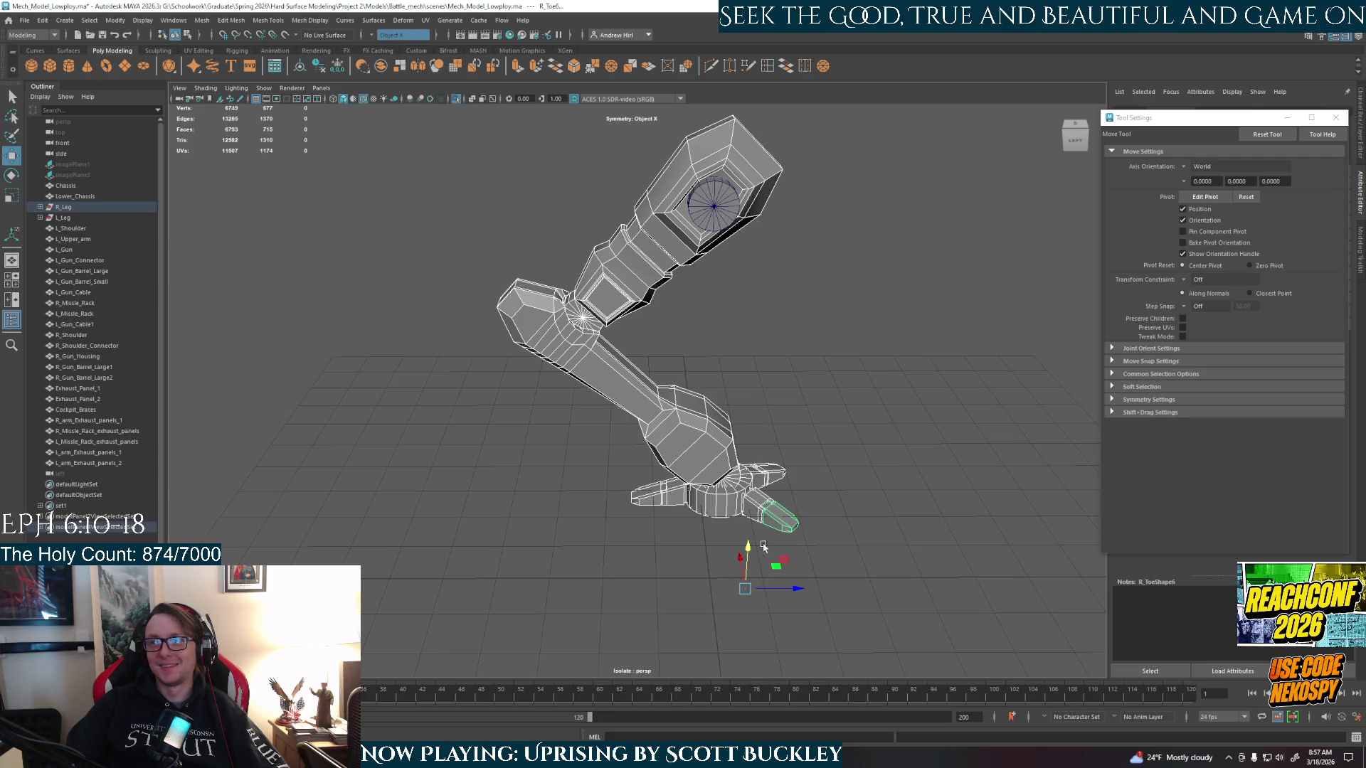
pyautogui.keyDown('alt'); pyautogui.moveTo(752, 496); pyautogui.dragTo(770, 400); pyautogui.keyUp('alt')
# - Deselect, exit Isolate Select with Ctrl+1, orbit to the legs and select the right lower leg shin
pyautogui.scroll(3, 772, 397)
pyautogui.click(915, 451)
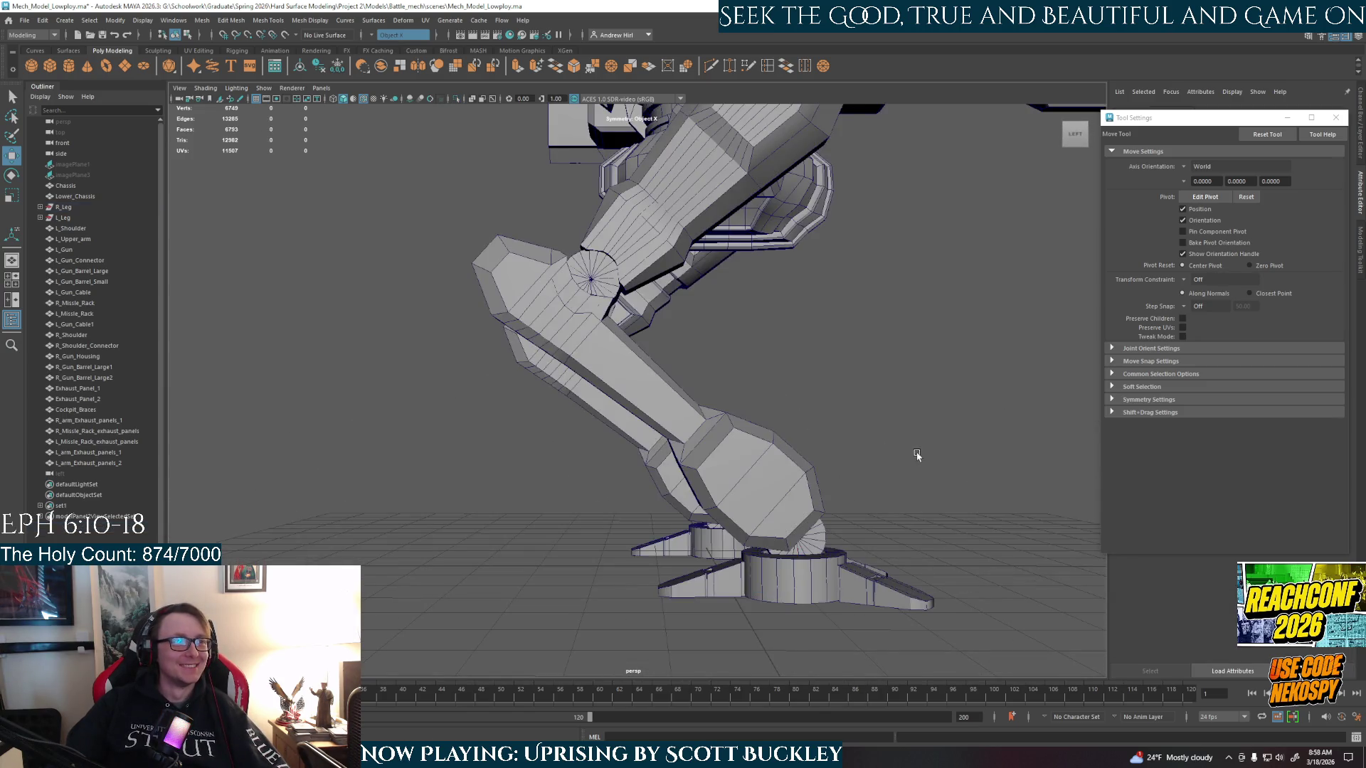
pyautogui.hotkey('ctrl', '1')
pyautogui.scroll(-3, 762, 503)
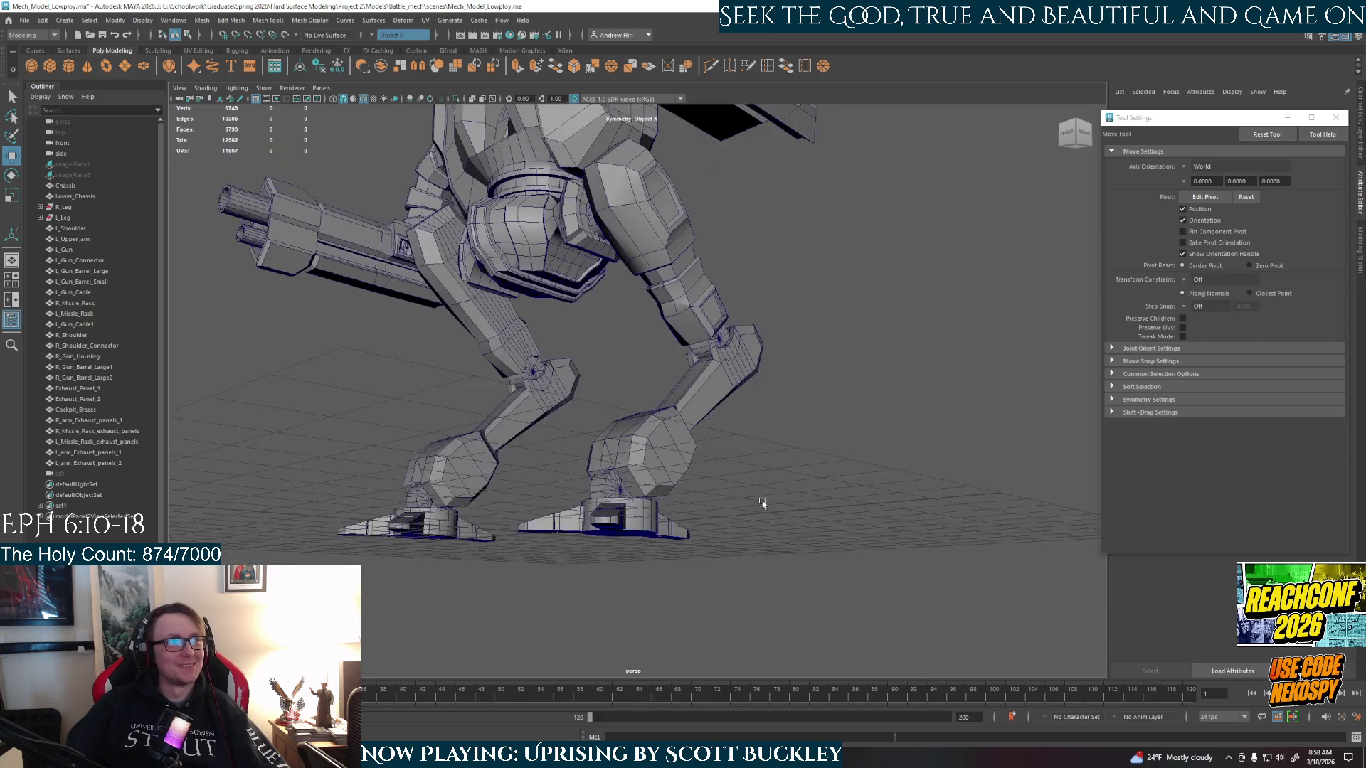
pyautogui.moveTo(762, 503)
pyautogui.keyDown('alt'); pyautogui.mouseDown()
pyautogui.moveTo(512, 525)
pyautogui.moveTo(647, 515)
pyautogui.moveTo(591, 503)
pyautogui.moveTo(720, 519)
pyautogui.moveTo(732, 573)
pyautogui.moveTo(695, 546)
pyautogui.moveTo(684, 501)
pyautogui.mouseUp(); pyautogui.keyUp('alt')
pyautogui.scroll(5, 695, 546)
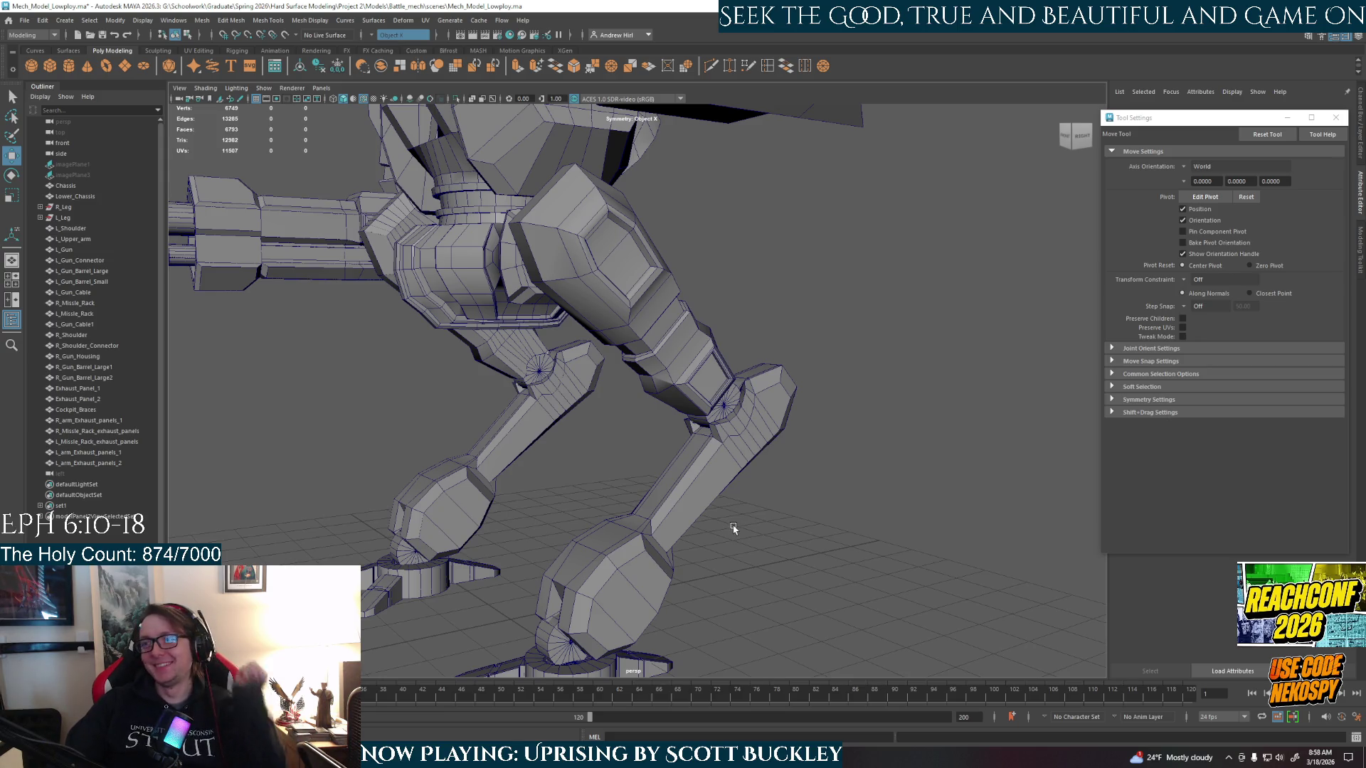
pyautogui.click(700, 523)
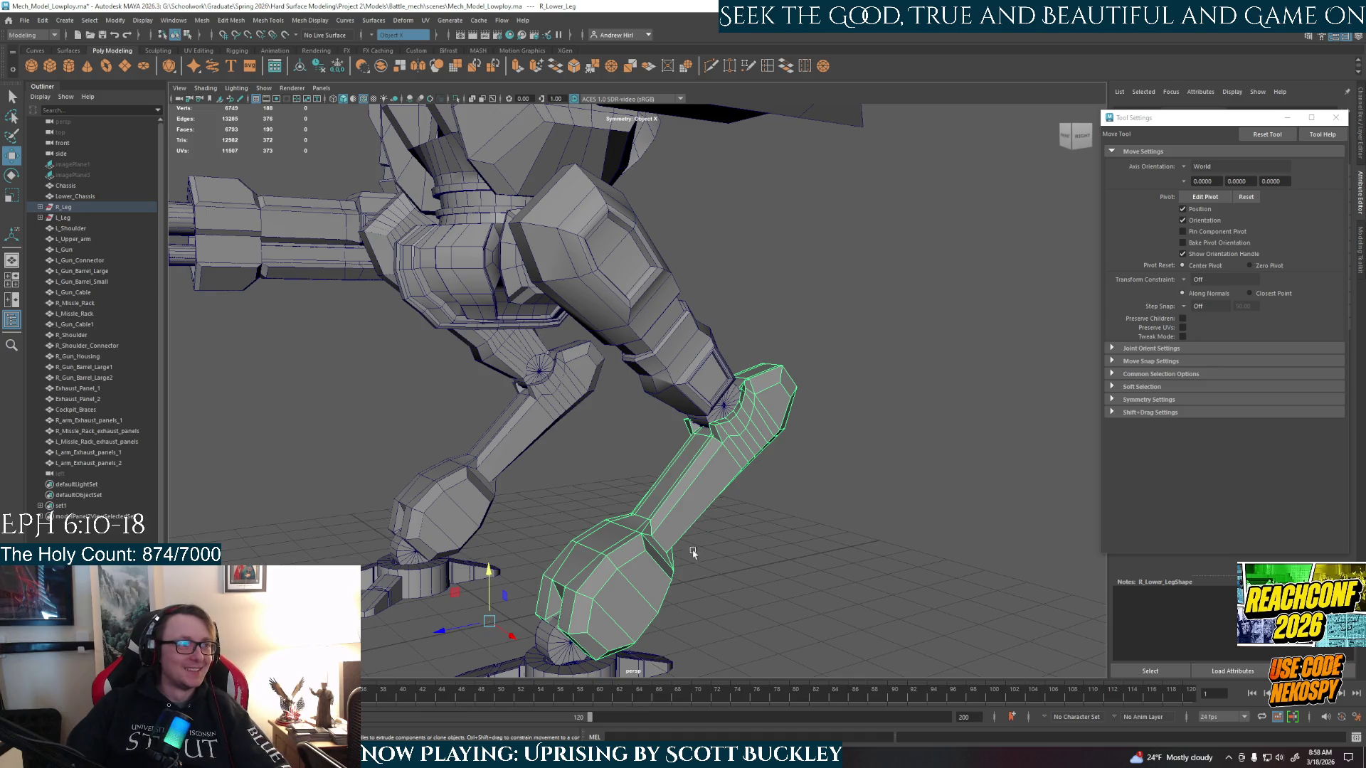
# - Isolate the right lower leg with Ctrl+1 and orbit around the shin in face mode
pyautogui.keyDown('alt'); pyautogui.moveTo(628, 571); pyautogui.dragTo(711, 567); pyautogui.keyUp('alt')
pyautogui.hotkey('ctrl', '1')
pyautogui.moveTo(780, 518)
pyautogui.keyDown('alt'); pyautogui.mouseDown()
pyautogui.moveTo(750, 522)
pyautogui.moveTo(784, 451)
pyautogui.moveTo(764, 445)
pyautogui.moveTo(668, 451)
pyautogui.moveTo(652, 488)
pyautogui.moveTo(694, 489)
pyautogui.moveTo(653, 480)
pyautogui.mouseUp(); pyautogui.keyUp('alt')
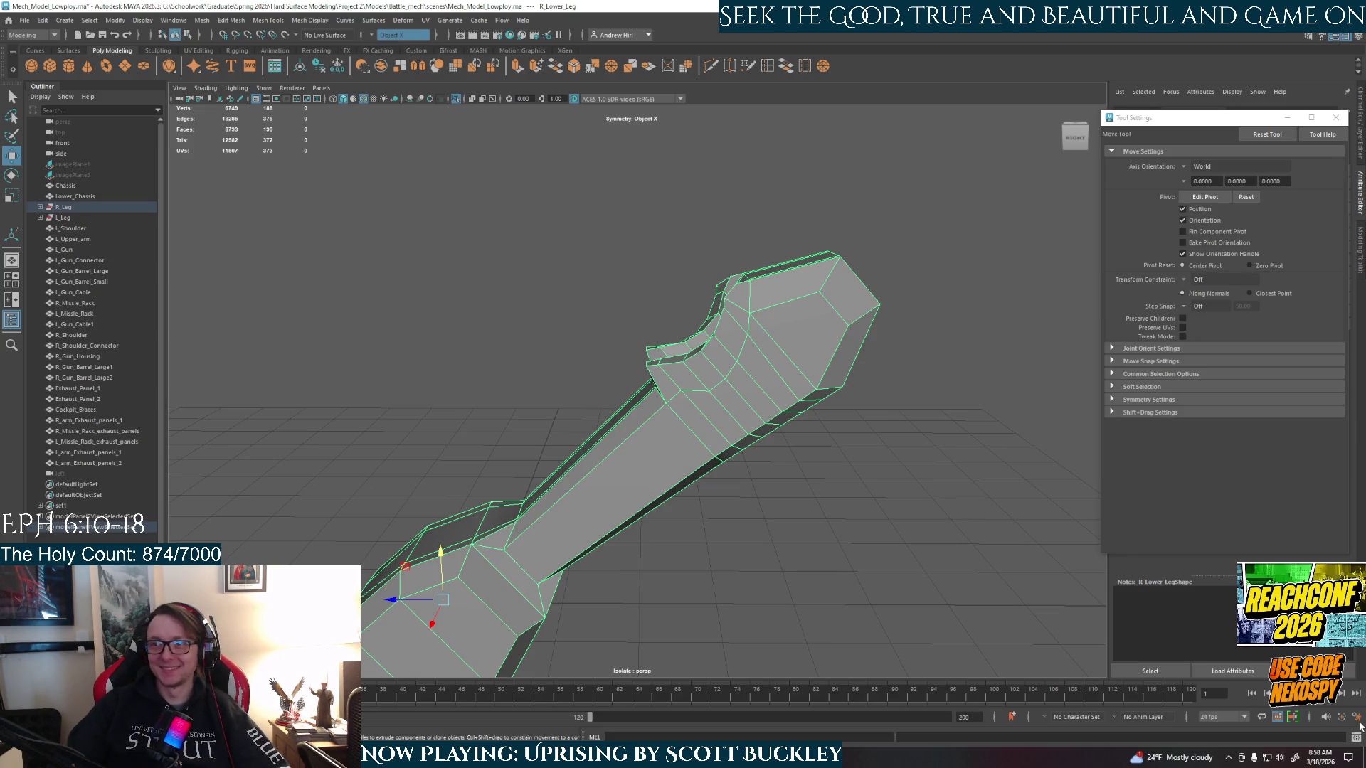
pyautogui.moveTo(847, 464)
pyautogui.keyDown('alt'); pyautogui.mouseDown()
pyautogui.moveTo(939, 494)
pyautogui.moveTo(655, 406)
pyautogui.moveTo(756, 399)
pyautogui.moveTo(710, 488)
pyautogui.moveTo(741, 481)
pyautogui.moveTo(707, 503)
pyautogui.moveTo(712, 537)
pyautogui.moveTo(821, 488)
pyautogui.moveTo(754, 489)
pyautogui.moveTo(811, 503)
pyautogui.moveTo(764, 454)
pyautogui.mouseUp(); pyautogui.keyUp('alt')
pyautogui.moveTo(726, 391); pyautogui.dragTo(733, 427, button='right')
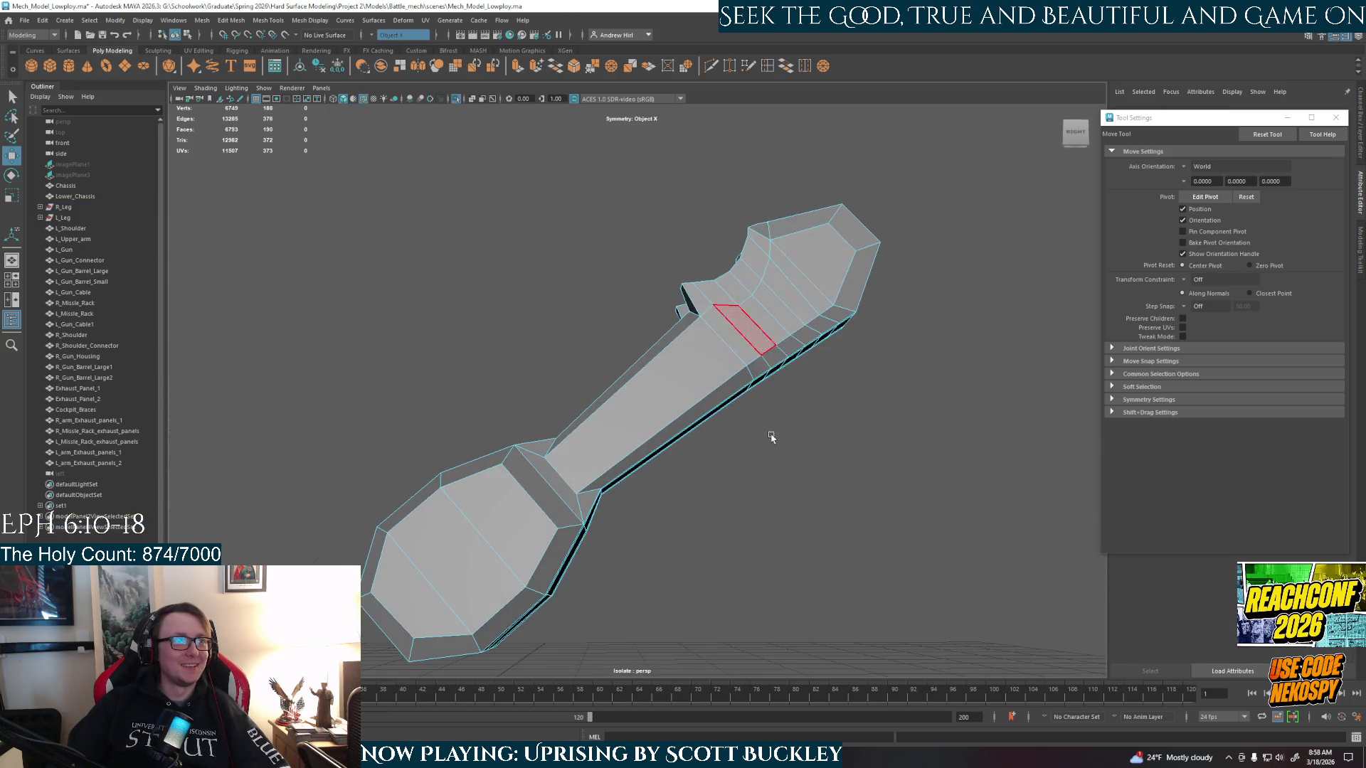
pyautogui.moveTo(776, 301)
pyautogui.keyDown('alt'); pyautogui.mouseDown()
pyautogui.moveTo(844, 370)
pyautogui.moveTo(737, 451)
pyautogui.moveTo(815, 441)
pyautogui.moveTo(671, 383)
pyautogui.moveTo(656, 361)
pyautogui.moveTo(655, 381)
pyautogui.moveTo(497, 341)
pyautogui.mouseUp(); pyautogui.keyUp('alt')
pyautogui.hotkey('ctrl', '1')
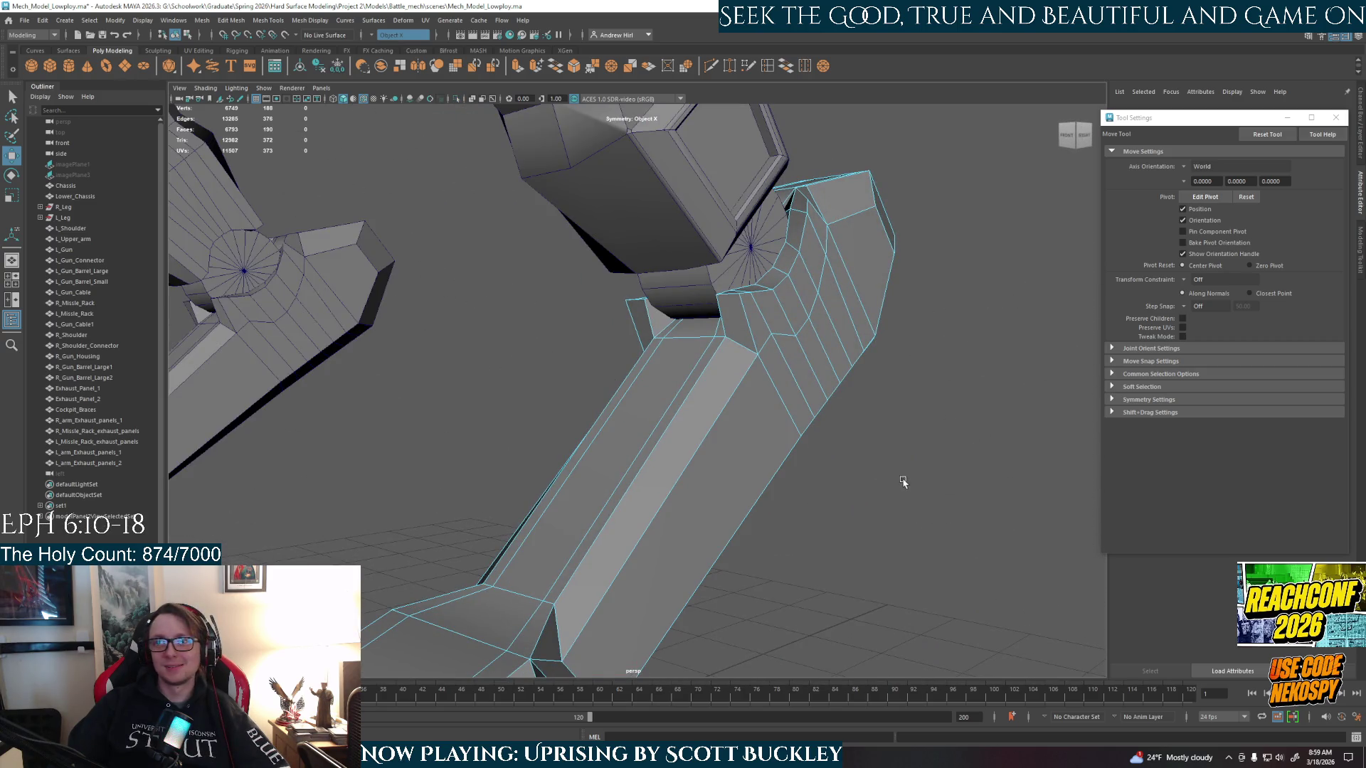
pyautogui.hotkey('ctrl', '1')
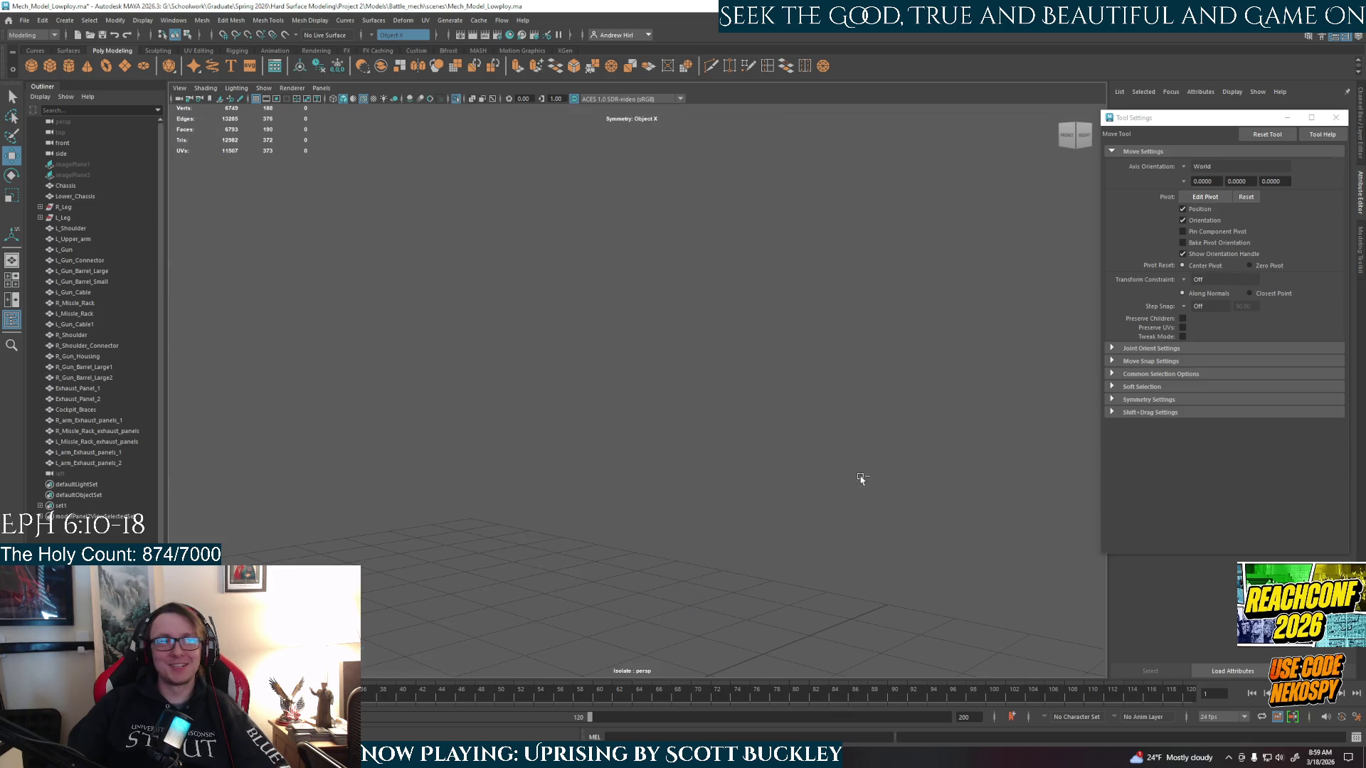
pyautogui.moveTo(737, 416); pyautogui.dragTo(737, 384, button='right')
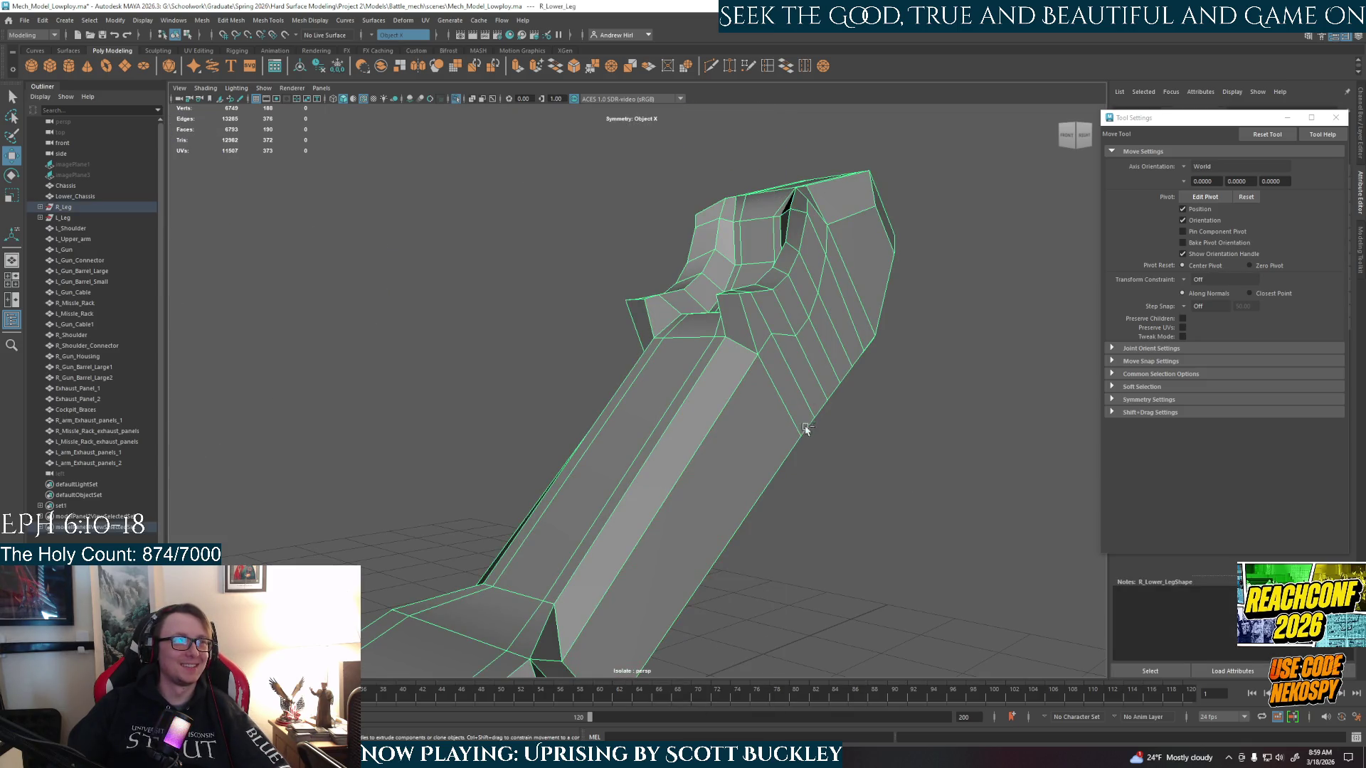
pyautogui.keyDown('alt'); pyautogui.moveTo(776, 451); pyautogui.dragTo(763, 345); pyautogui.keyUp('alt')
pyautogui.moveTo(764, 360); pyautogui.dragTo(764, 381, button='right')
# - Select the shin's hexagonal end face and the strip of faces running down its length
pyautogui.press('q')
pyautogui.click(839, 306)
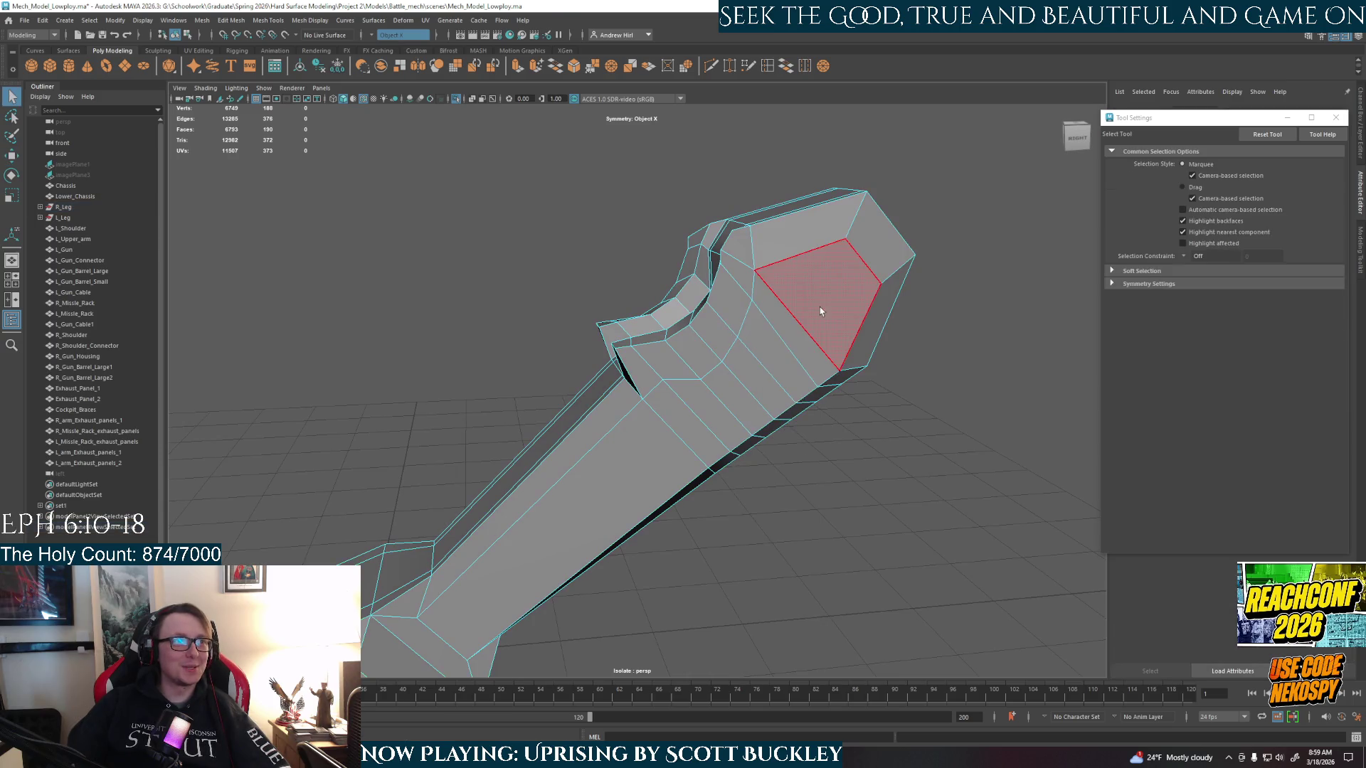
pyautogui.keyDown('alt'); pyautogui.moveTo(839, 306); pyautogui.dragTo(792, 306); pyautogui.keyUp('alt')
pyautogui.keyDown('shift'); pyautogui.click(743, 352); pyautogui.keyUp('shift')
pyautogui.keyDown('shift'); pyautogui.click(720, 379); pyautogui.keyUp('shift')
pyautogui.keyDown('shift'); pyautogui.click(692, 403); pyautogui.keyUp('shift')
pyautogui.keyDown('shift'); pyautogui.click(660, 429); pyautogui.keyUp('shift')
pyautogui.keyDown('shift'); pyautogui.click(701, 356); pyautogui.keyUp('shift')
pyautogui.keyDown('shift'); pyautogui.click(610, 442); pyautogui.keyUp('shift')
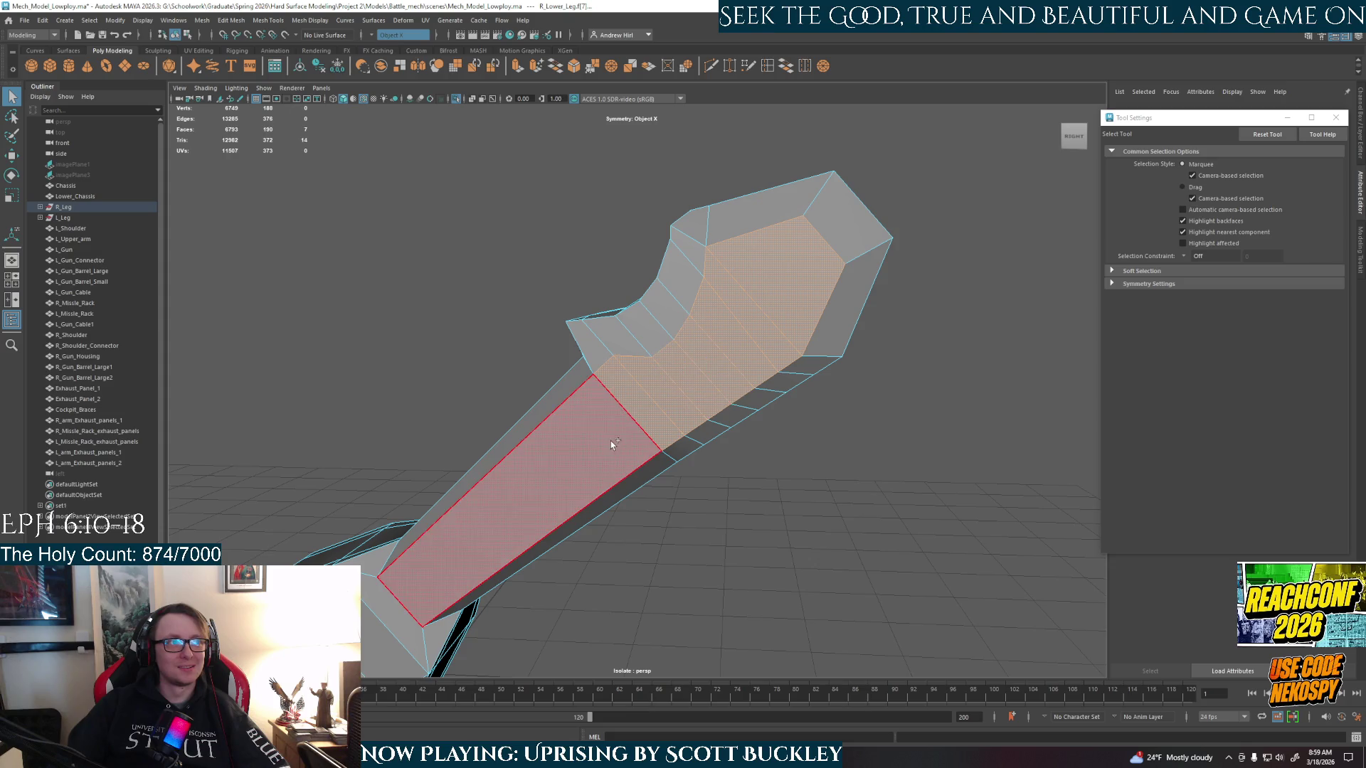
pyautogui.keyDown('shift'); pyautogui.click(736, 423); pyautogui.keyUp('shift')
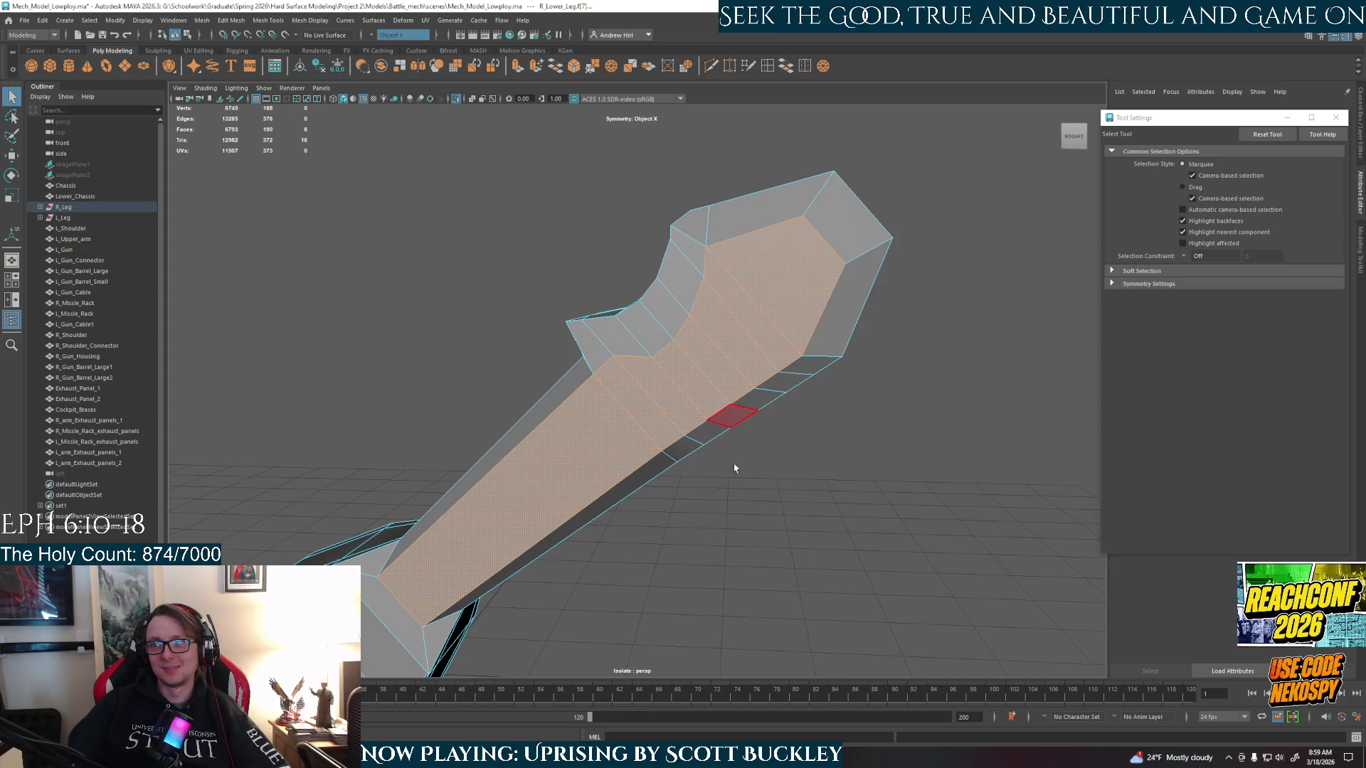
# - Clear the face selection, orbit to the leg's other side and activate Insert Edge Loop Tool
pyautogui.click(752, 506)
pyautogui.keyDown('alt'); pyautogui.moveTo(740, 503); pyautogui.dragTo(932, 492); pyautogui.keyUp('alt')
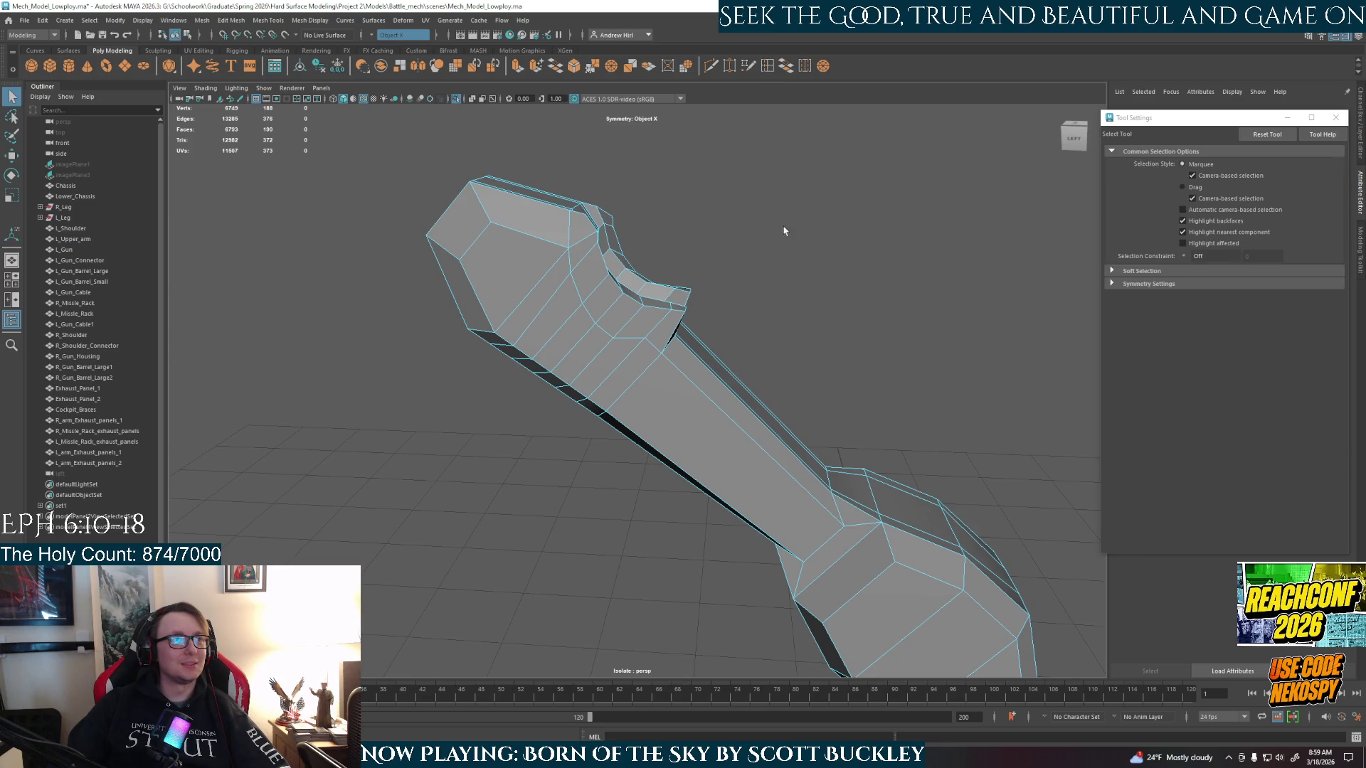
pyautogui.hotkey('ctrl', 'shift', 'x')
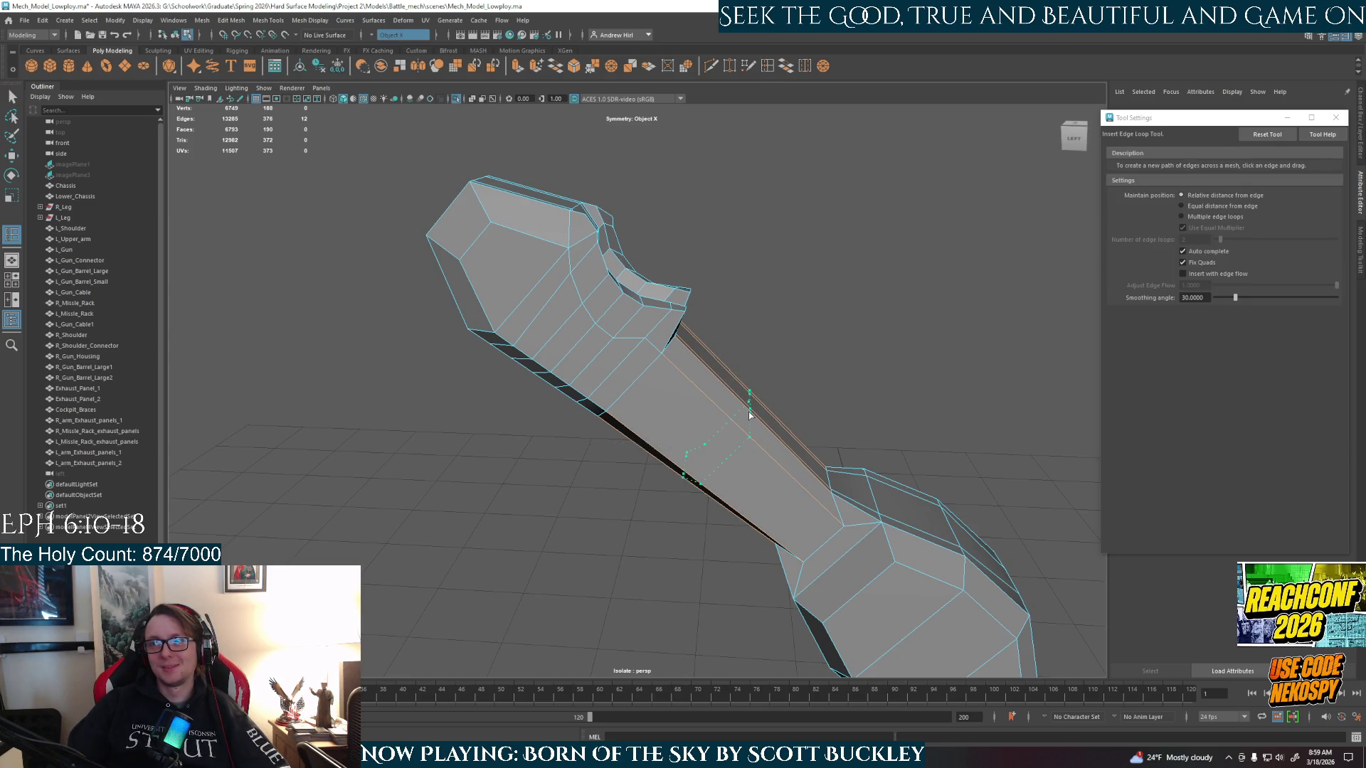
# - Insert a lengthwise shin edge loop and switch Scale Tool axis orientation to Component, then back to World
pyautogui.click(818, 466)
pyautogui.keyDown('alt'); pyautogui.moveTo(819, 466); pyautogui.dragTo(772, 461); pyautogui.keyUp('alt')
pyautogui.keyDown('alt'); pyautogui.moveTo(772, 461); pyautogui.dragTo(585, 313, button='middle'); pyautogui.keyUp('alt')
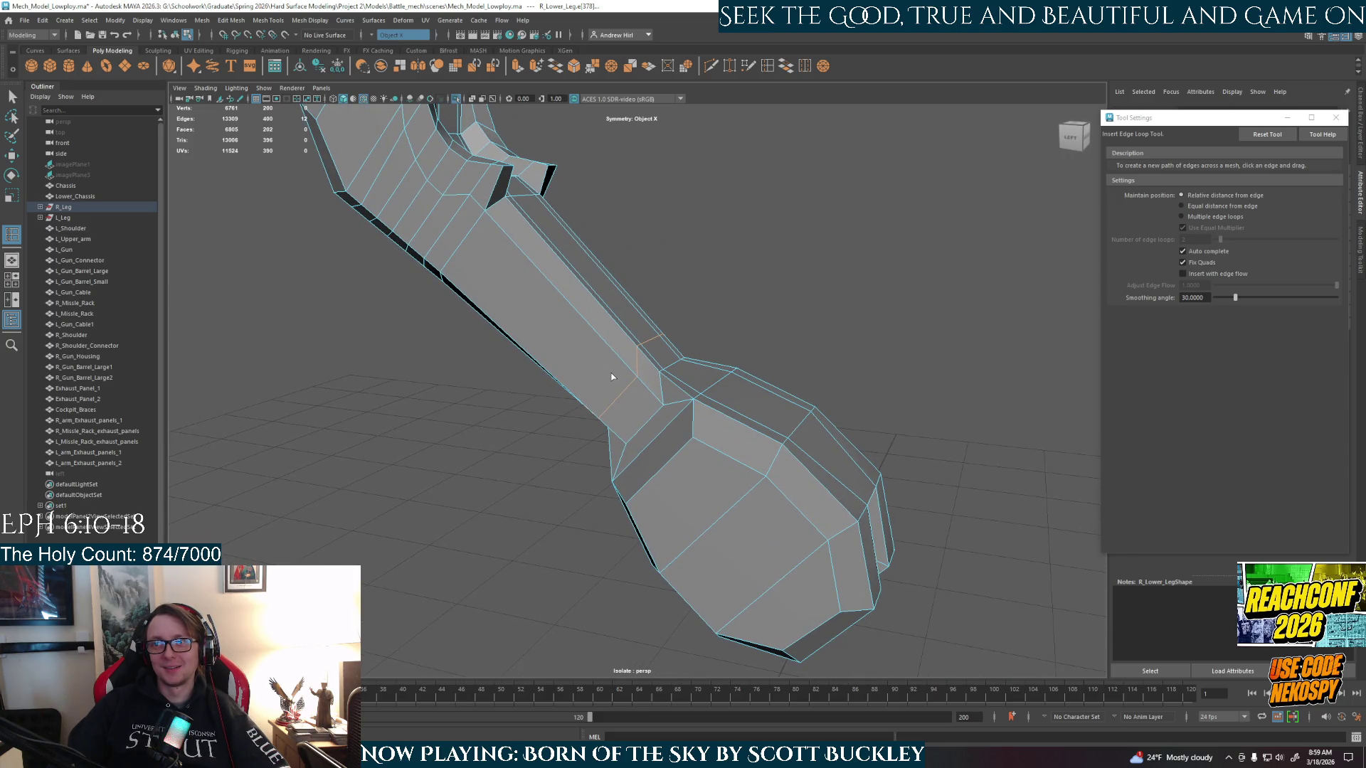
pyautogui.moveTo(610, 377)
pyautogui.keyDown('alt'); pyautogui.mouseDown()
pyautogui.moveTo(647, 418)
pyautogui.moveTo(683, 398)
pyautogui.mouseUp(); pyautogui.keyUp('alt')
pyautogui.press('r')
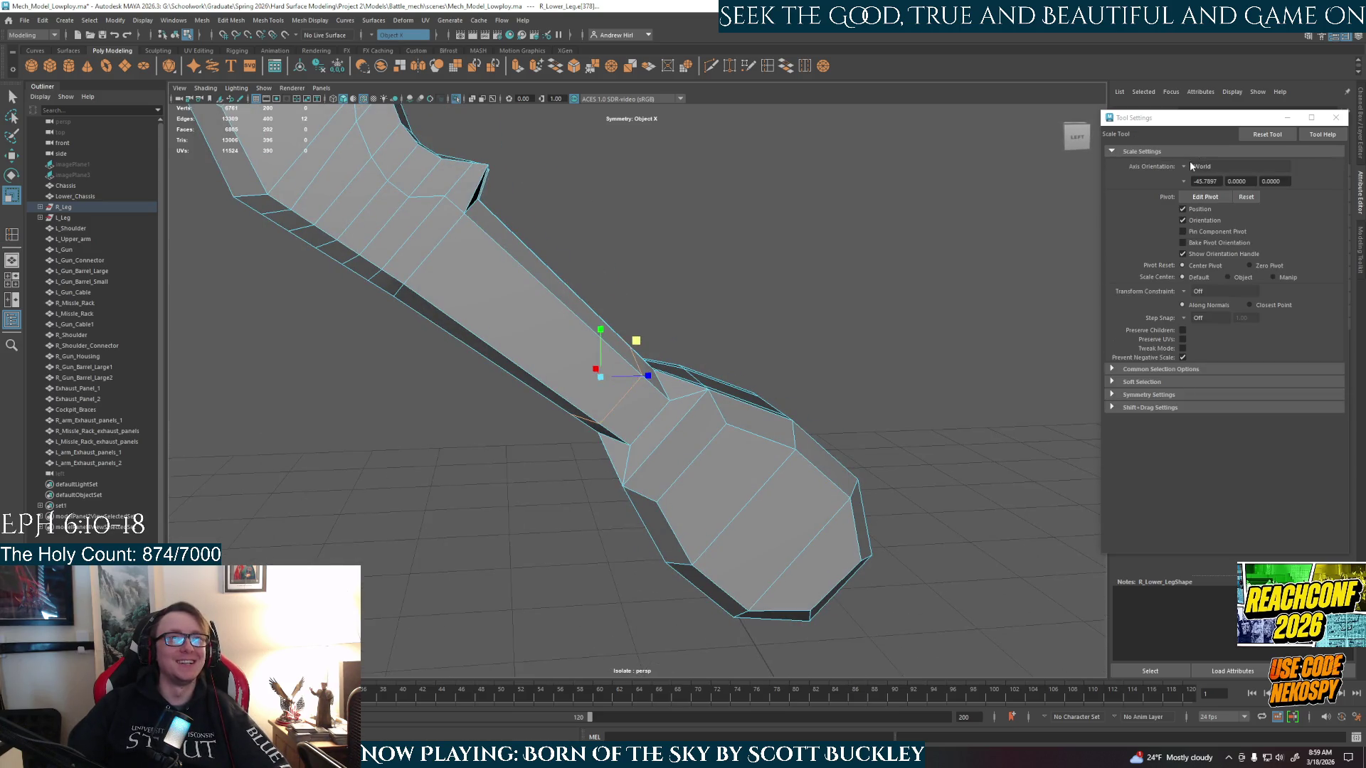
pyautogui.click(1189, 165)
pyautogui.click(1215, 196)
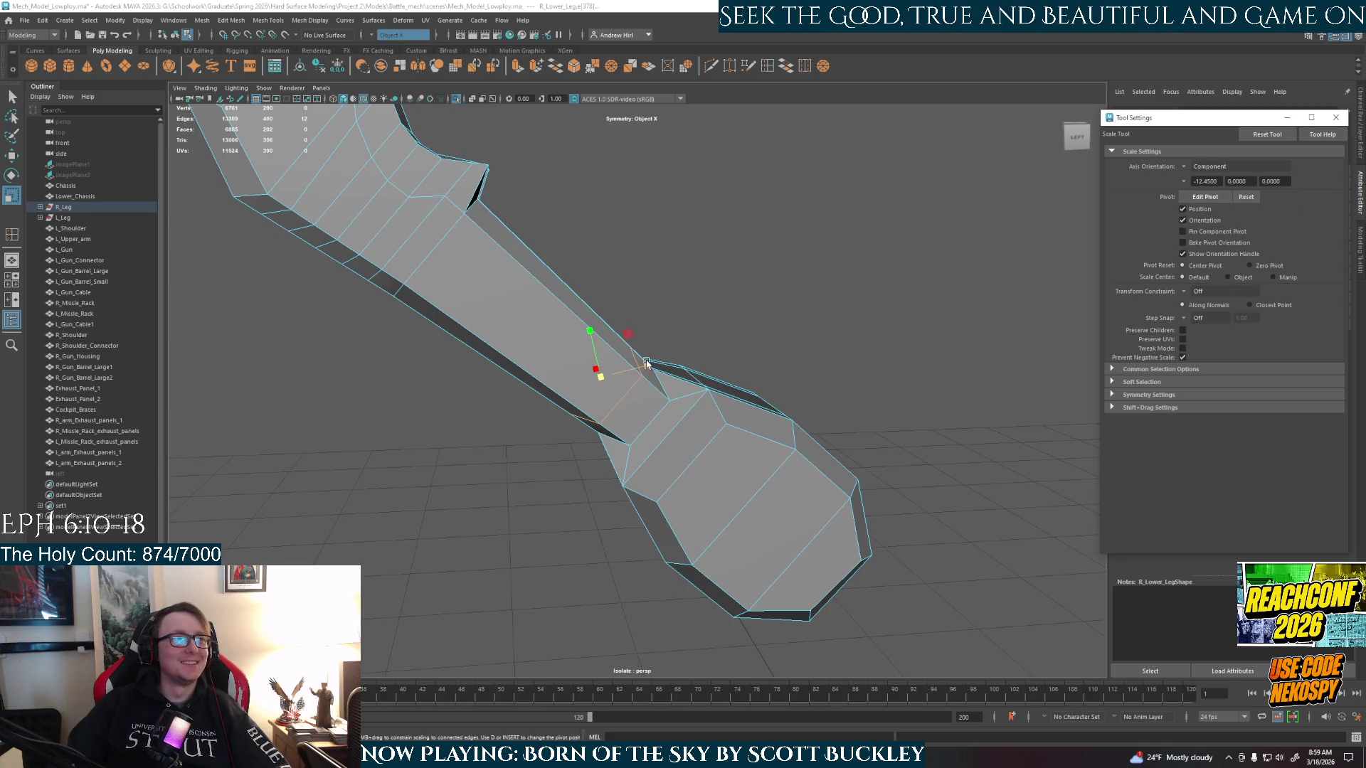
pyautogui.click(1197, 168)
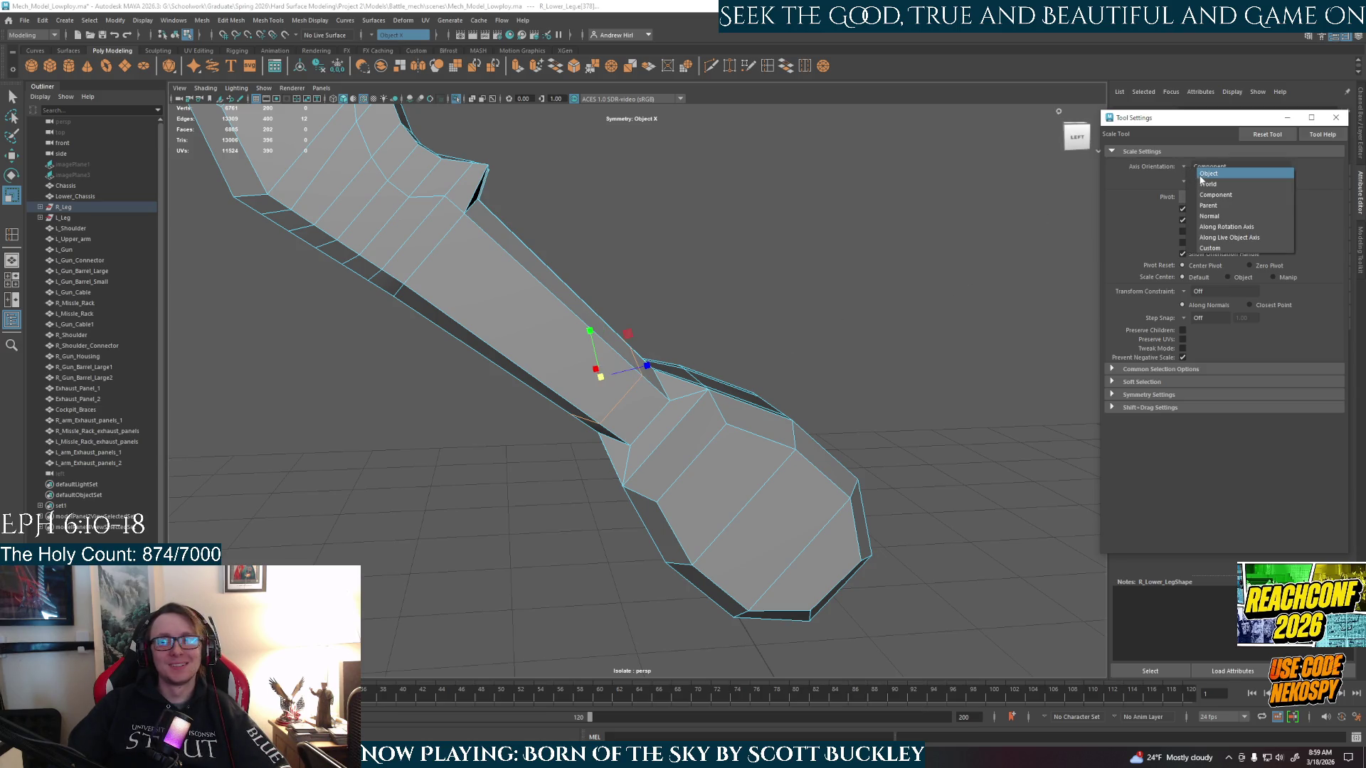
pyautogui.click(1202, 184)
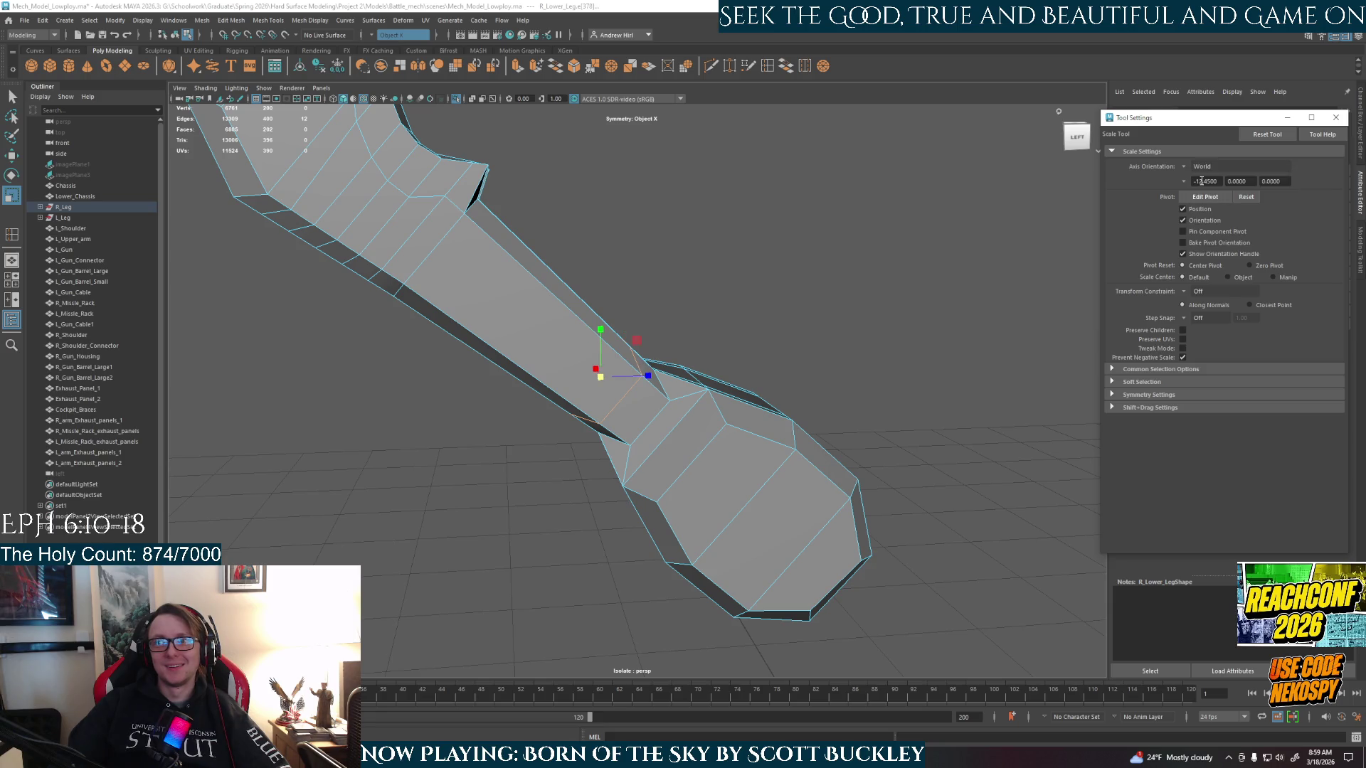
pyautogui.click(1336, 117)
pyautogui.moveTo(740, 277)
pyautogui.keyDown('alt'); pyautogui.mouseDown()
pyautogui.moveTo(811, 290)
pyautogui.moveTo(790, 286)
pyautogui.mouseUp(); pyautogui.keyUp('alt')
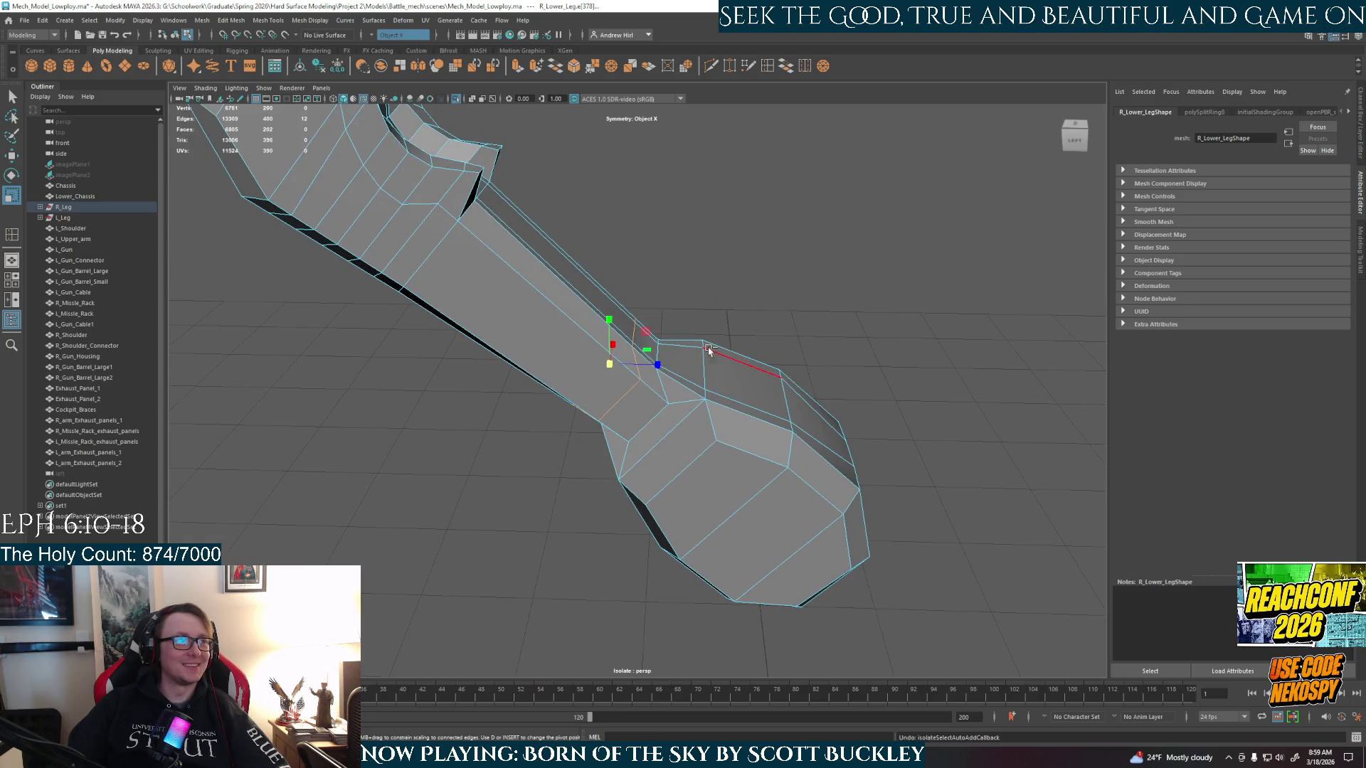
# - Undo the edge loop and re-insert it along the shin with Insert Edge Loop Tool
pyautogui.hotkey('ctrl', 'z')
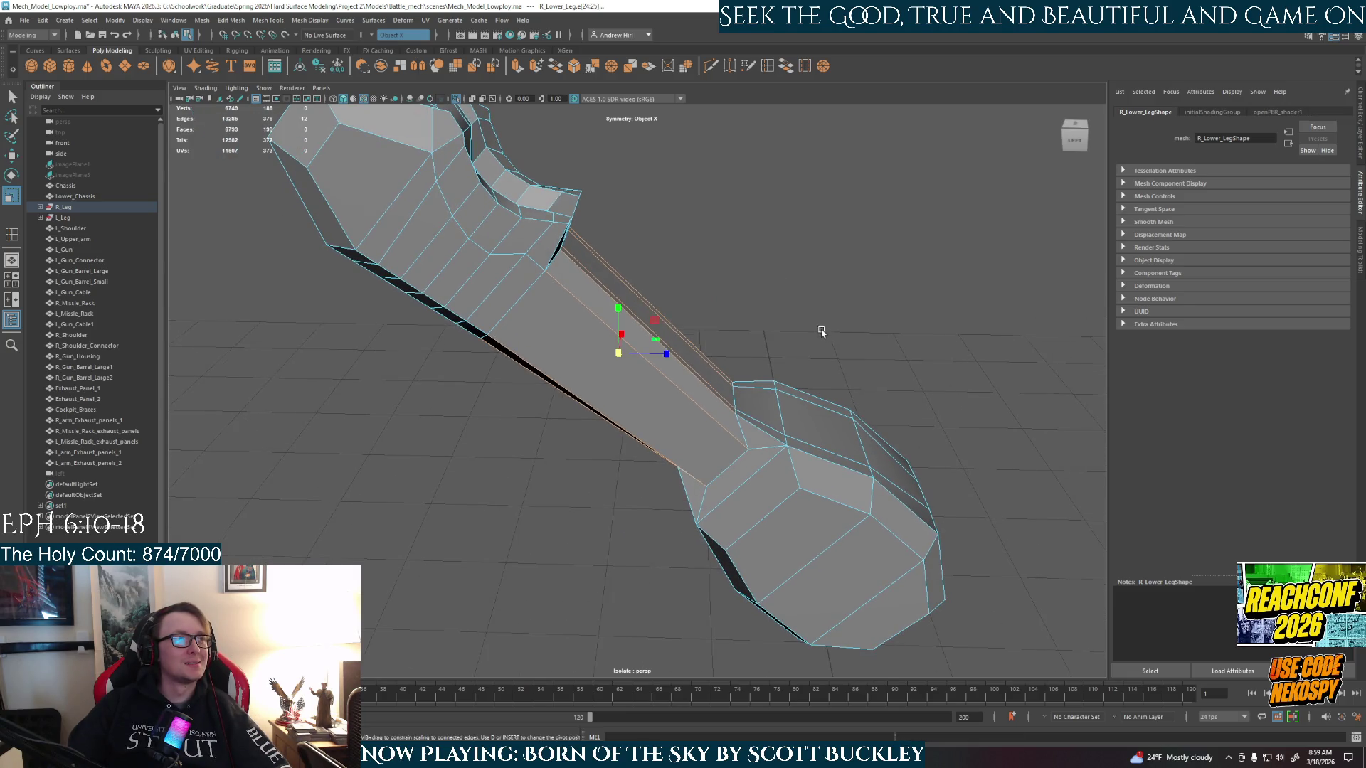
pyautogui.keyDown('alt'); pyautogui.moveTo(821, 332); pyautogui.dragTo(790, 310); pyautogui.keyUp('alt')
pyautogui.click(748, 65)
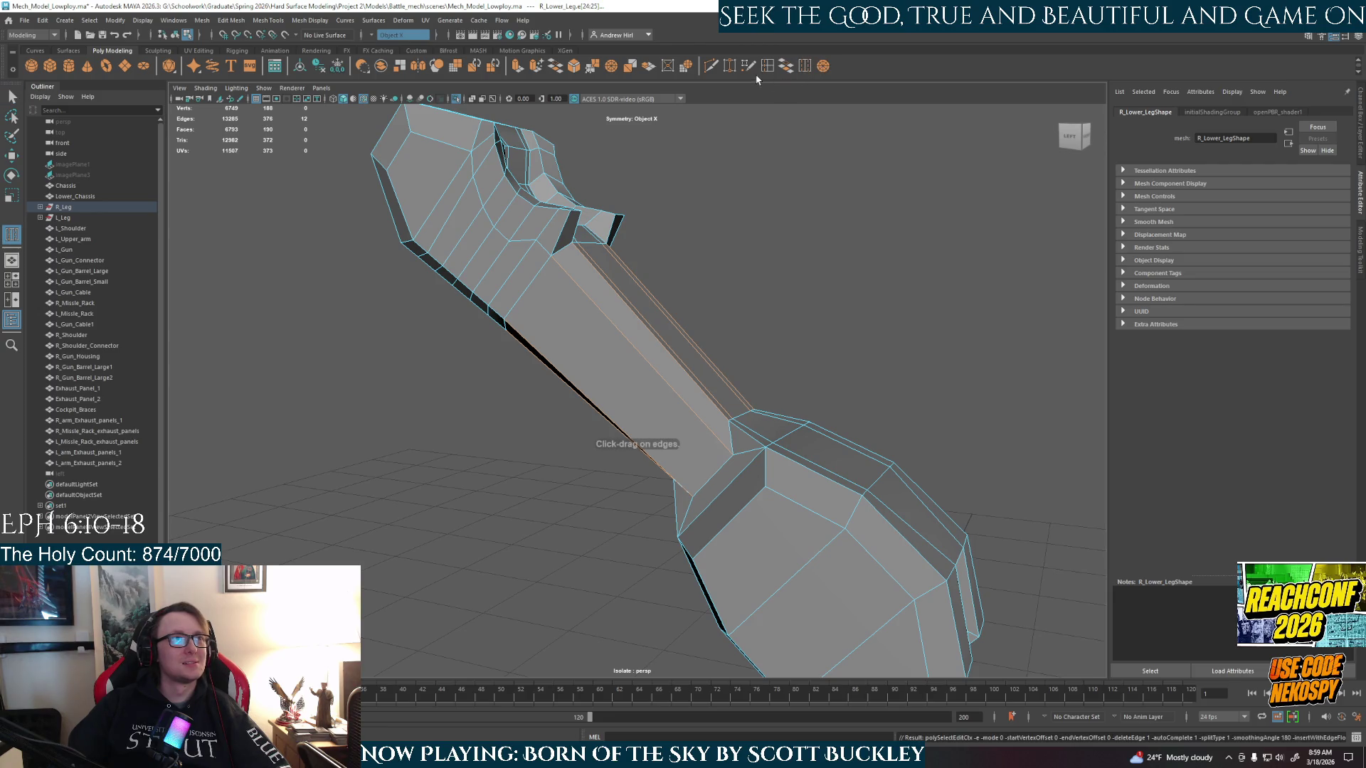
pyautogui.click(548, 288)
pyautogui.moveTo(548, 289)
pyautogui.keyDown('alt'); pyautogui.mouseDown()
pyautogui.moveTo(656, 323)
pyautogui.moveTo(640, 296)
pyautogui.moveTo(677, 314)
pyautogui.moveTo(601, 341)
pyautogui.mouseUp(); pyautogui.keyUp('alt')
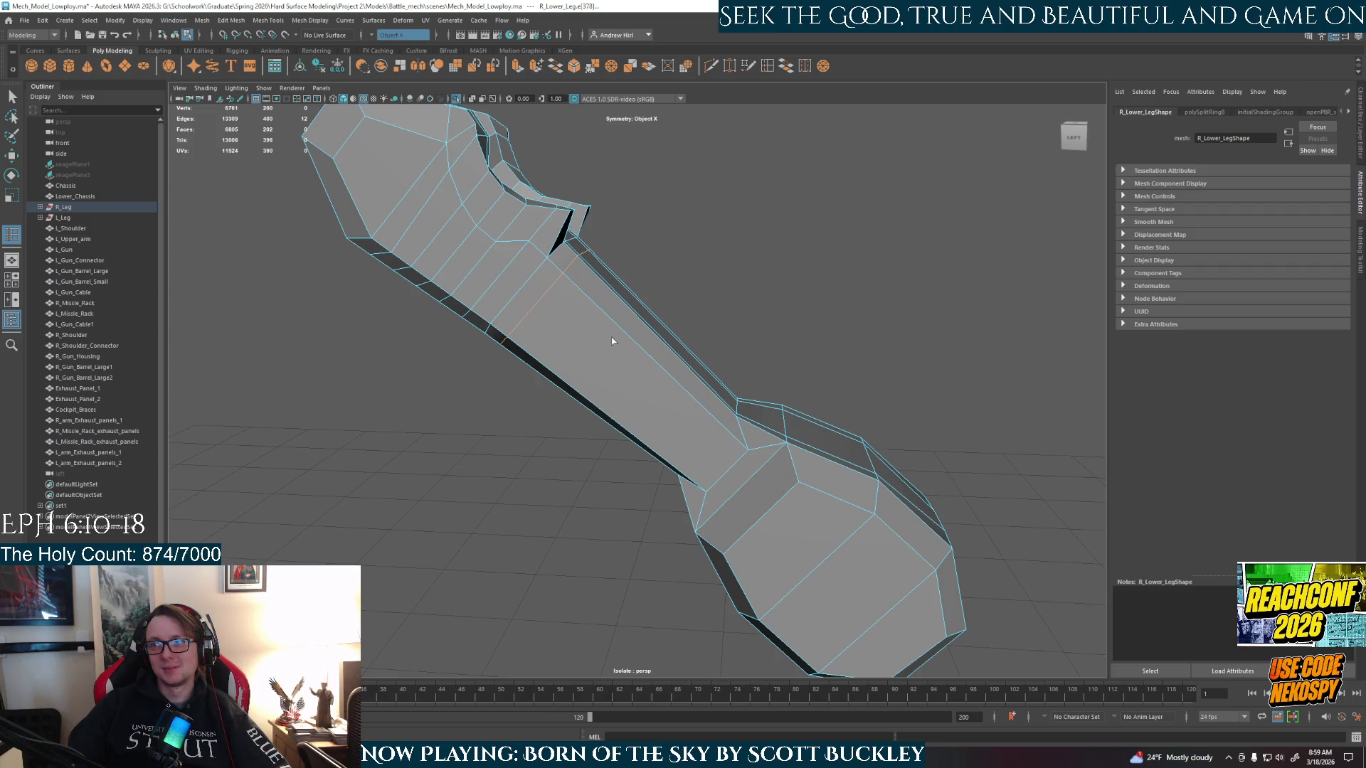
# - Slide the new edge loop with the Move manipulator, then delete it and orbit around the lower leg
pyautogui.press('w')
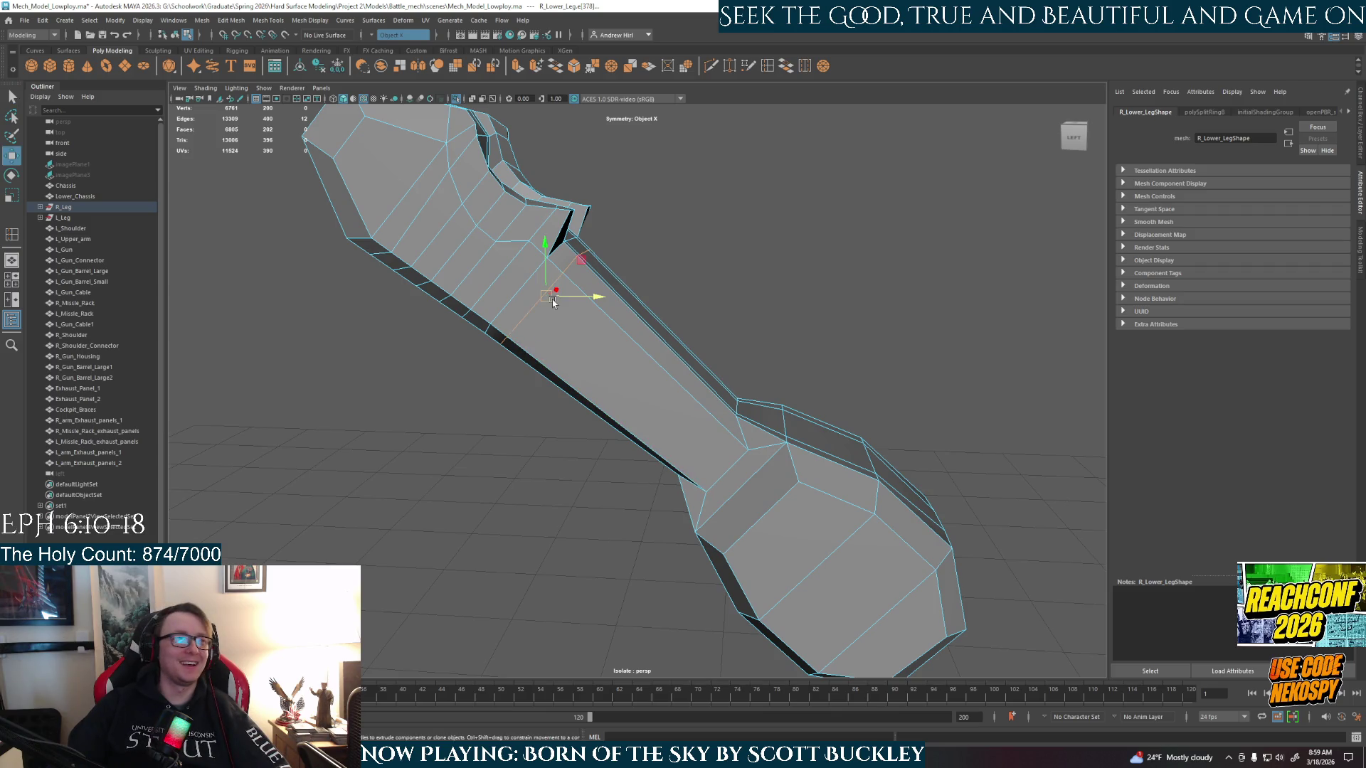
pyautogui.click(552, 302)
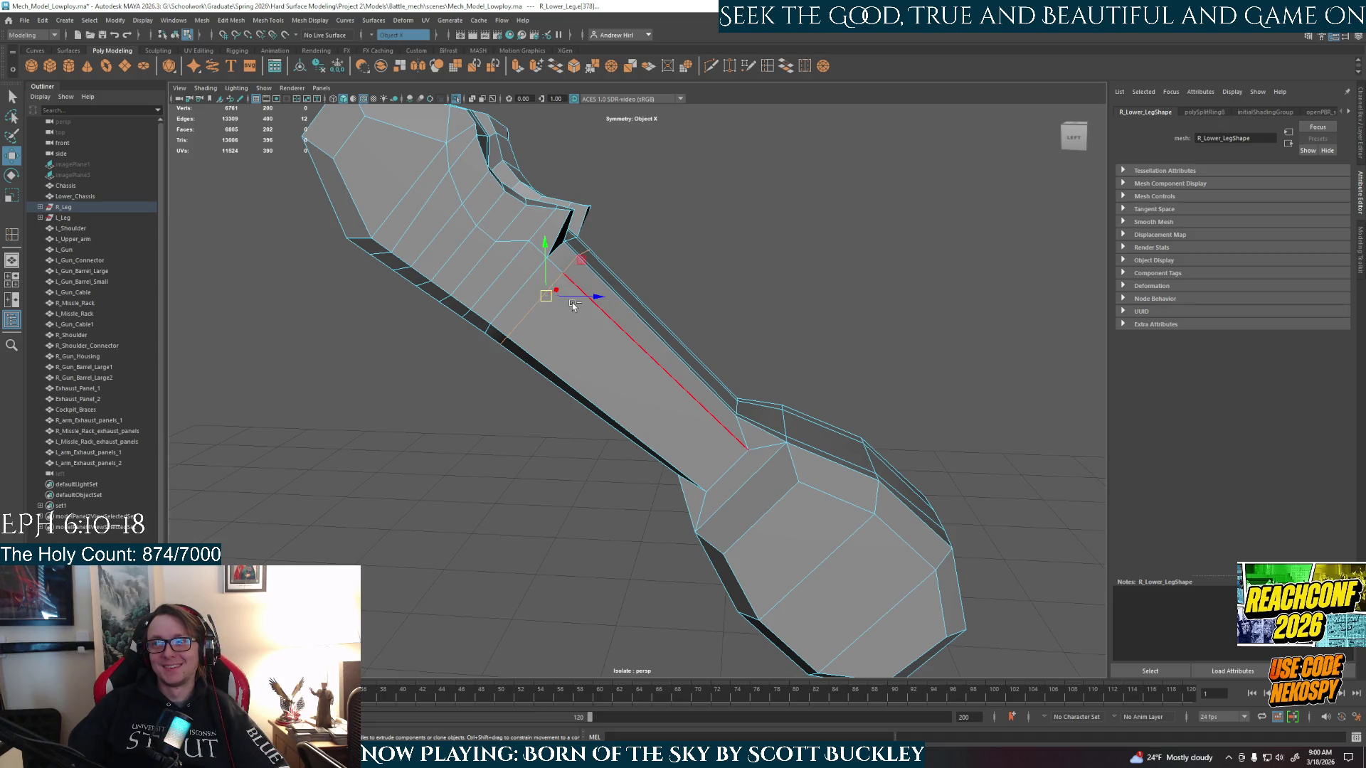
pyautogui.moveTo(574, 304)
pyautogui.keyDown('ctrl'); pyautogui.keyDown('shift'); pyautogui.mouseDown()
pyautogui.moveTo(667, 375)
pyautogui.moveTo(638, 375)
pyautogui.mouseUp(); pyautogui.keyUp('shift'); pyautogui.keyUp('ctrl')
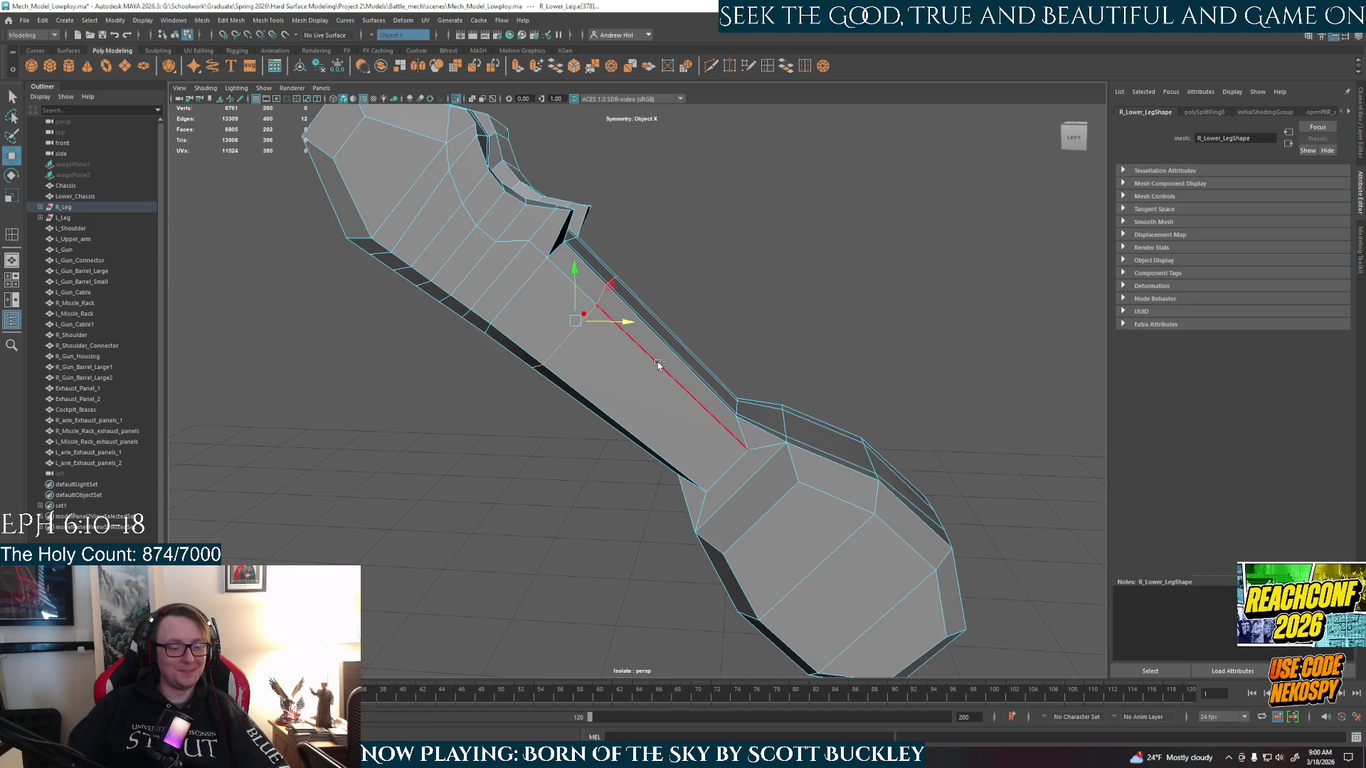
pyautogui.press('Delete')
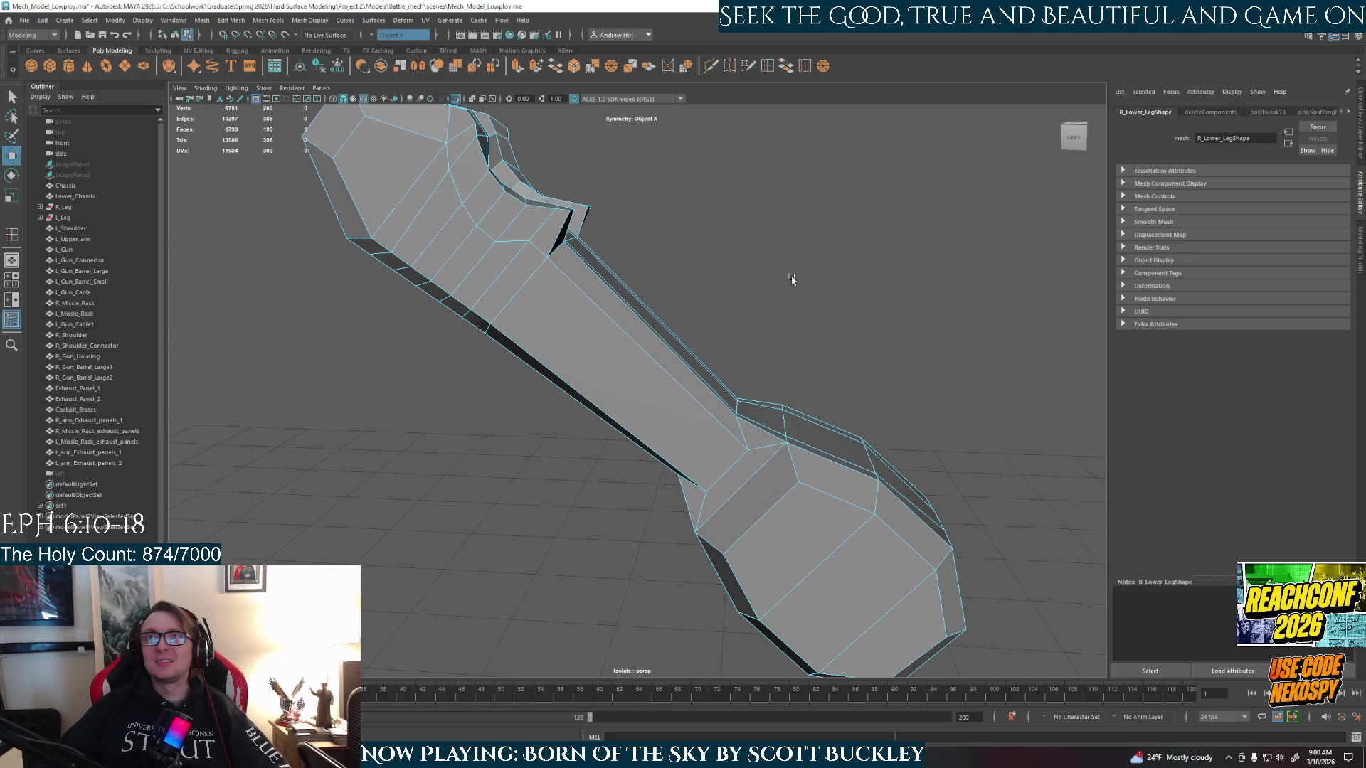
pyautogui.moveTo(763, 363)
pyautogui.keyDown('alt'); pyautogui.mouseDown()
pyautogui.moveTo(664, 369)
pyautogui.moveTo(555, 344)
pyautogui.moveTo(509, 371)
pyautogui.mouseUp(); pyautogui.keyUp('alt')
pyautogui.moveTo(805, 146)
pyautogui.keyDown('alt'); pyautogui.mouseDown()
pyautogui.moveTo(656, 253)
pyautogui.moveTo(723, 244)
pyautogui.moveTo(737, 223)
pyautogui.moveTo(753, 299)
pyautogui.moveTo(790, 325)
pyautogui.mouseUp(); pyautogui.keyUp('alt')
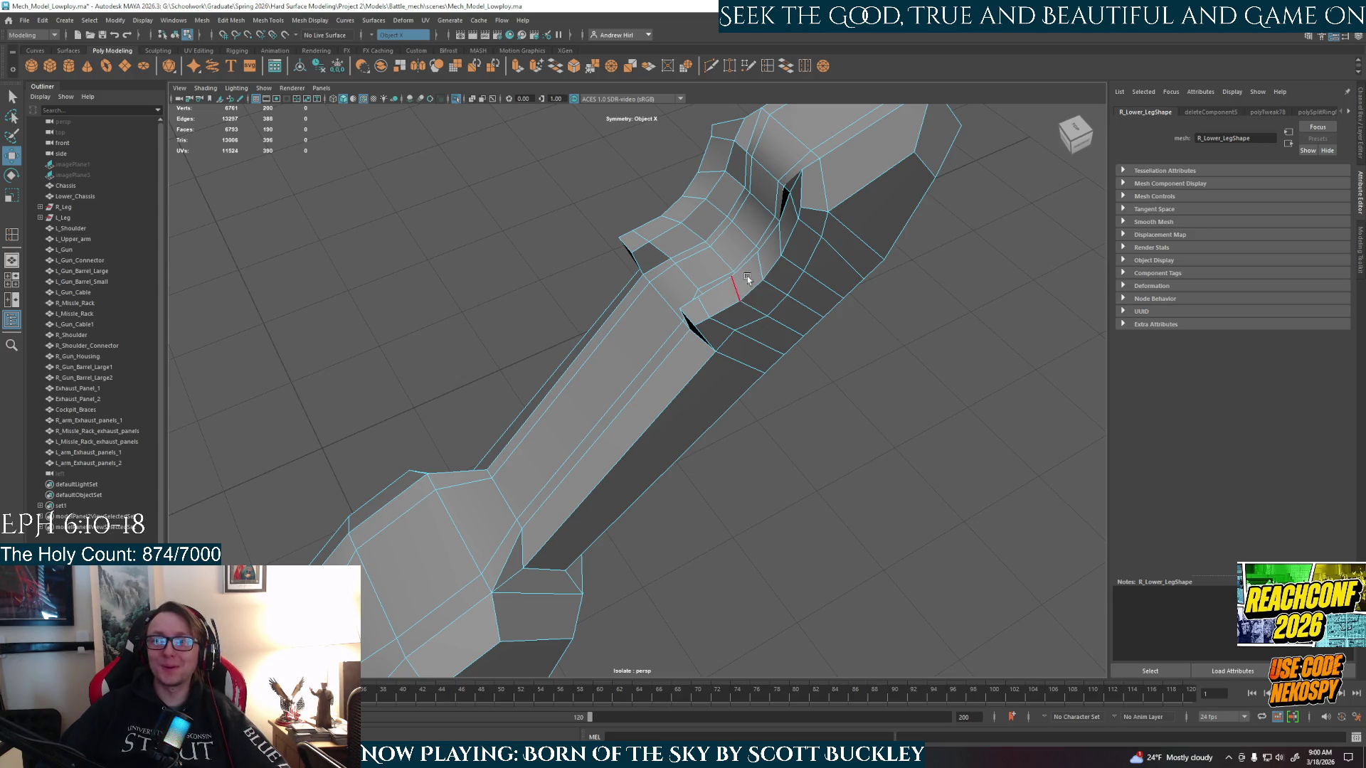
pyautogui.moveTo(745, 437)
pyautogui.keyDown('alt'); pyautogui.mouseDown()
pyautogui.moveTo(732, 397)
pyautogui.moveTo(665, 513)
pyautogui.mouseUp(); pyautogui.keyUp('alt')
pyautogui.moveTo(744, 400)
pyautogui.keyDown('alt'); pyautogui.mouseDown()
pyautogui.moveTo(697, 397)
pyautogui.moveTo(718, 317)
pyautogui.mouseUp(); pyautogui.keyUp('alt')
pyautogui.moveTo(718, 317); pyautogui.dragTo(721, 347, button='right')
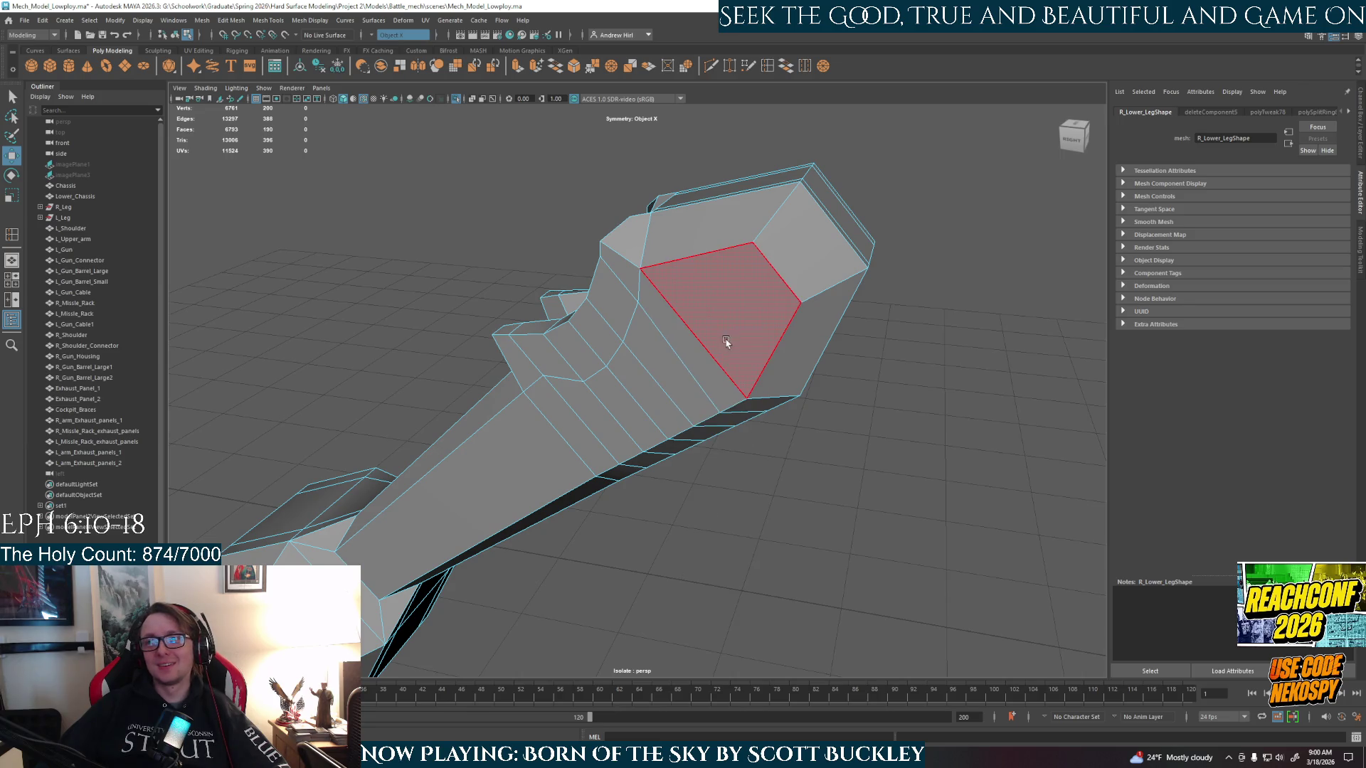
# - In face mode, double-click a shin face loop and add further strips down the leg, orbiting to check
pyautogui.click(757, 313)
pyautogui.keyDown('shift'); pyautogui.click(583, 439); pyautogui.keyUp('shift')
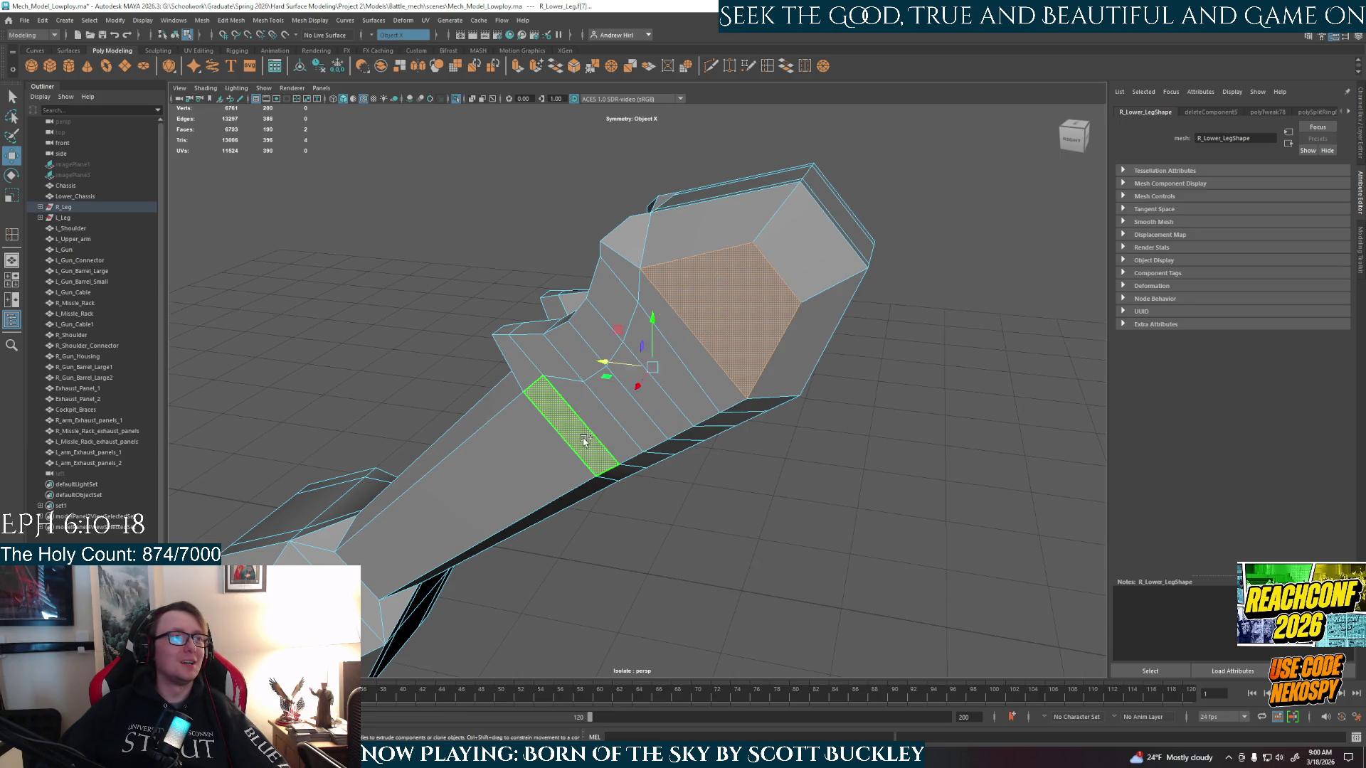
pyautogui.keyDown('shift'); pyautogui.doubleClick(513, 473); pyautogui.keyUp('shift')
pyautogui.keyDown('alt'); pyautogui.moveTo(525, 473); pyautogui.dragTo(722, 512); pyautogui.keyUp('alt')
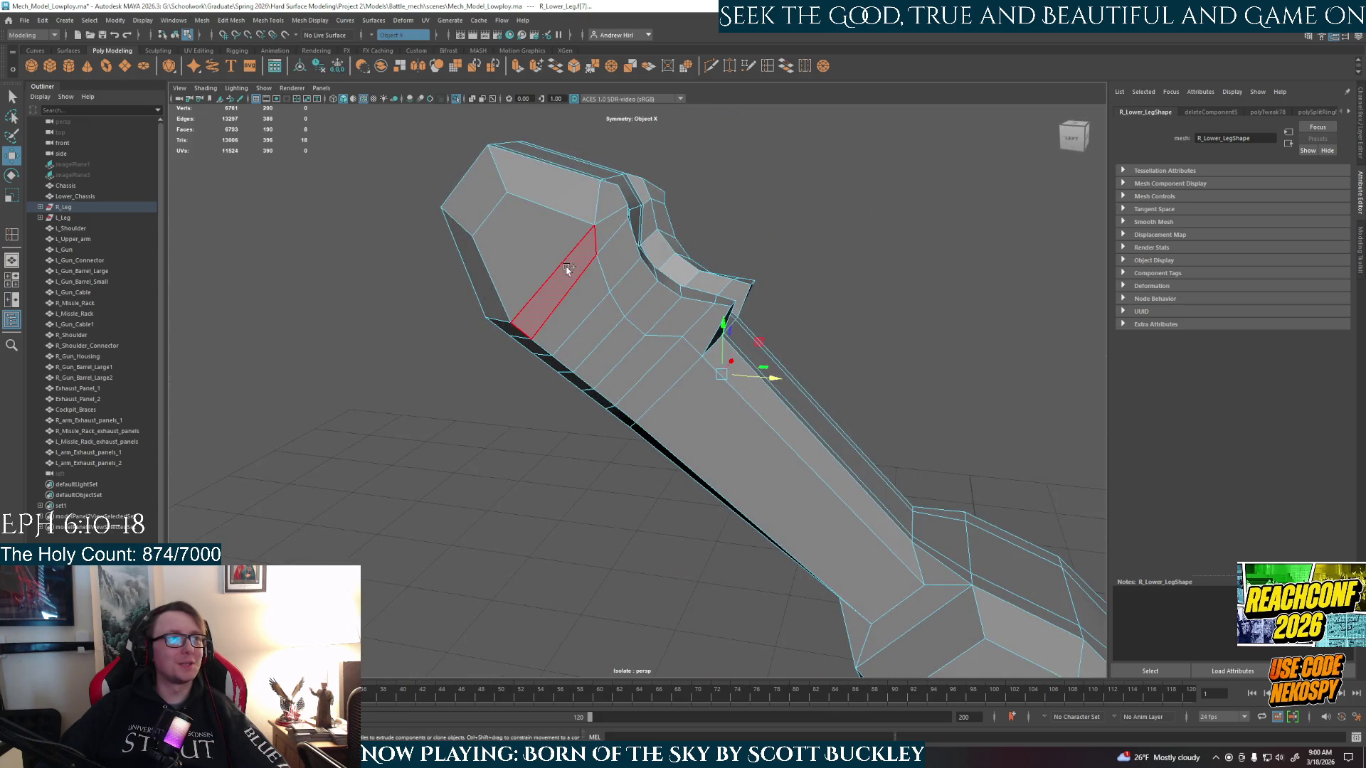
pyautogui.keyDown('shift'); pyautogui.doubleClick(583, 288); pyautogui.keyUp('shift')
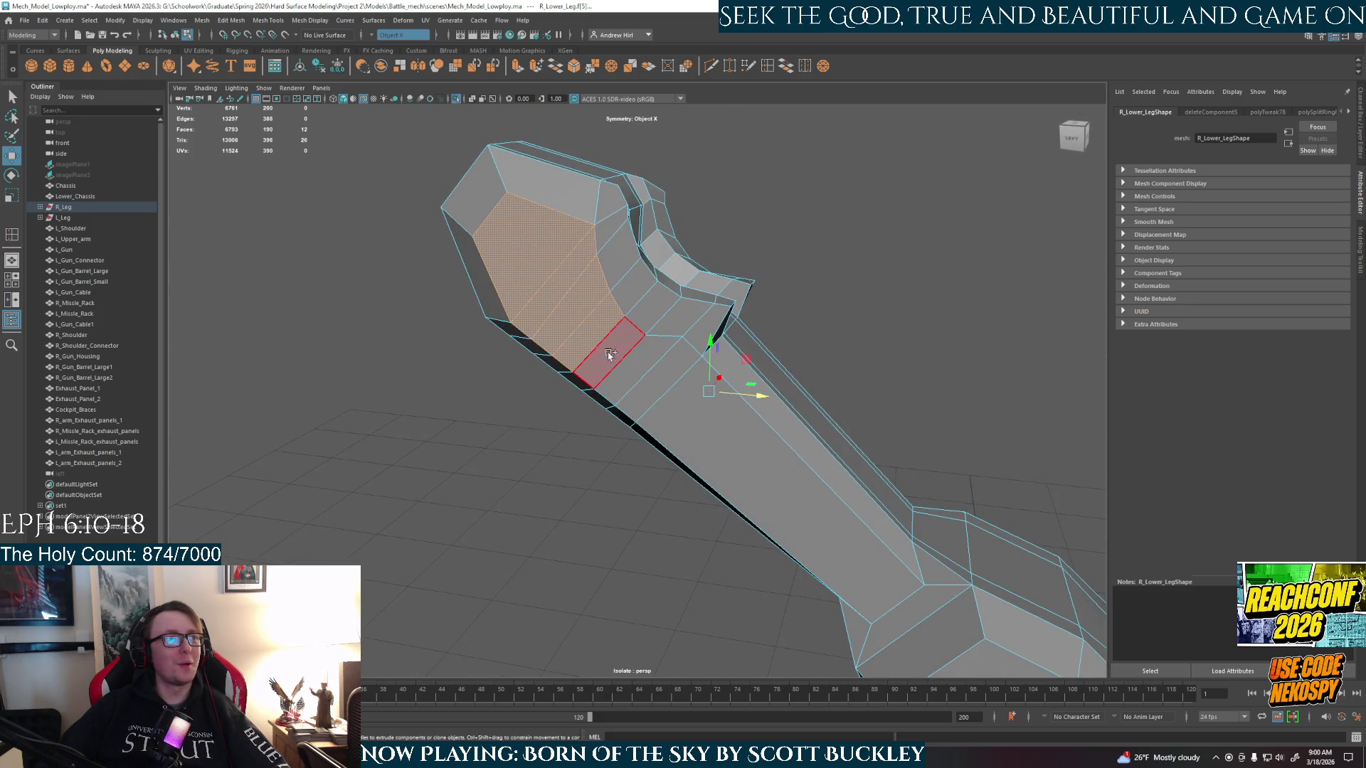
pyautogui.keyDown('shift'); pyautogui.click(573, 321); pyautogui.keyUp('shift')
pyautogui.keyDown('shift'); pyautogui.click(656, 381); pyautogui.keyUp('shift')
pyautogui.moveTo(798, 524)
pyautogui.keyDown('alt'); pyautogui.mouseDown()
pyautogui.moveTo(826, 526)
pyautogui.moveTo(799, 536)
pyautogui.moveTo(918, 541)
pyautogui.moveTo(939, 503)
pyautogui.moveTo(906, 468)
pyautogui.mouseUp(); pyautogui.keyUp('alt')
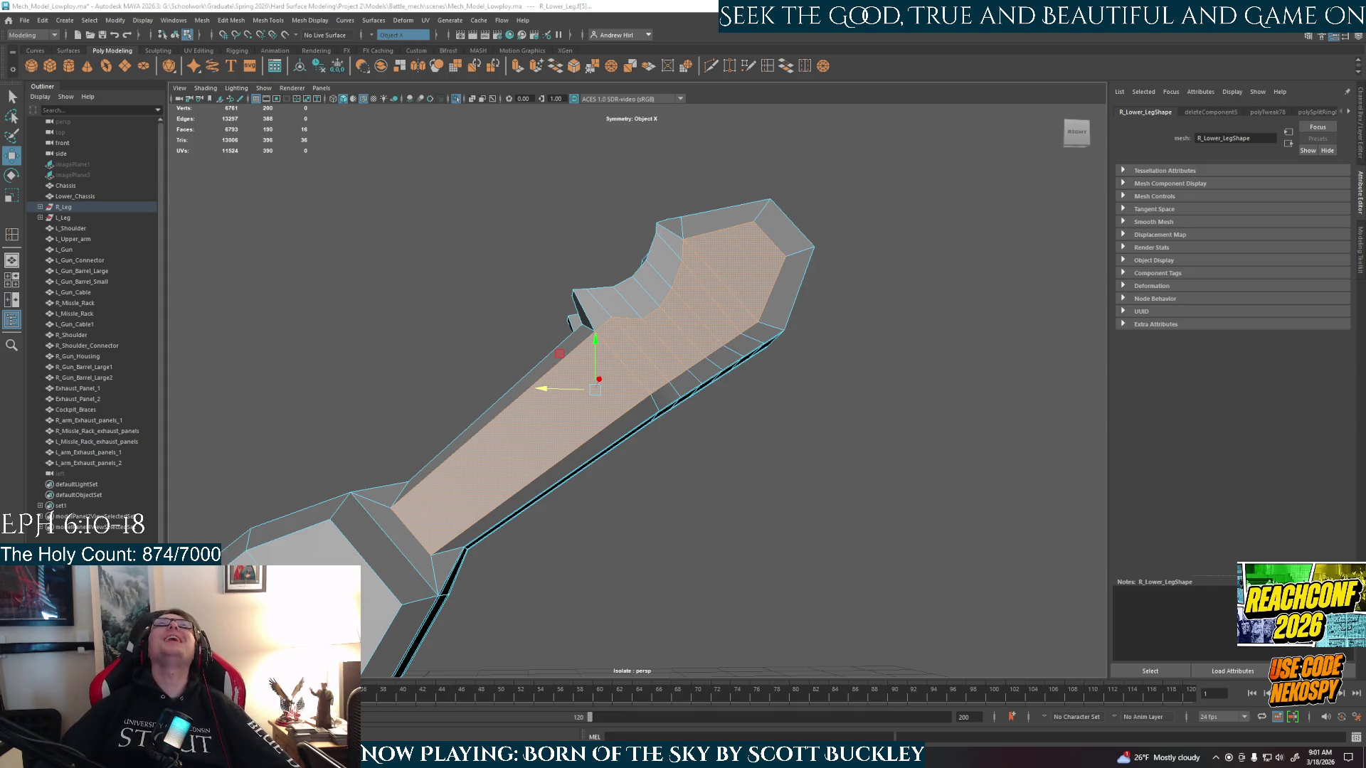
pyautogui.keyDown('alt'); pyautogui.moveTo(712, 427); pyautogui.dragTo(803, 441); pyautogui.keyUp('alt')
pyautogui.moveTo(666, 427)
pyautogui.keyDown('alt'); pyautogui.mouseDown()
pyautogui.moveTo(708, 436)
pyautogui.moveTo(799, 510)
pyautogui.moveTo(771, 517)
pyautogui.moveTo(824, 512)
pyautogui.moveTo(766, 511)
pyautogui.moveTo(771, 496)
pyautogui.mouseUp(); pyautogui.keyUp('alt')
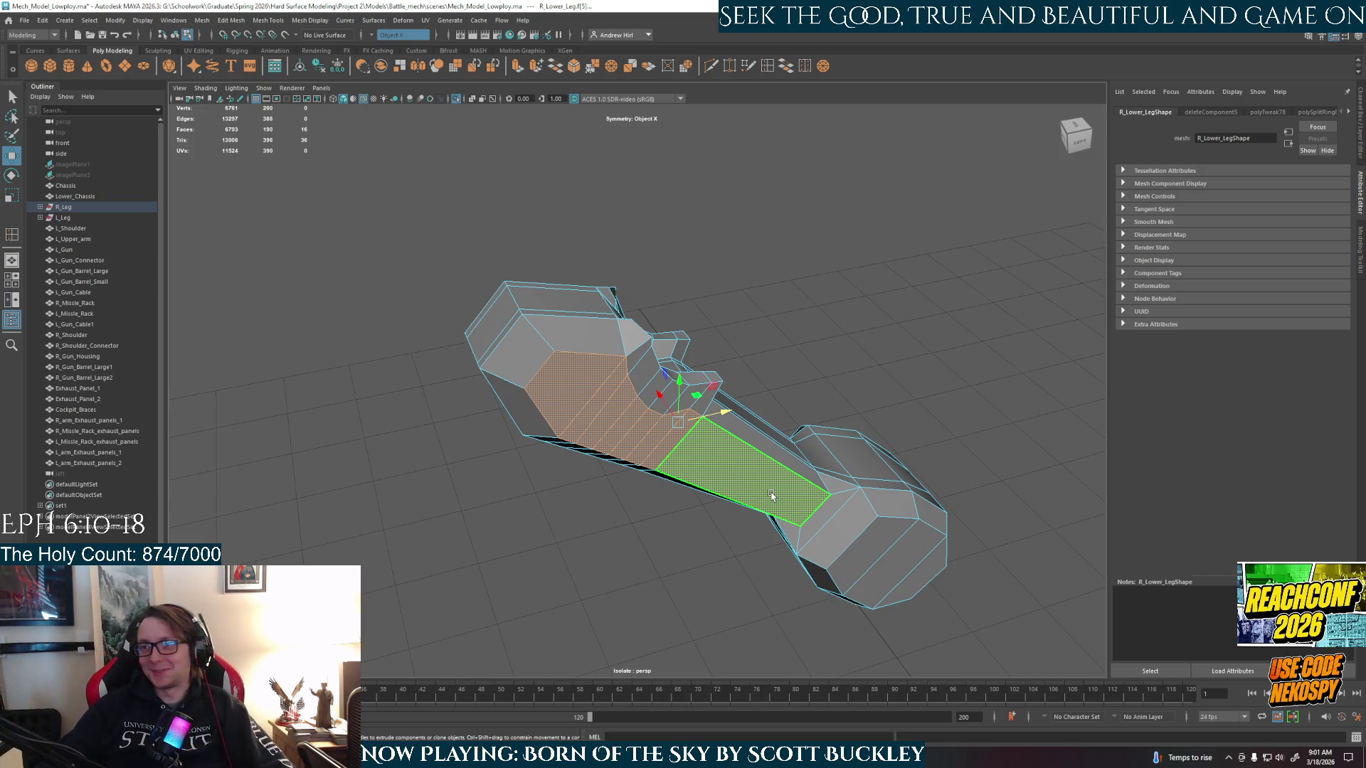
# - Add one shin face, extrude with Ctrl+E, undo the stray scaling, and show the four-view layout
pyautogui.keyDown('shift'); pyautogui.click(772, 496); pyautogui.keyUp('shift')
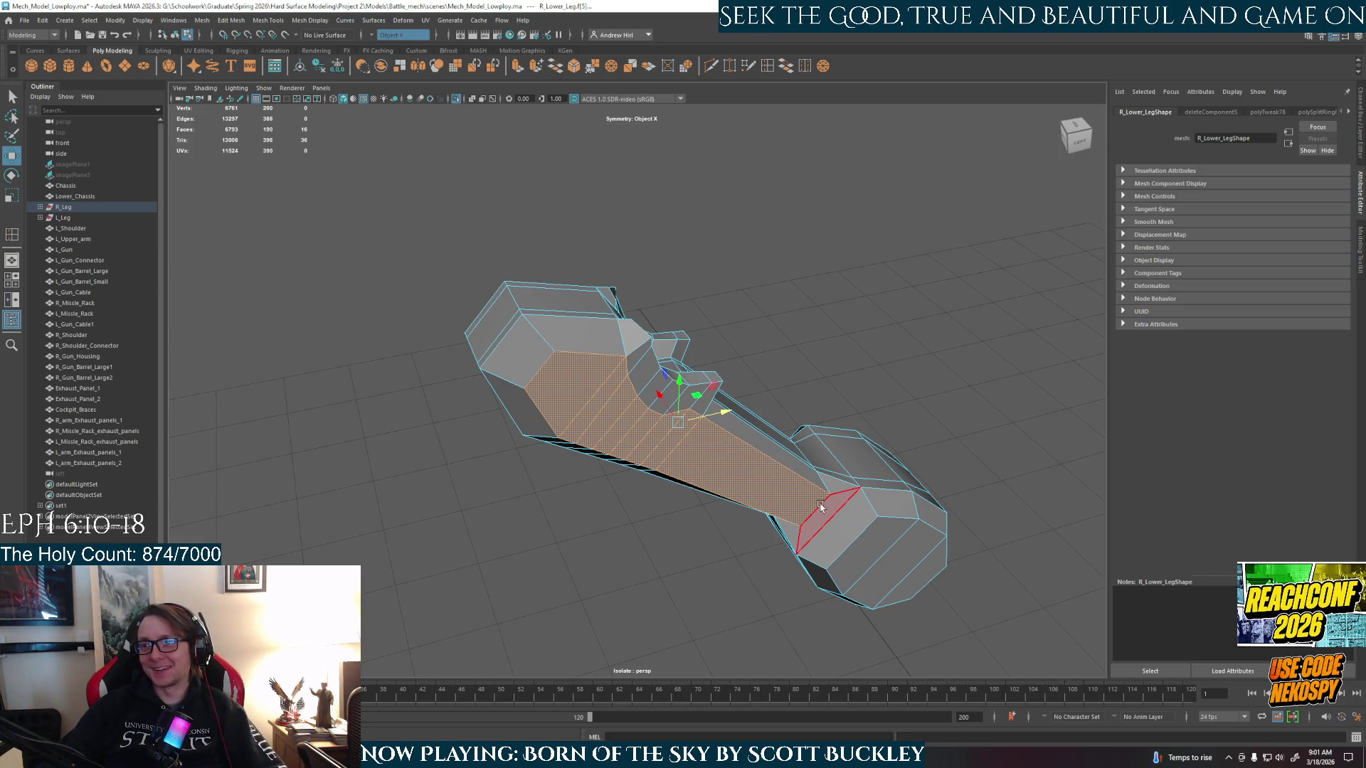
pyautogui.moveTo(826, 508)
pyautogui.keyDown('alt'); pyautogui.mouseDown()
pyautogui.moveTo(822, 473)
pyautogui.moveTo(725, 467)
pyautogui.mouseUp(); pyautogui.keyUp('alt')
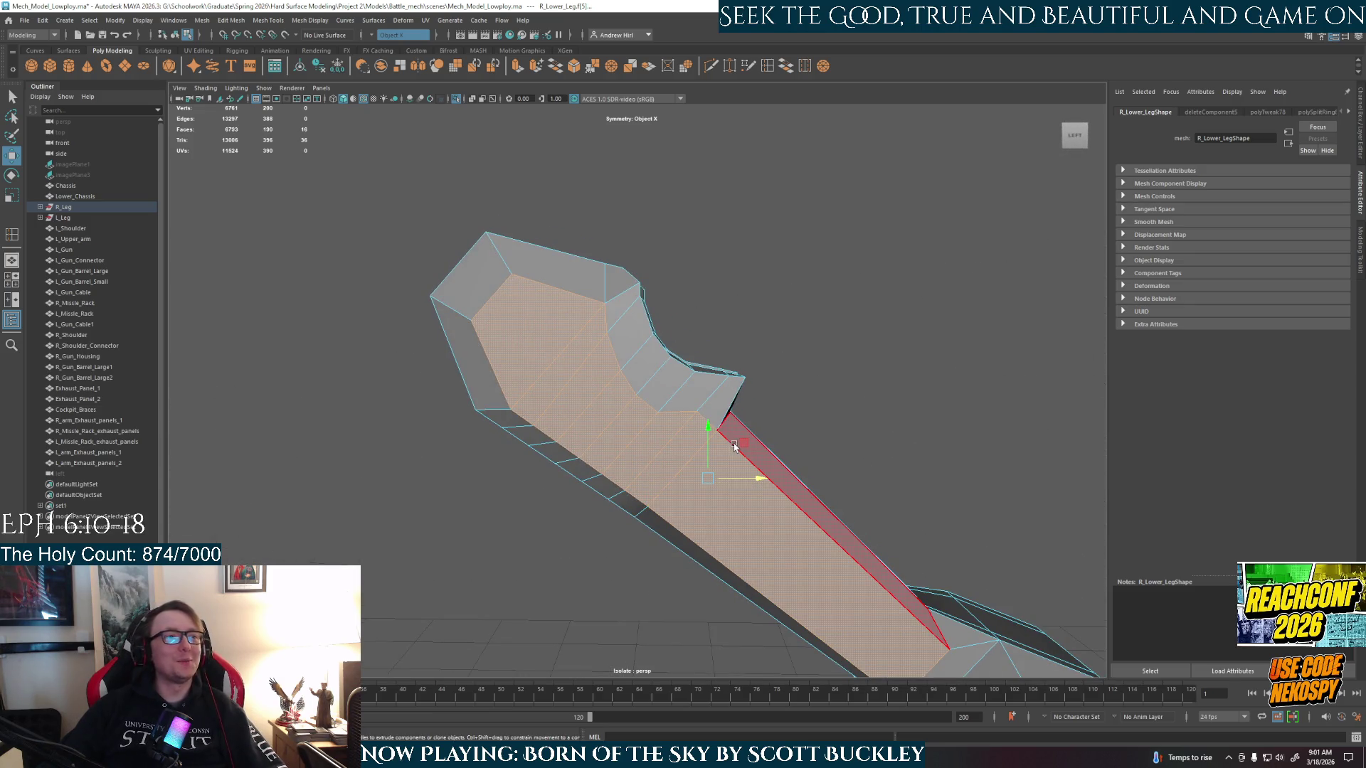
pyautogui.hotkey('ctrl', 'e')
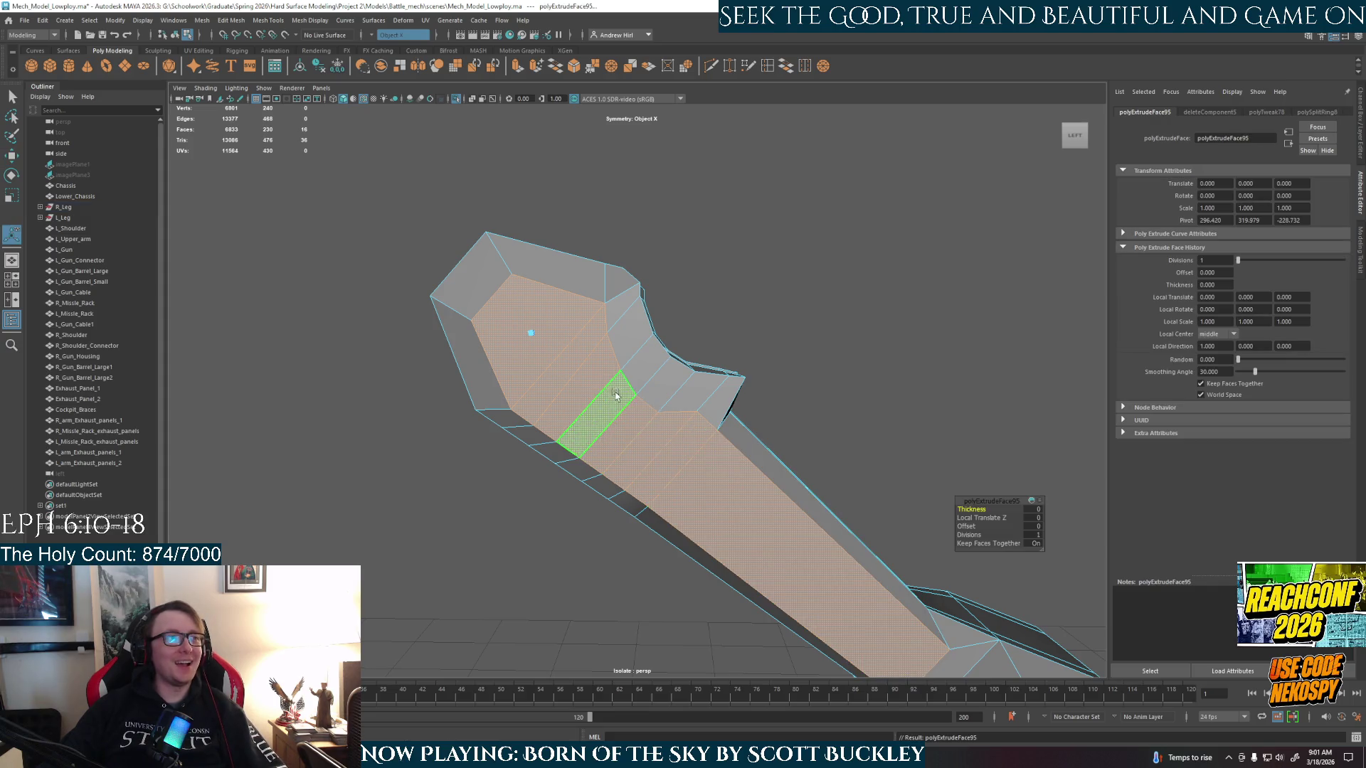
pyautogui.moveTo(726, 479)
pyautogui.keyDown('alt'); pyautogui.mouseDown()
pyautogui.moveTo(658, 525)
pyautogui.moveTo(690, 522)
pyautogui.moveTo(591, 498)
pyautogui.moveTo(610, 396)
pyautogui.mouseUp(); pyautogui.keyUp('alt')
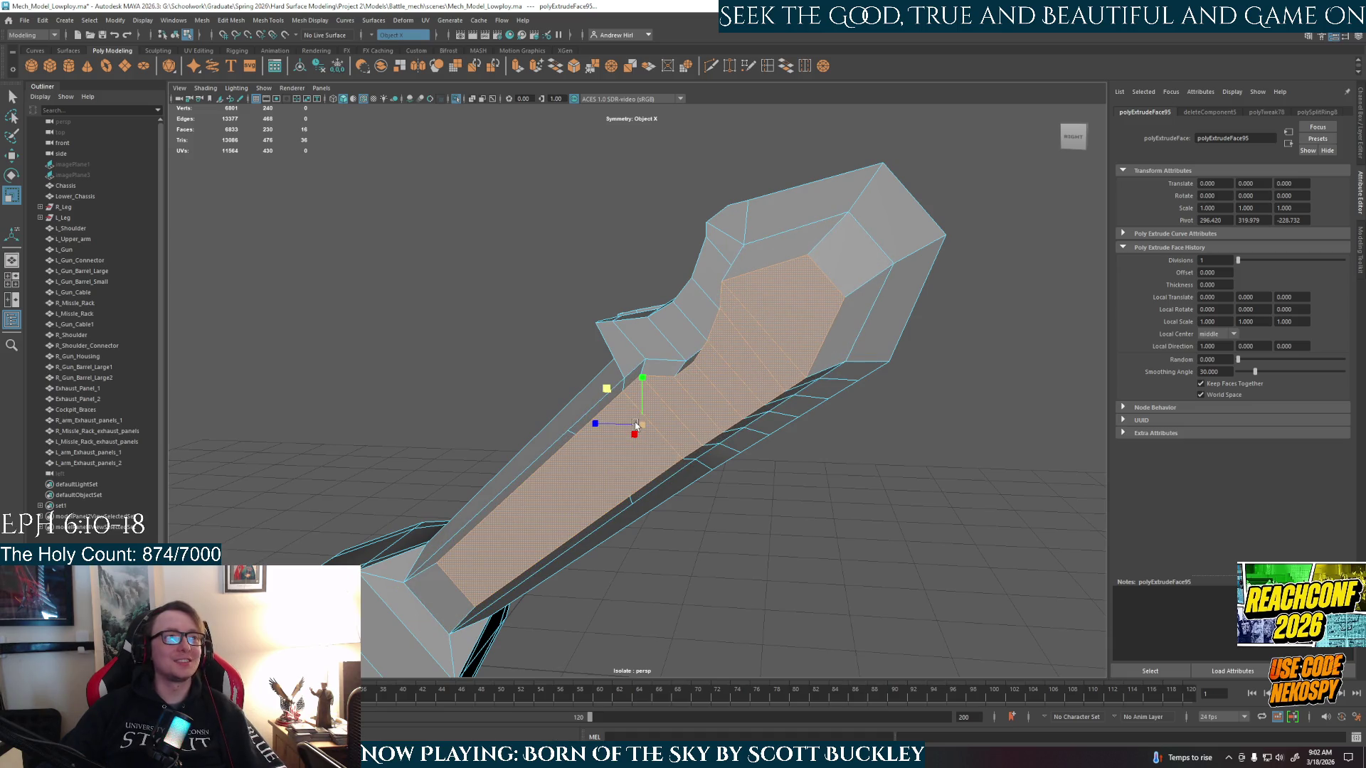
pyautogui.hotkey('ctrl', 'z')
pyautogui.keyDown('alt'); pyautogui.moveTo(626, 421); pyautogui.dragTo(813, 457); pyautogui.keyUp('alt')
pyautogui.press('space')
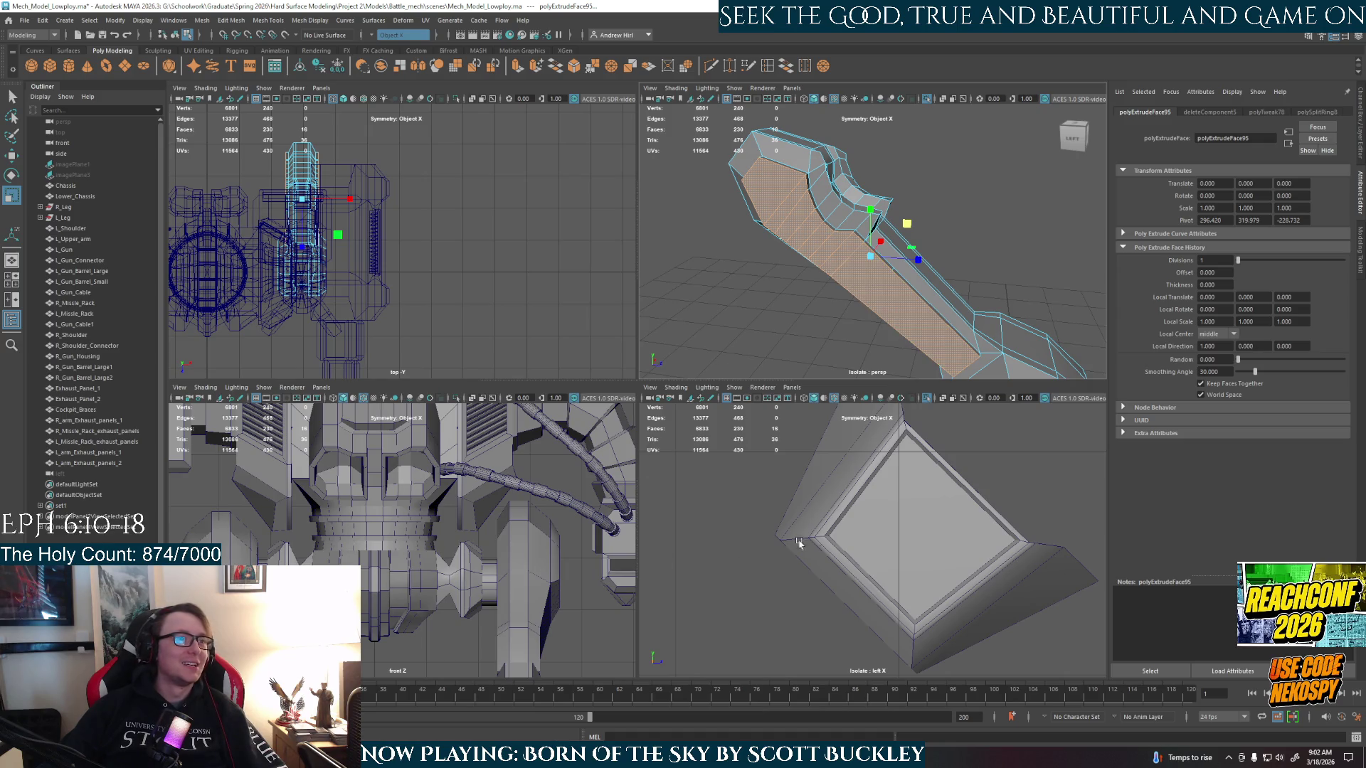
# - Re-isolate R_Lower_Leg alone in a maximized left side view, in Object Mode
pyautogui.press('space')
pyautogui.hotkey('ctrl', '1')
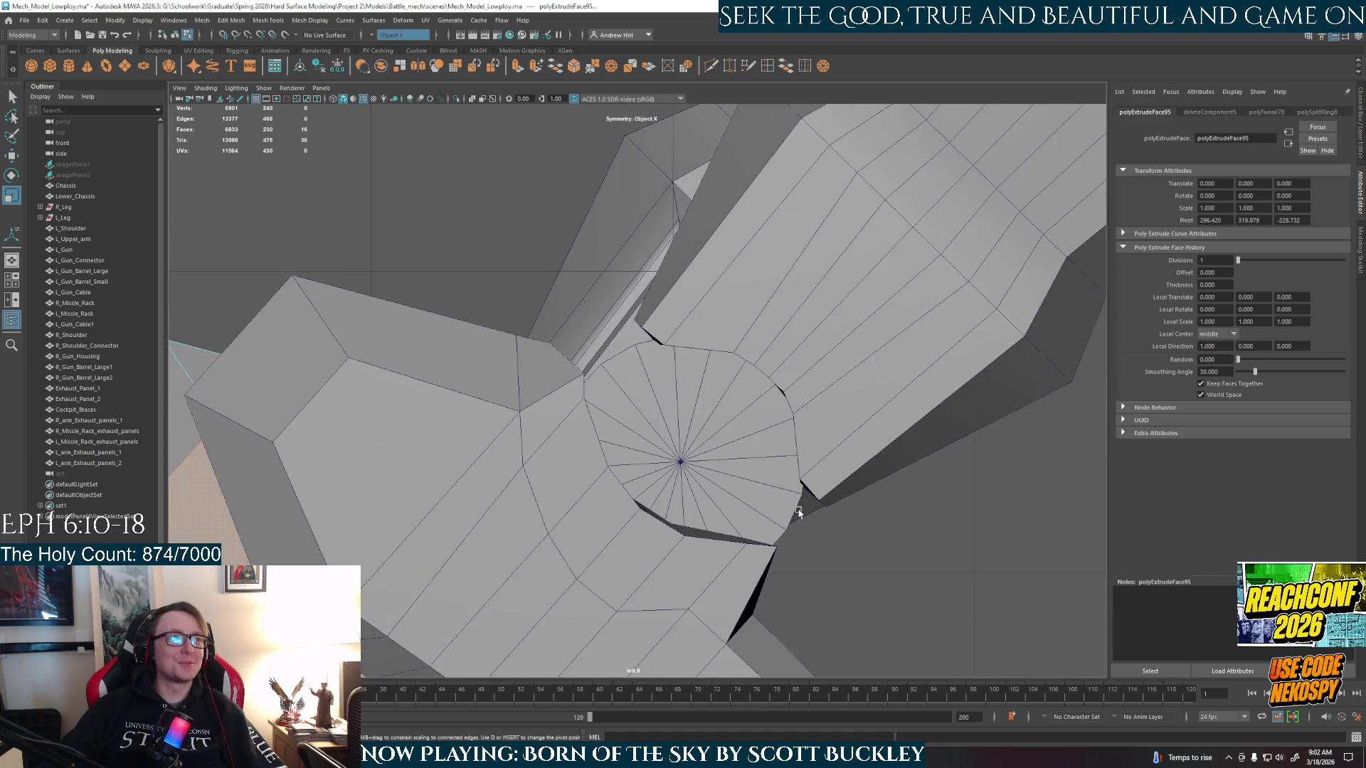
pyautogui.moveTo(535, 539); pyautogui.dragTo(582, 433, button='right')
pyautogui.hotkey('ctrl', '1')
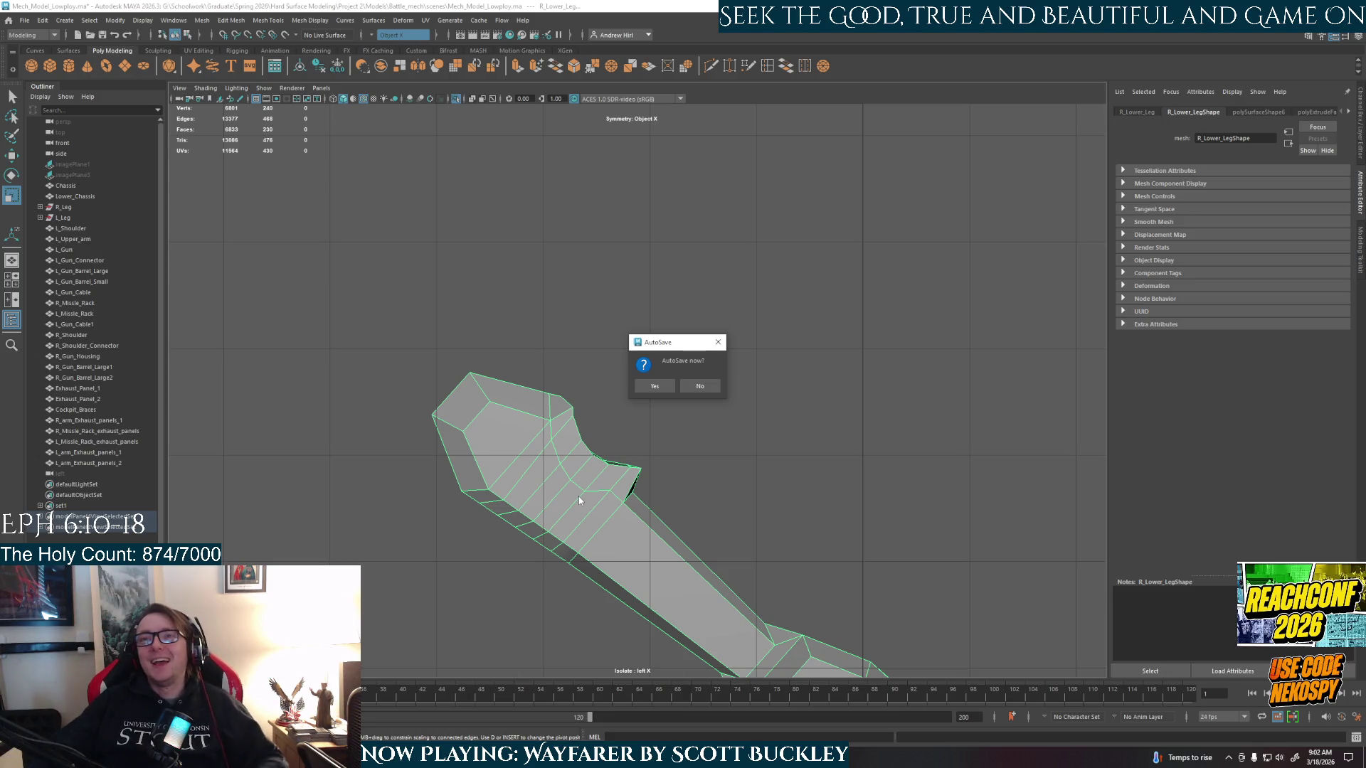
# - Accept the AutoSave prompt and return to the perspective view of the leg
pyautogui.click(653, 388)
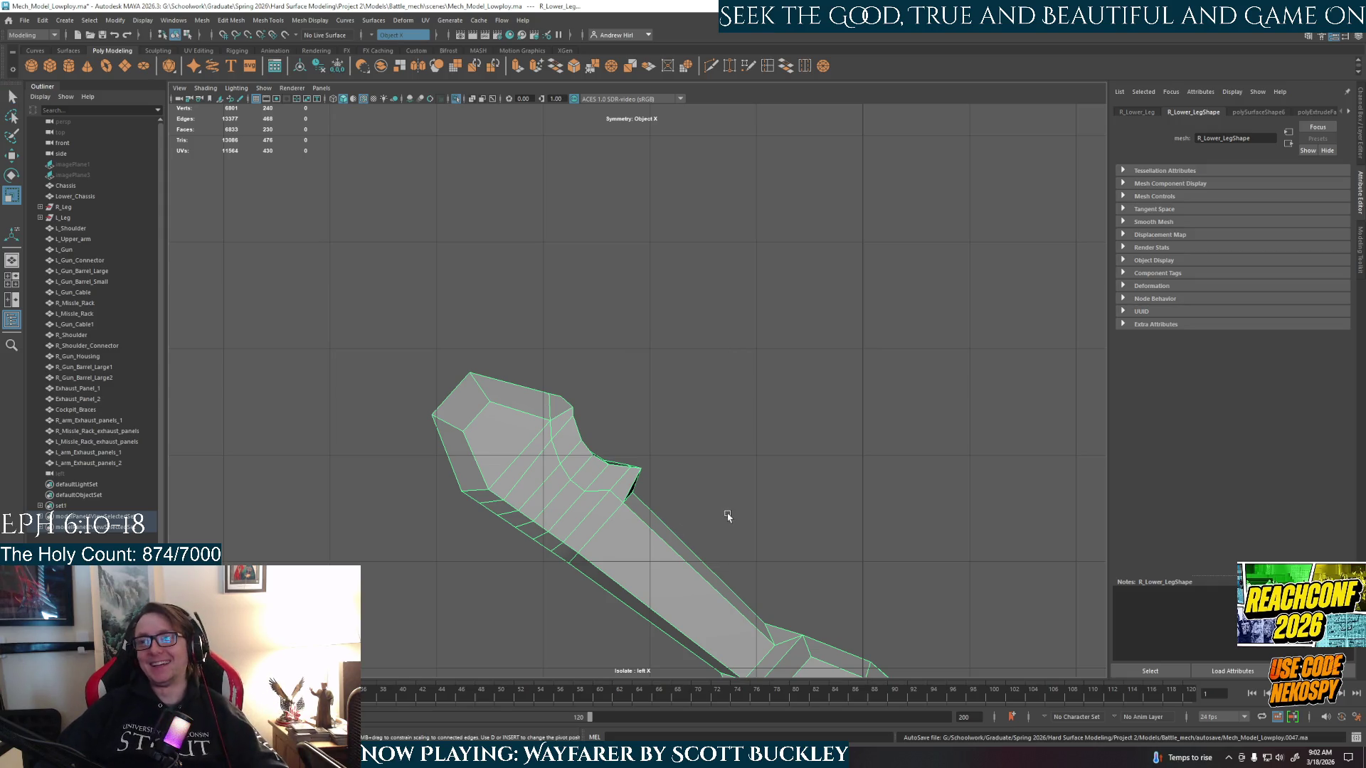
pyautogui.press('space')
pyautogui.press('space')
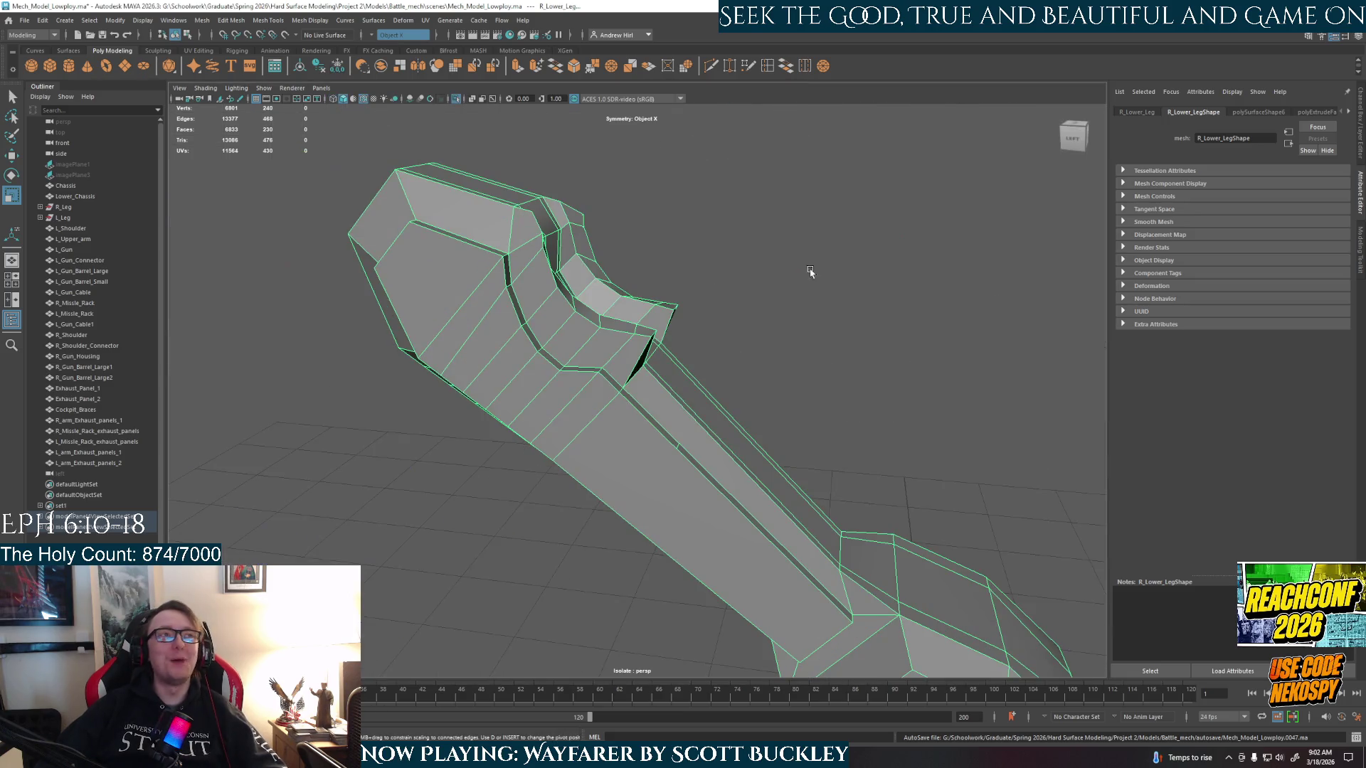
pyautogui.moveTo(613, 417)
pyautogui.keyDown('alt'); pyautogui.mouseDown()
pyautogui.moveTo(647, 426)
pyautogui.moveTo(647, 451)
pyautogui.mouseUp(); pyautogui.keyUp('alt')
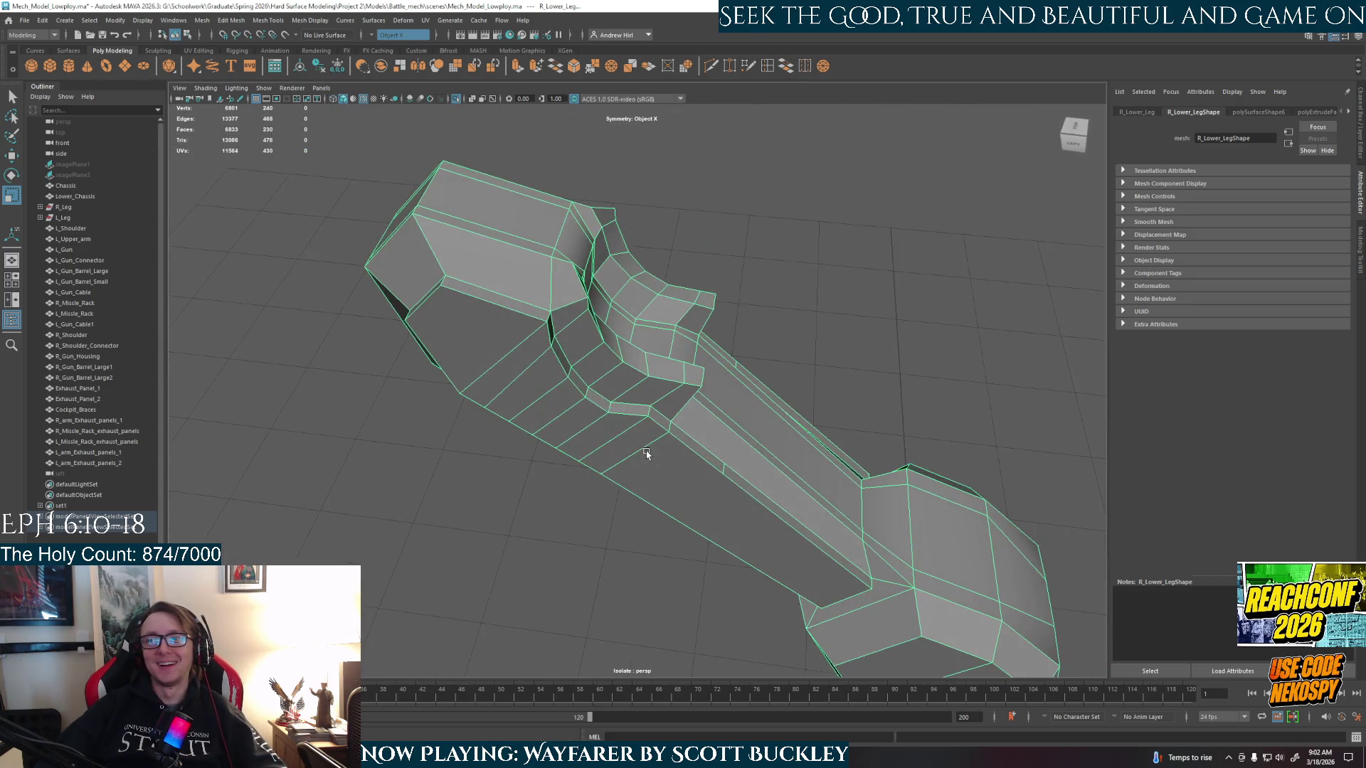
# - Switch to edge selection and select the long lower shin edge loop
pyautogui.moveTo(512, 335); pyautogui.dragTo(512, 285, button='right')
pyautogui.click(497, 305)
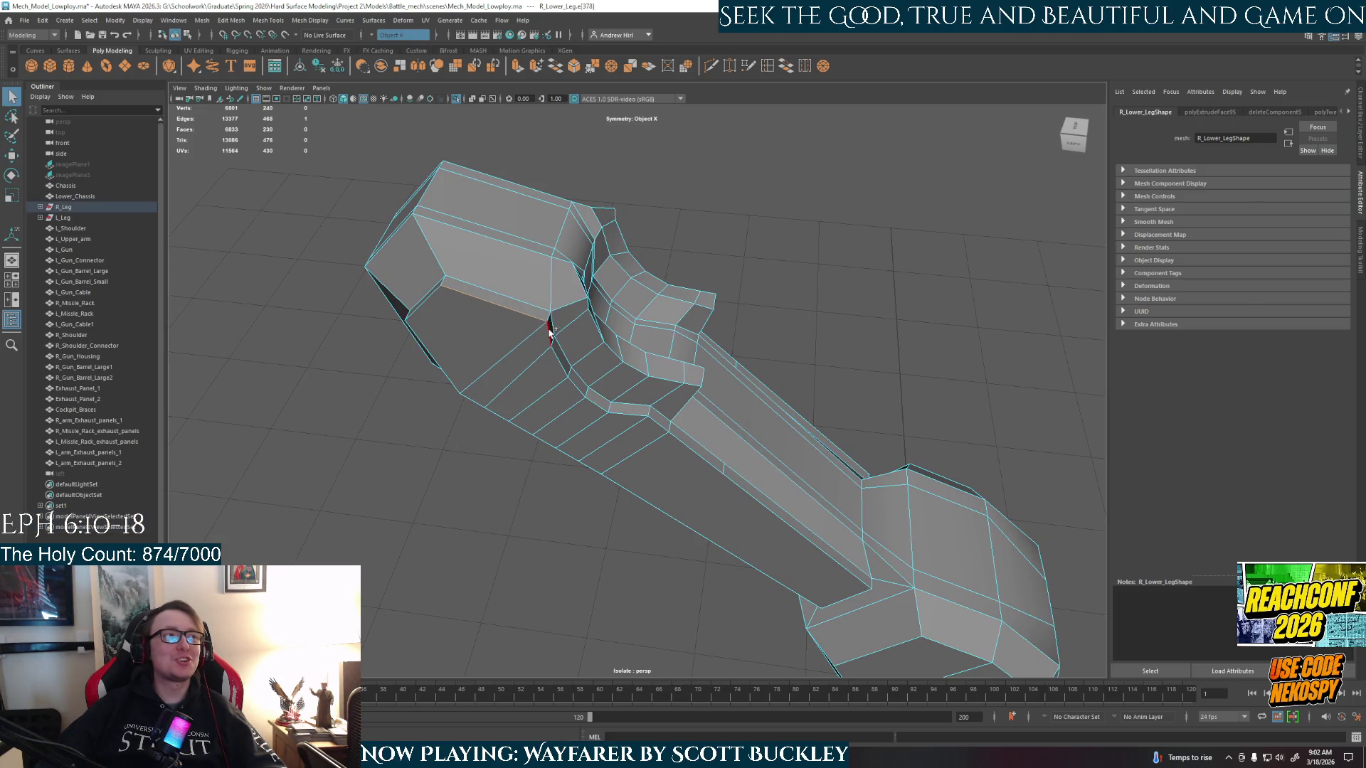
pyautogui.keyDown('shift'); pyautogui.doubleClick(718, 473); pyautogui.keyUp('shift')
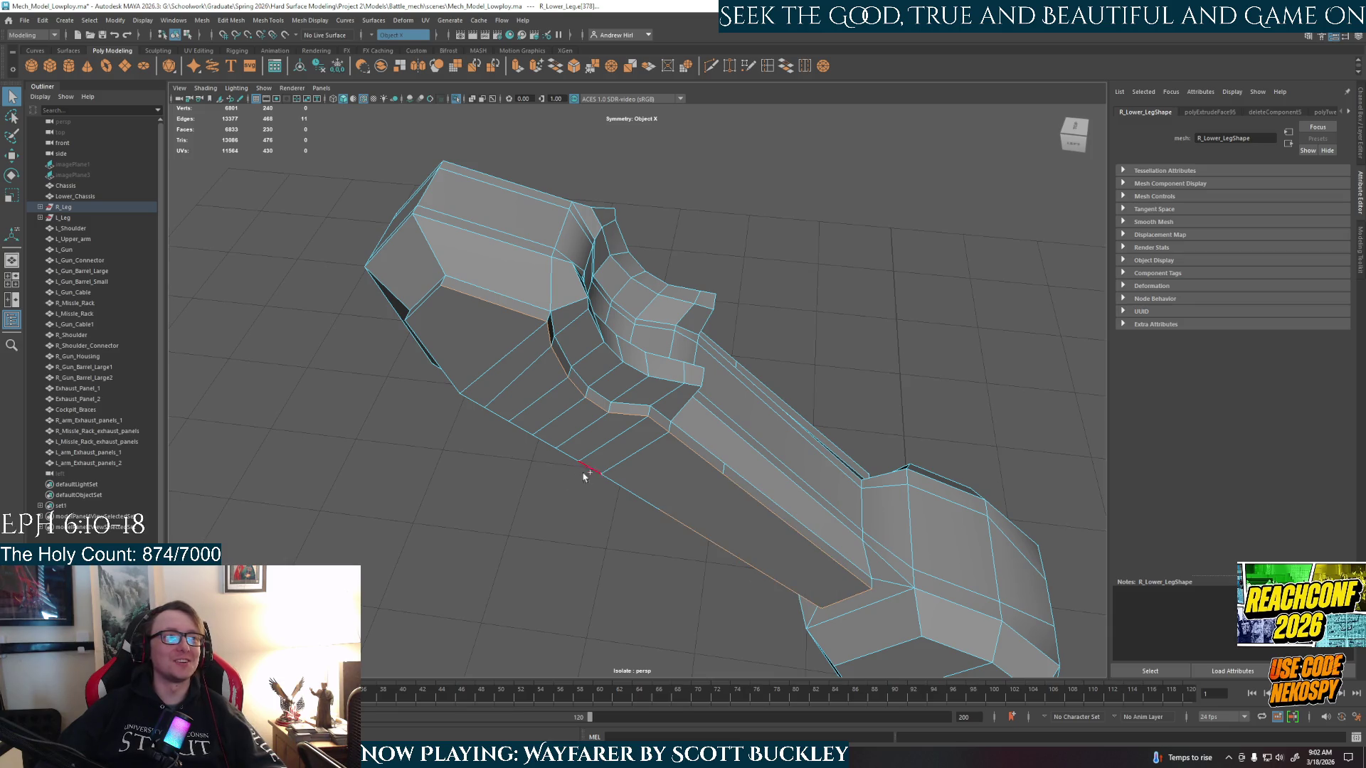
# - Select several edge loops and single edges along the shin's front strip
pyautogui.keyDown('shift'); pyautogui.doubleClick(626, 472); pyautogui.keyUp('shift')
pyautogui.moveTo(625, 473)
pyautogui.keyDown('alt'); pyautogui.mouseDown()
pyautogui.moveTo(700, 475)
pyautogui.moveTo(774, 431)
pyautogui.mouseUp(); pyautogui.keyUp('alt')
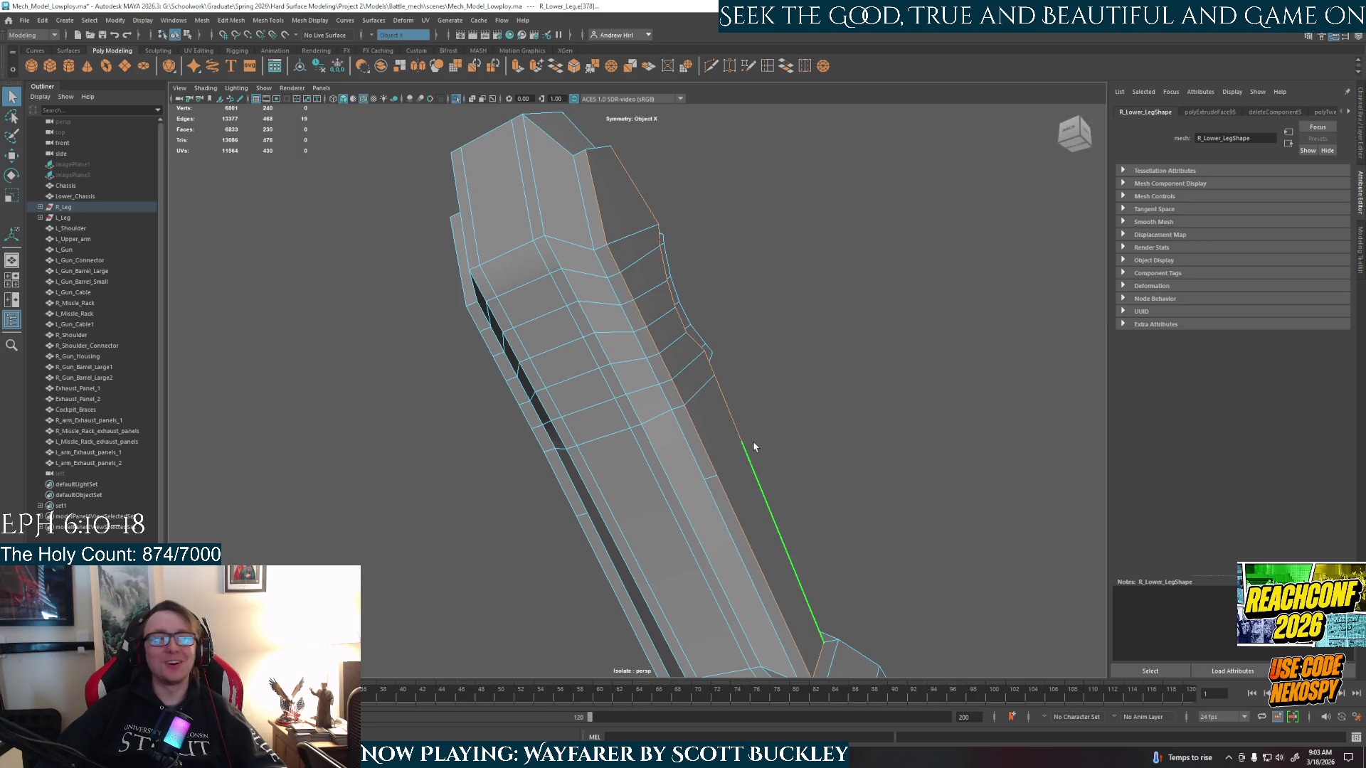
pyautogui.moveTo(704, 463); pyautogui.dragTo(706, 466, button='right')
pyautogui.click(707, 468)
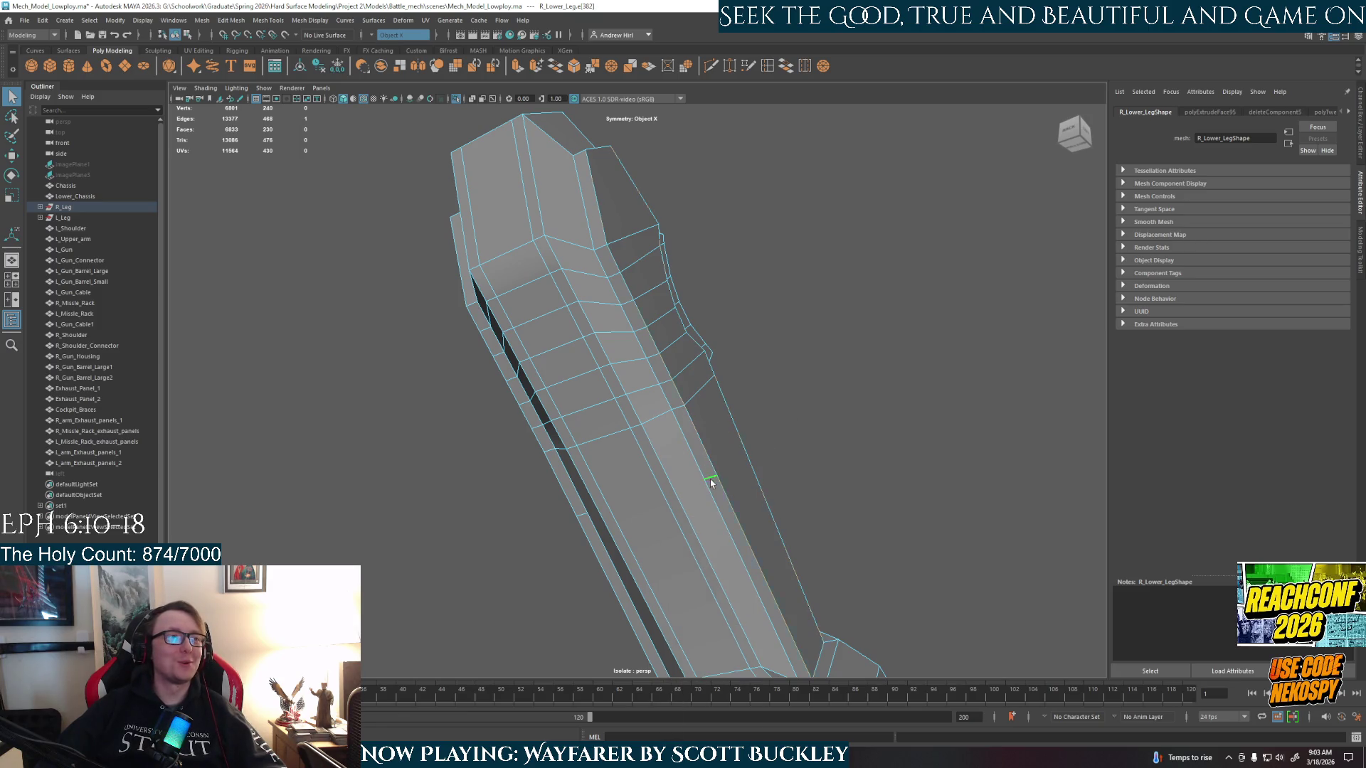
pyautogui.moveTo(848, 489)
pyautogui.keyDown('alt'); pyautogui.mouseDown()
pyautogui.moveTo(669, 503)
pyautogui.moveTo(799, 479)
pyautogui.moveTo(711, 491)
pyautogui.moveTo(652, 480)
pyautogui.moveTo(725, 496)
pyautogui.mouseUp(); pyautogui.keyUp('alt')
pyautogui.keyDown('shift'); pyautogui.click(712, 491); pyautogui.keyUp('shift')
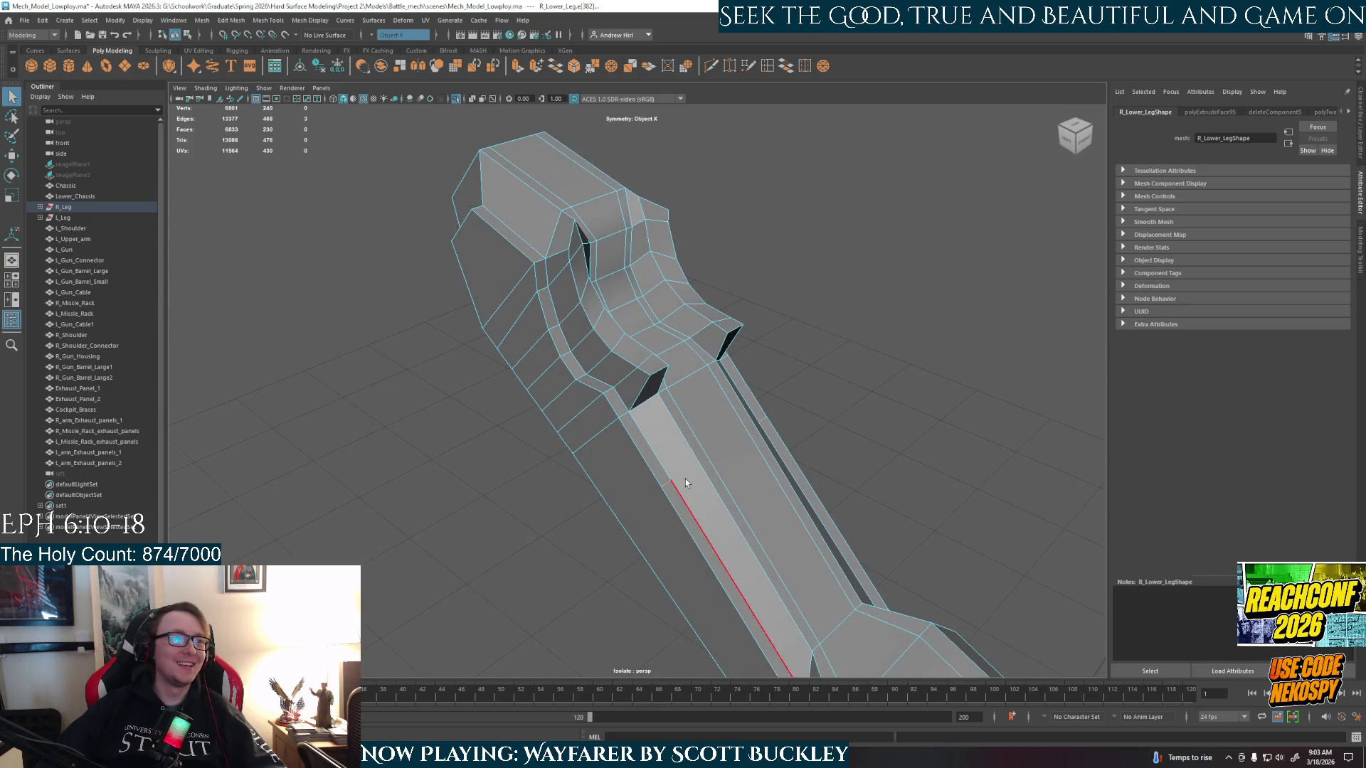
pyautogui.moveTo(863, 457)
pyautogui.keyDown('alt'); pyautogui.mouseDown()
pyautogui.moveTo(725, 431)
pyautogui.moveTo(669, 373)
pyautogui.moveTo(626, 373)
pyautogui.mouseUp(); pyautogui.keyUp('alt')
pyautogui.keyDown('shift'); pyautogui.click(593, 372); pyautogui.keyUp('shift')
pyautogui.keyDown('alt'); pyautogui.moveTo(648, 522); pyautogui.dragTo(756, 552); pyautogui.keyUp('alt')
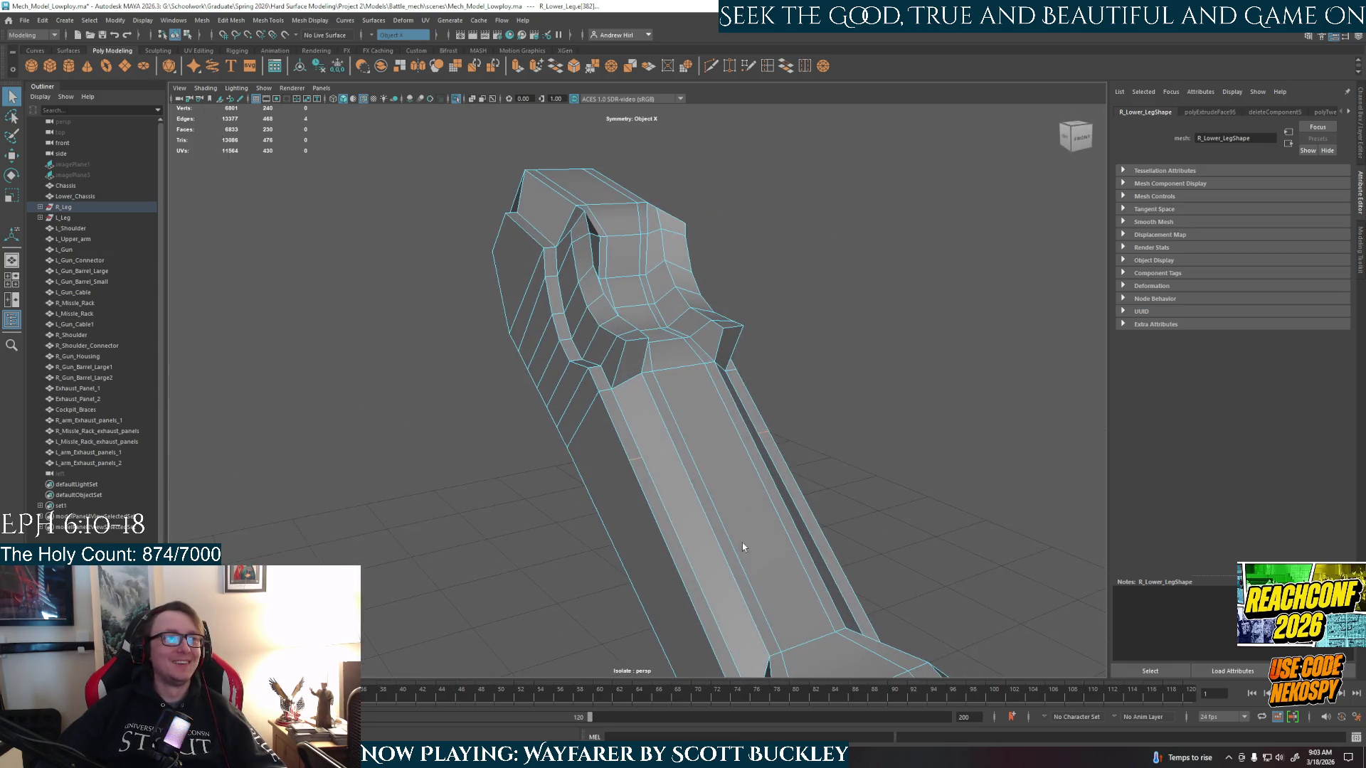
# - Switch to vertex selection and pick a vertex on the shin's front face
pyautogui.rightClick(674, 445)
pyautogui.click(672, 413)
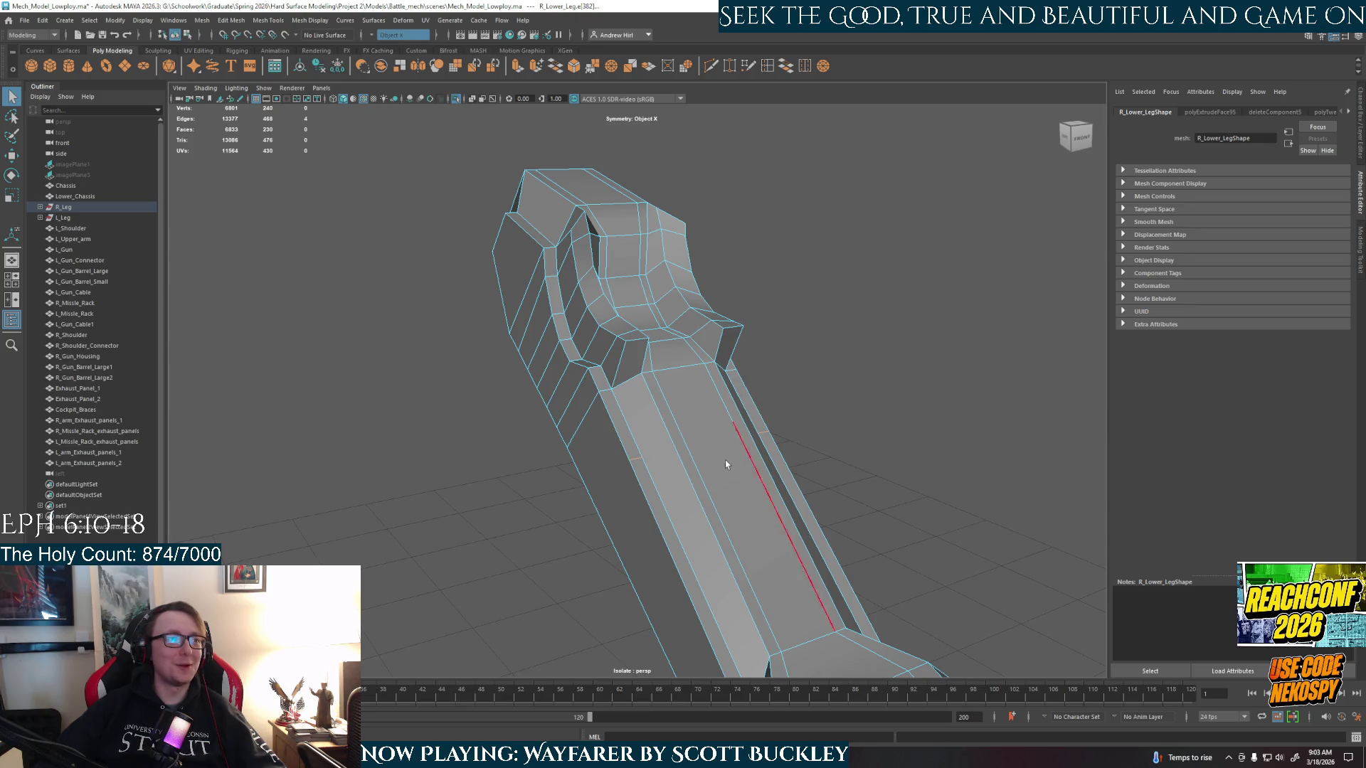
pyautogui.keyDown('alt'); pyautogui.moveTo(665, 458); pyautogui.dragTo(665, 500); pyautogui.keyUp('alt')
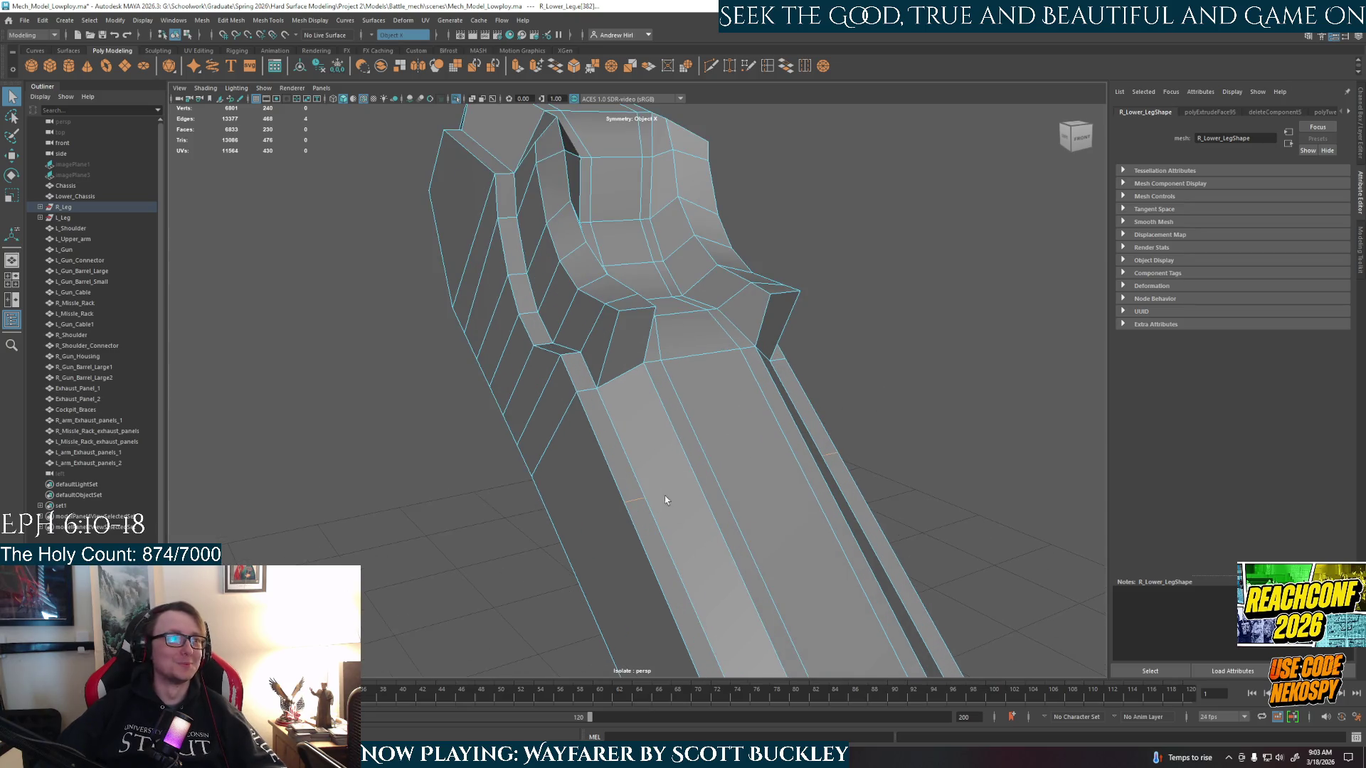
pyautogui.rightClick(732, 396)
pyautogui.click(687, 401)
pyautogui.click(705, 456)
pyautogui.moveTo(705, 456)
pyautogui.keyDown('alt'); pyautogui.mouseDown()
pyautogui.moveTo(726, 494)
pyautogui.moveTo(745, 379)
pyautogui.mouseUp(); pyautogui.keyUp('alt')
# - Remove the stray Multi-Cut point and the short stray cut edge
pyautogui.press('y')
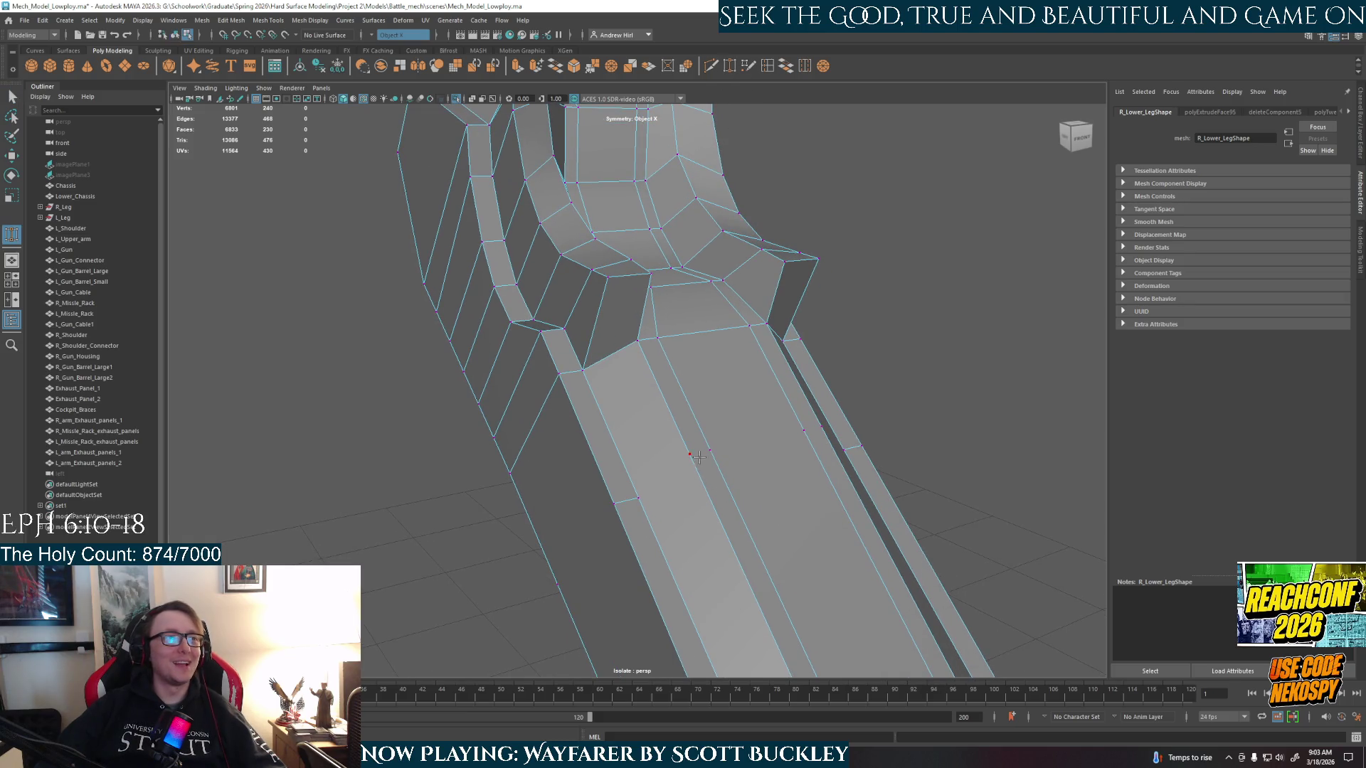
pyautogui.press('Delete')
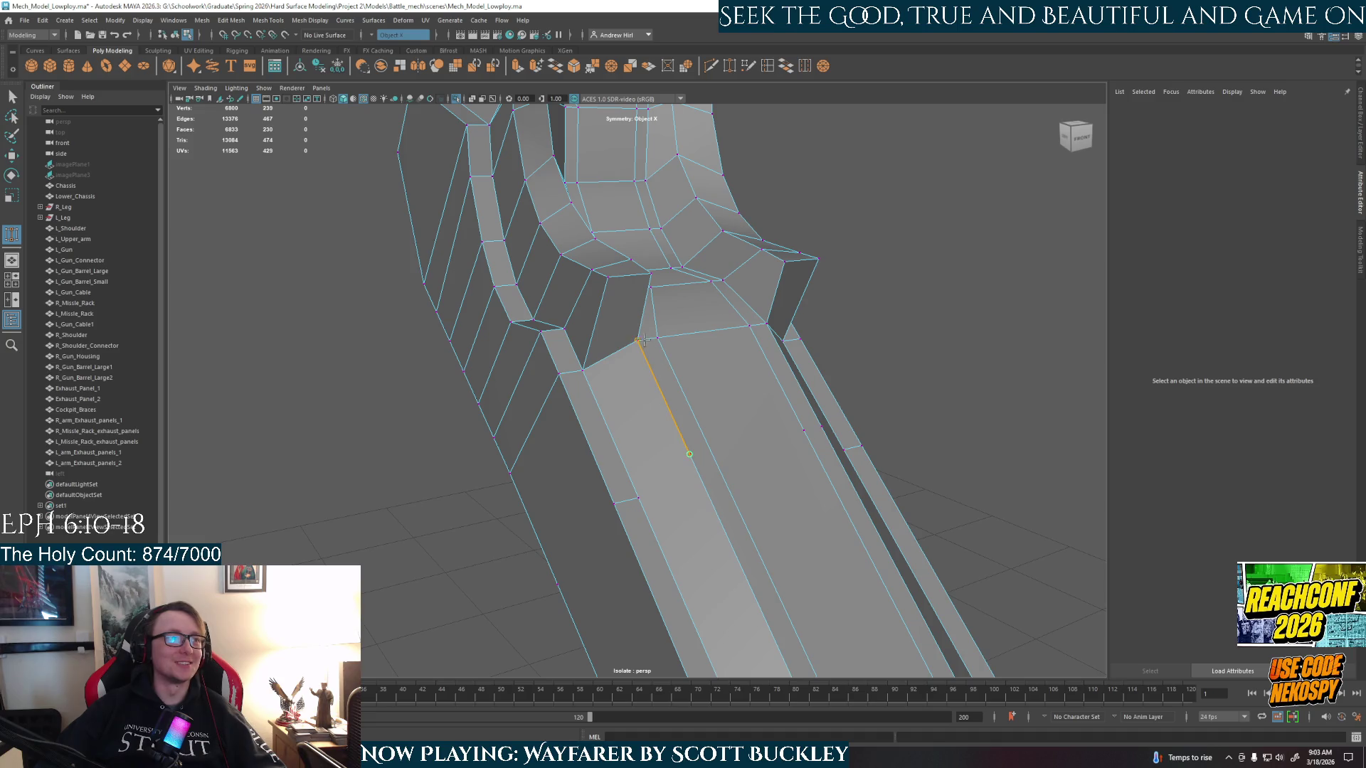
pyautogui.hotkey('ctrl', 'z')
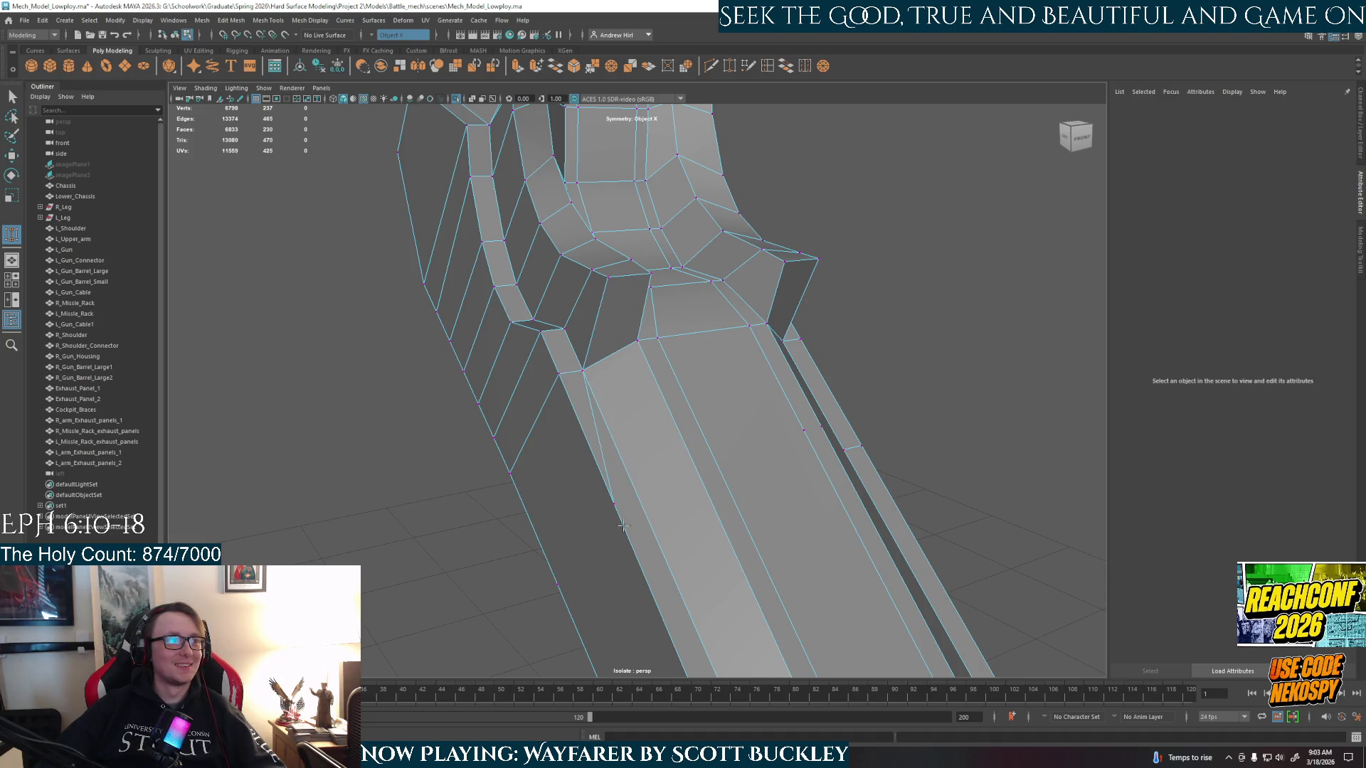
# - Target Weld each stray vertex on the shin strip onto its neighbouring vertex
pyautogui.moveTo(615, 522)
pyautogui.keyDown('alt'); pyautogui.mouseDown()
pyautogui.moveTo(701, 515)
pyautogui.moveTo(743, 491)
pyautogui.moveTo(759, 432)
pyautogui.mouseUp(); pyautogui.keyUp('alt')
pyautogui.click(749, 388)
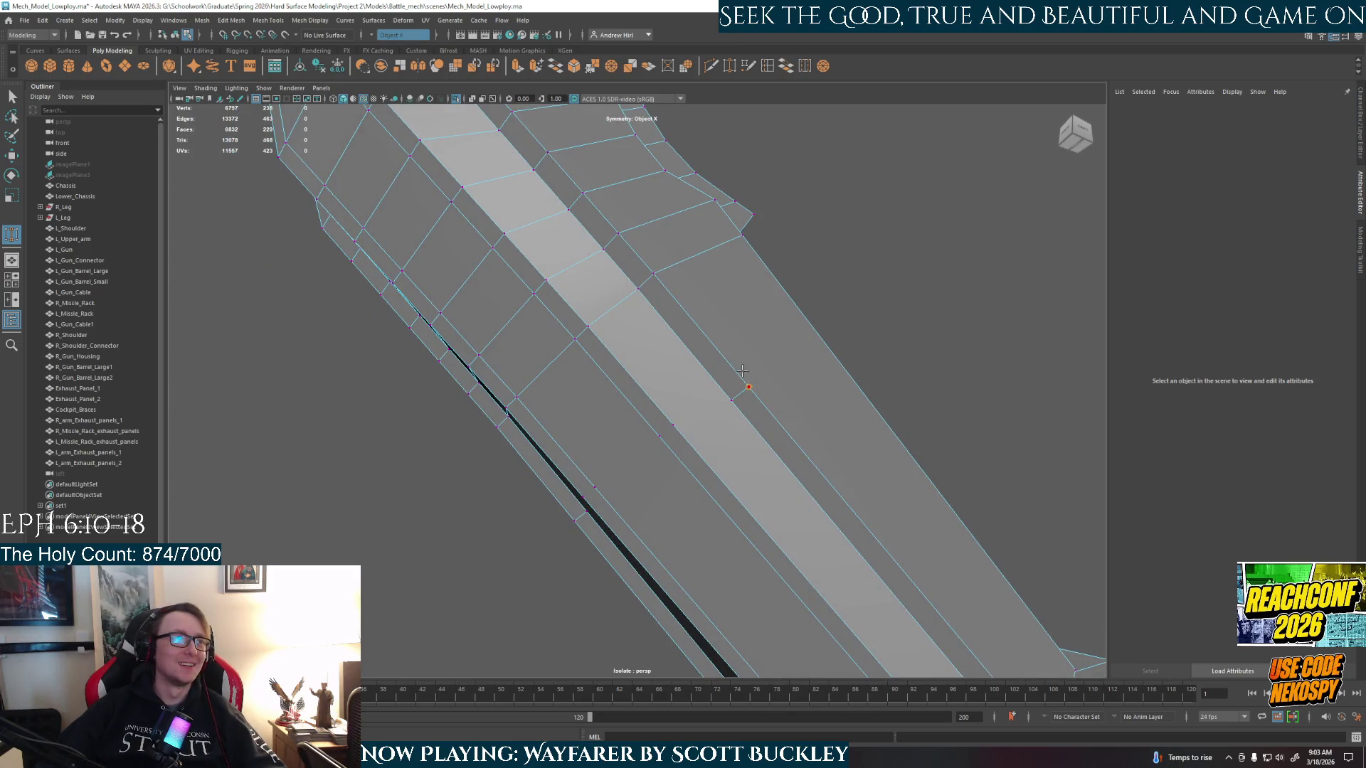
pyautogui.moveTo(648, 264); pyautogui.dragTo(652, 271)
pyautogui.moveTo(683, 316)
pyautogui.mouseDown()
pyautogui.moveTo(628, 270)
pyautogui.moveTo(628, 289)
pyautogui.mouseUp()
pyautogui.keyDown('alt'); pyautogui.moveTo(661, 398); pyautogui.dragTo(673, 349); pyautogui.keyUp('alt')
pyautogui.moveTo(702, 434); pyautogui.dragTo(671, 439)
pyautogui.moveTo(580, 468)
pyautogui.mouseDown()
pyautogui.moveTo(561, 476)
pyautogui.moveTo(671, 534)
pyautogui.mouseUp()
pyautogui.moveTo(525, 464)
pyautogui.mouseDown()
pyautogui.moveTo(567, 385)
pyautogui.moveTo(586, 386)
pyautogui.moveTo(536, 466)
pyautogui.moveTo(604, 381)
pyautogui.moveTo(639, 474)
pyautogui.moveTo(630, 445)
pyautogui.mouseUp()
pyautogui.moveTo(709, 318); pyautogui.dragTo(707, 317)
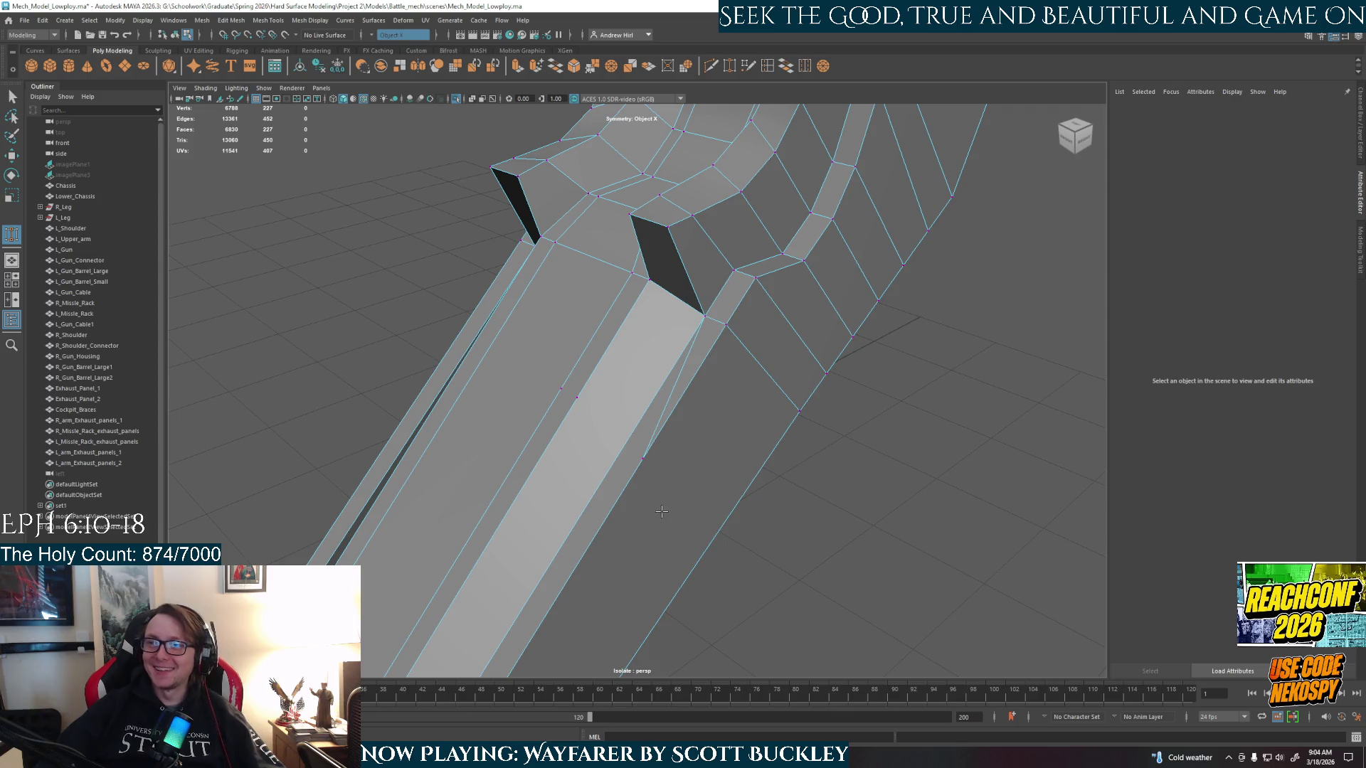
pyautogui.moveTo(644, 459); pyautogui.dragTo(725, 324)
pyautogui.moveTo(677, 428)
pyautogui.keyDown('alt'); pyautogui.mouseDown()
pyautogui.moveTo(719, 452)
pyautogui.moveTo(714, 286)
pyautogui.moveTo(713, 484)
pyautogui.moveTo(694, 549)
pyautogui.mouseUp(); pyautogui.keyUp('alt')
# - Select the long face strip running up one side of the shin
pyautogui.moveTo(625, 457); pyautogui.dragTo(603, 485, button='right')
pyautogui.click(603, 485)
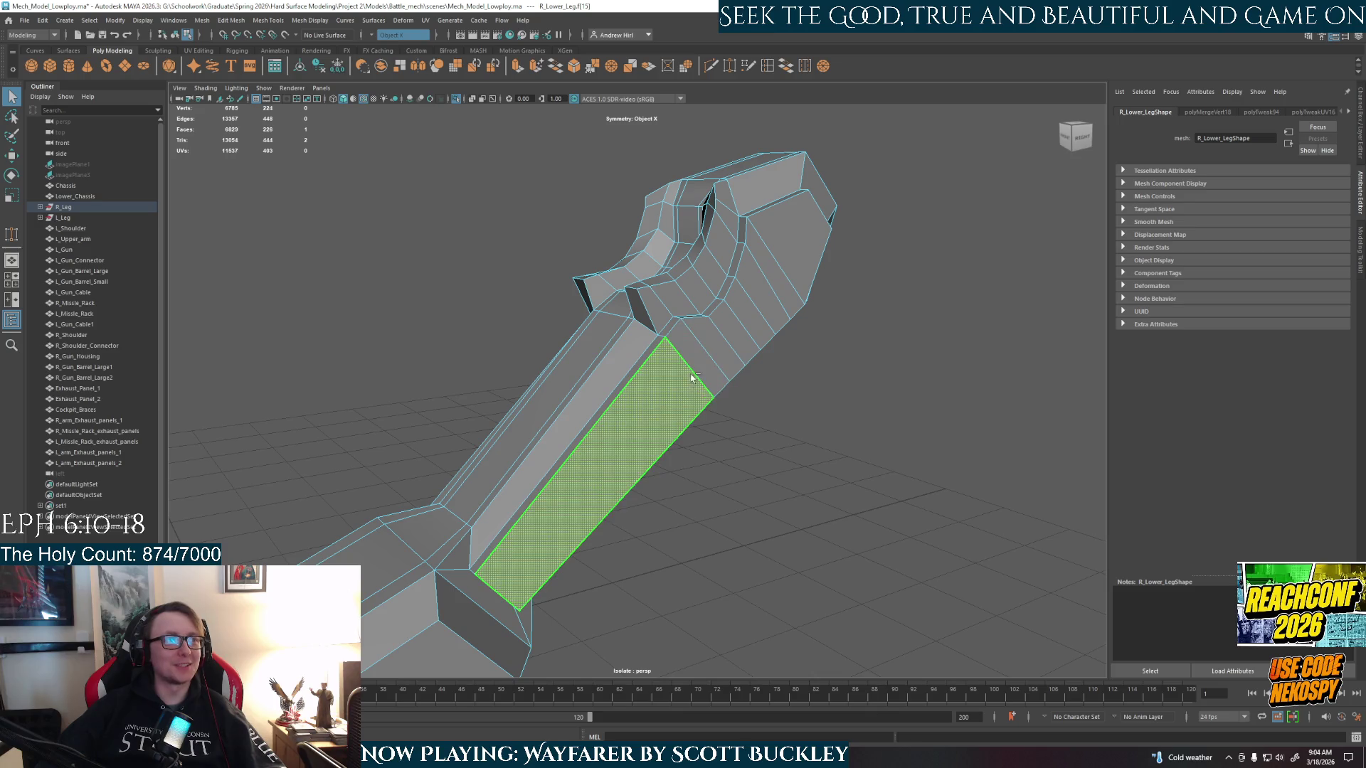
pyautogui.keyDown('shift'); pyautogui.click(728, 347); pyautogui.keyUp('shift')
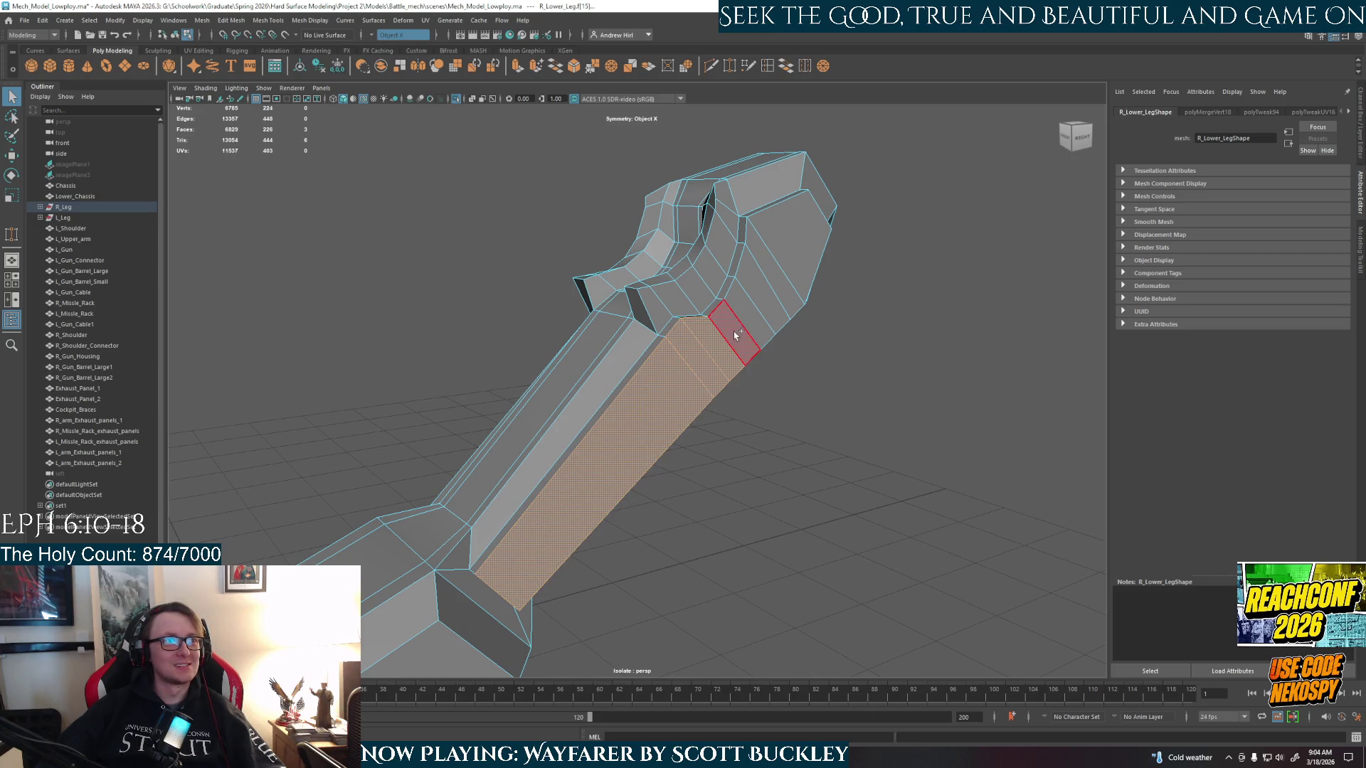
pyautogui.keyDown('shift'); pyautogui.doubleClick(765, 284); pyautogui.keyUp('shift')
pyautogui.keyDown('shift'); pyautogui.click(772, 258); pyautogui.keyUp('shift')
pyautogui.keyDown('alt'); pyautogui.moveTo(671, 375); pyautogui.dragTo(867, 409); pyautogui.keyUp('alt')
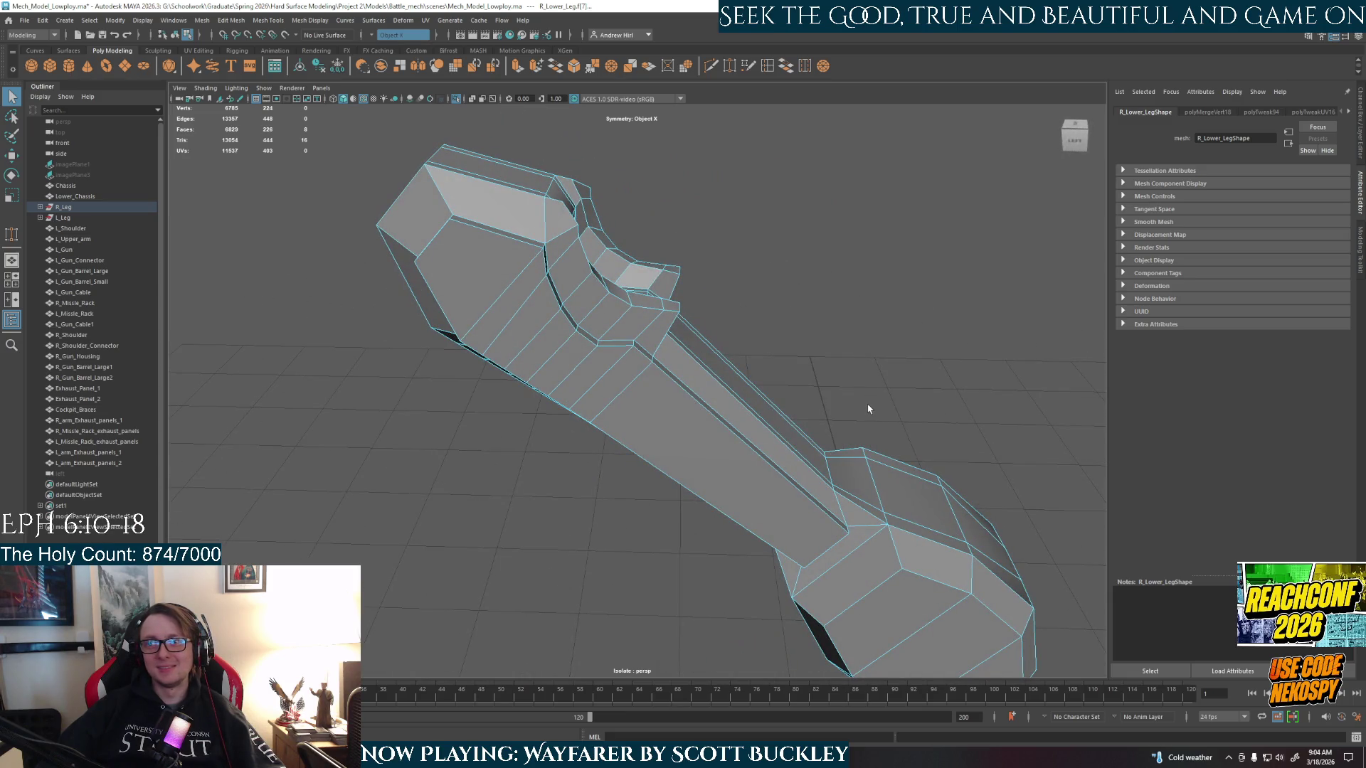
# - Add the near-side face loop, then try an extrude and undo it
pyautogui.keyDown('shift'); pyautogui.click(476, 281); pyautogui.keyUp('shift')
pyautogui.keyDown('shift'); pyautogui.doubleClick(747, 469); pyautogui.keyUp('shift')
pyautogui.keyDown('alt'); pyautogui.moveTo(857, 428); pyautogui.dragTo(667, 423); pyautogui.keyUp('alt')
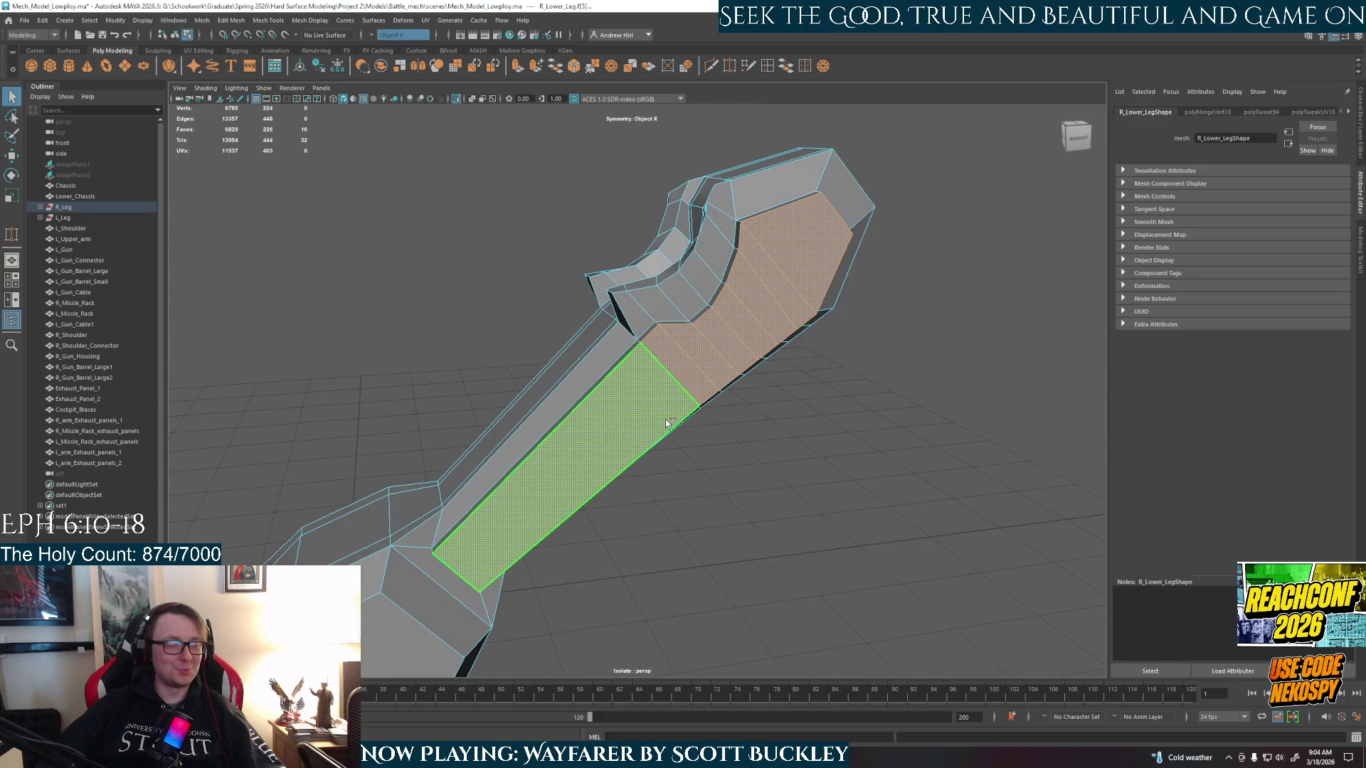
pyautogui.moveTo(640, 479)
pyautogui.keyDown('alt'); pyautogui.mouseDown()
pyautogui.moveTo(708, 567)
pyautogui.moveTo(615, 482)
pyautogui.mouseUp(); pyautogui.keyUp('alt')
pyautogui.keyDown('shift'); pyautogui.doubleClick(628, 489); pyautogui.keyUp('shift')
pyautogui.hotkey('ctrl', 'e')
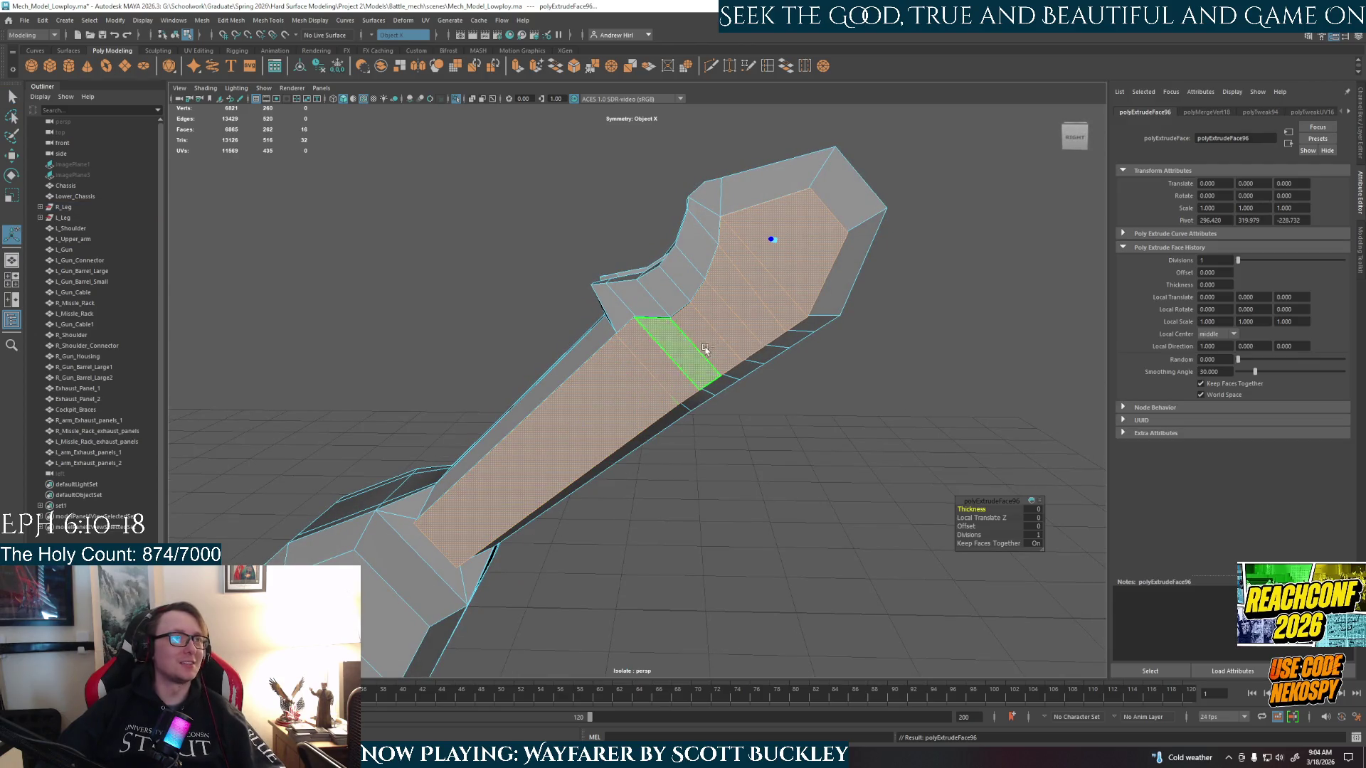
pyautogui.hotkey('ctrl', 'z')
# - Refine the face strips on both sides and switch to the four-panel layout
pyautogui.keyDown('ctrl'); pyautogui.doubleClick(708, 345); pyautogui.keyUp('ctrl')
pyautogui.keyDown('alt'); pyautogui.moveTo(708, 345); pyautogui.dragTo(578, 328); pyautogui.keyUp('alt')
pyautogui.keyDown('shift'); pyautogui.doubleClick(726, 436); pyautogui.keyUp('shift')
pyautogui.keyDown('alt'); pyautogui.moveTo(901, 350); pyautogui.dragTo(824, 337); pyautogui.keyUp('alt')
pyautogui.press('w')
pyautogui.press('space')
pyautogui.press('space')
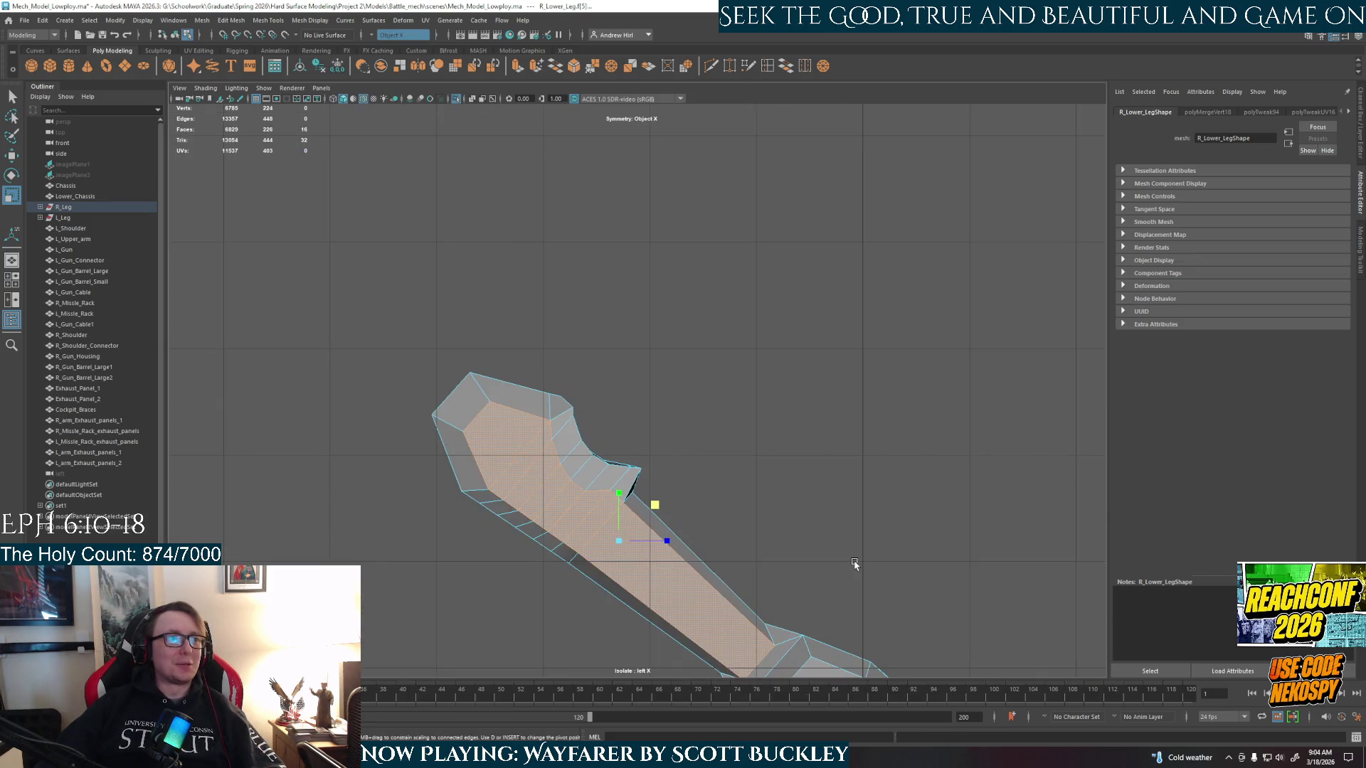
# - Zoom into the side view and align the transform pivot to the selected faces
pyautogui.scroll(5, 526, 338)
pyautogui.scroll(3, 660, 498)
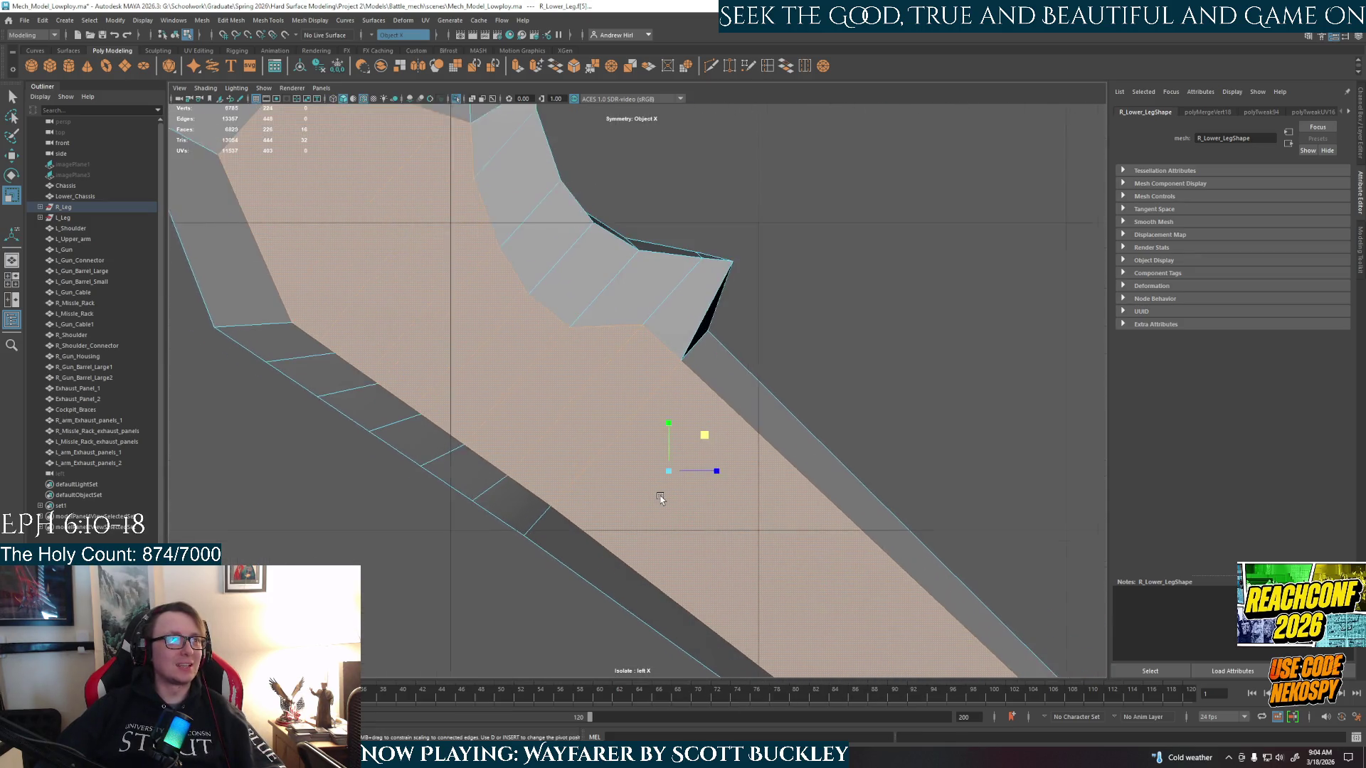
pyautogui.press('e')
pyautogui.press('w')
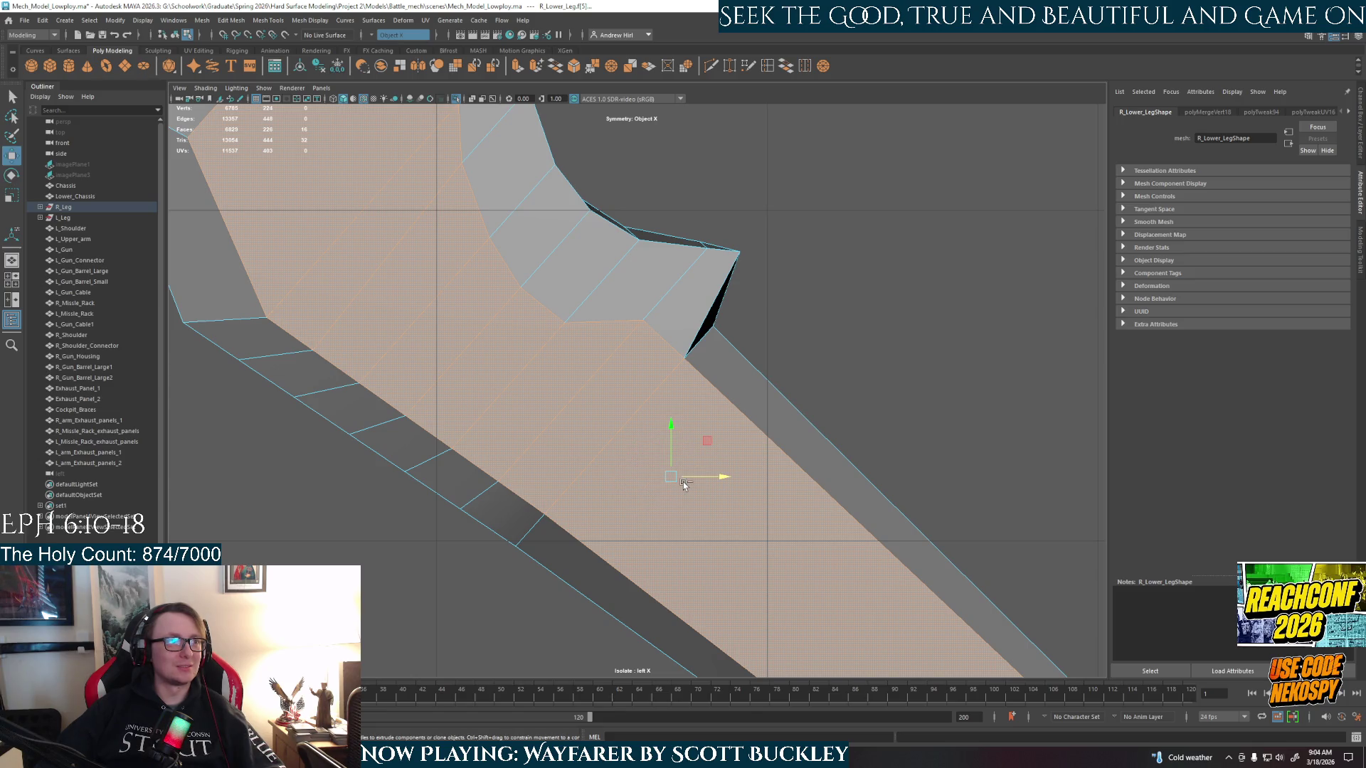
pyautogui.press('r')
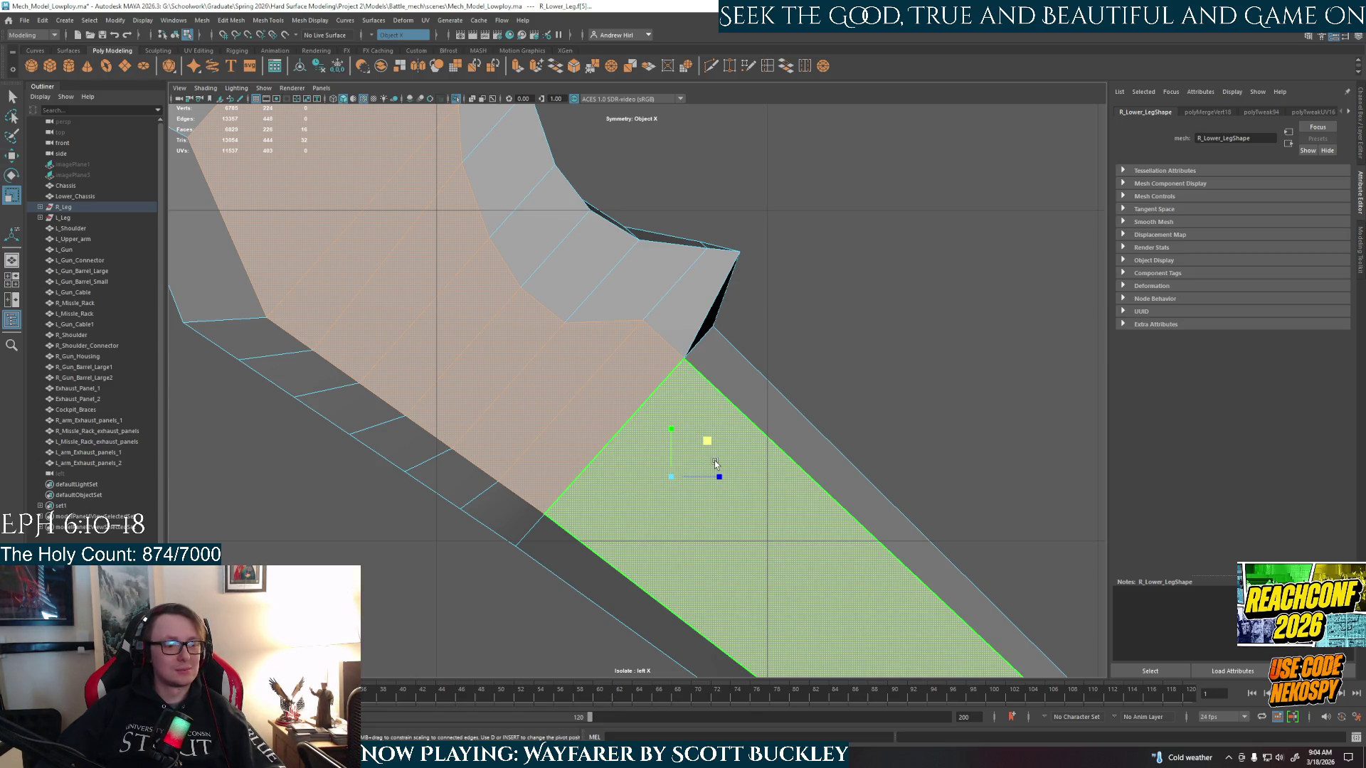
pyautogui.press('d')
pyautogui.moveTo(676, 446); pyautogui.dragTo(677, 452)
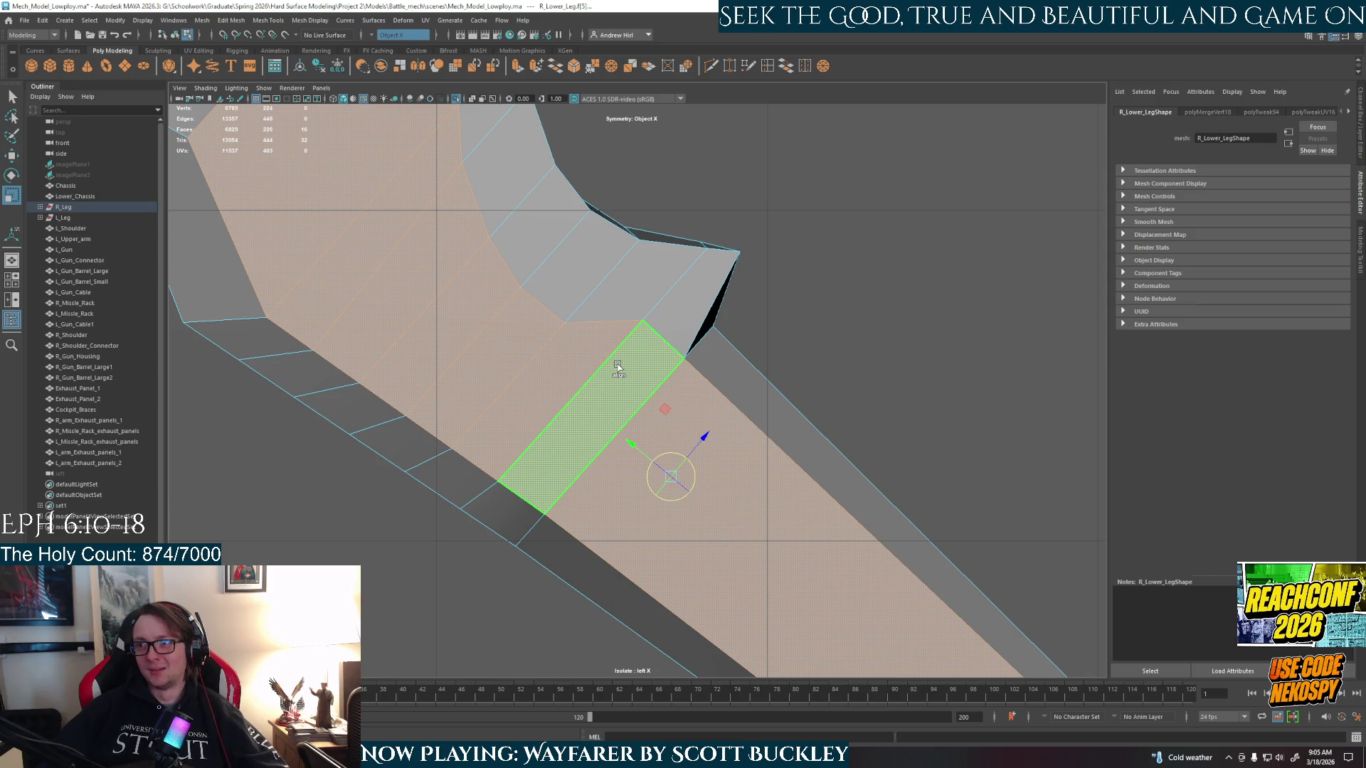
# - Select the large side face below the strip and extrude it
pyautogui.click(680, 427)
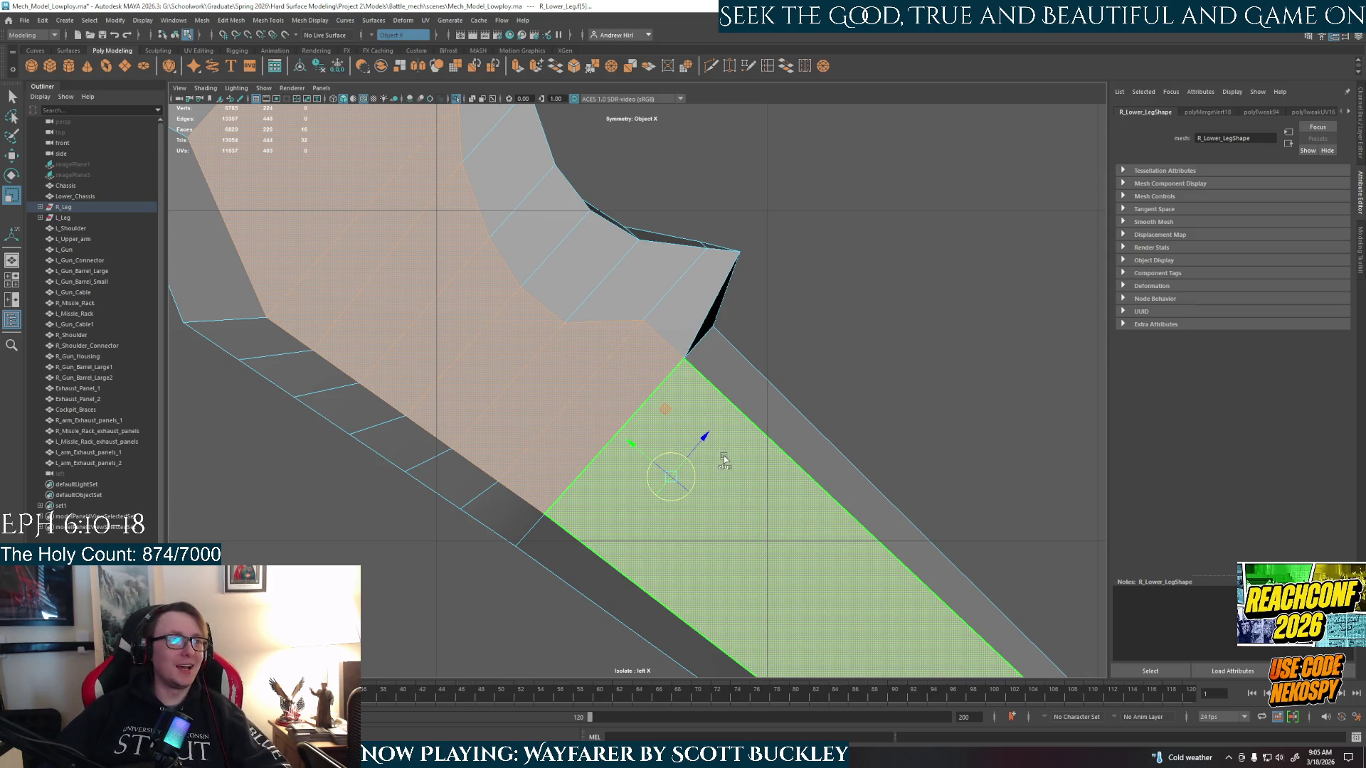
pyautogui.press('Delete')
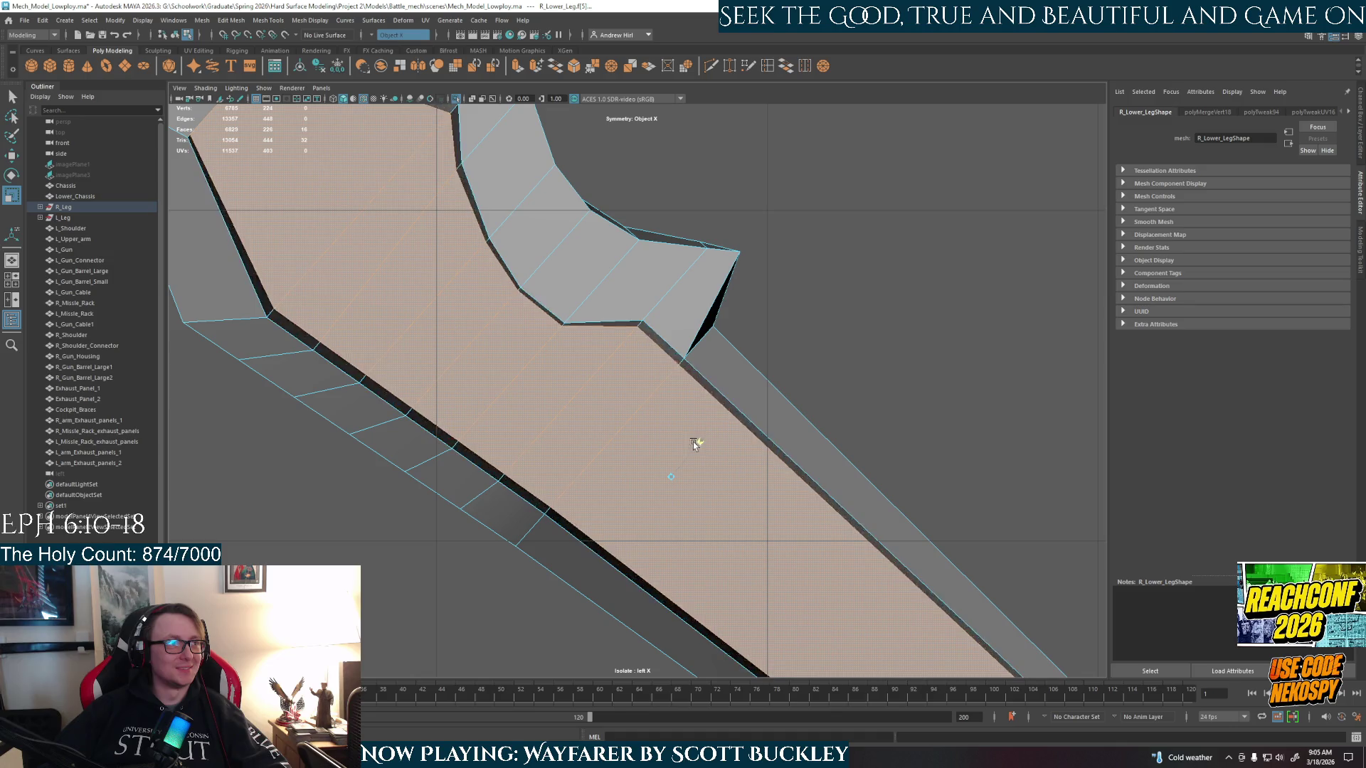
pyautogui.hotkey('ctrl', 'z')
pyautogui.press('Delete')
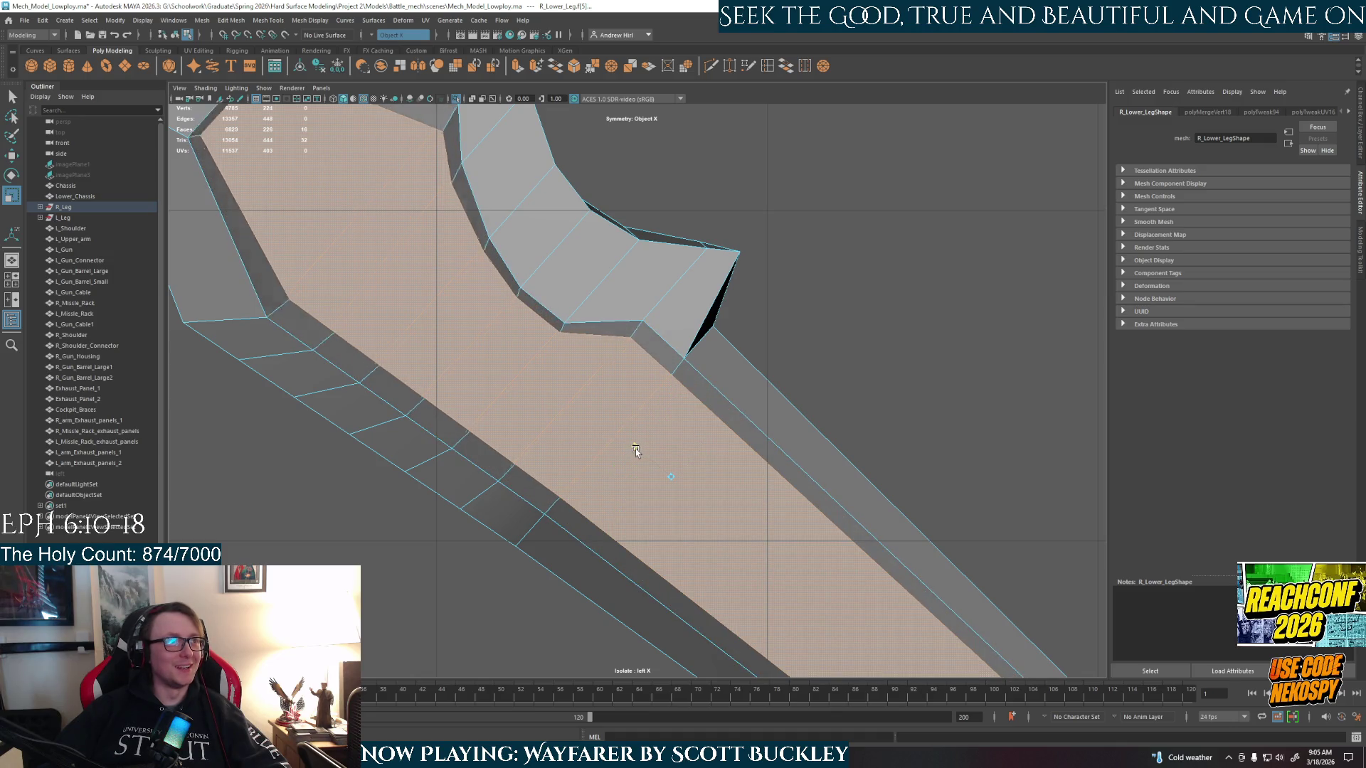
pyautogui.press('r')
pyautogui.keyDown('alt'); pyautogui.moveTo(634, 445); pyautogui.dragTo(634, 436); pyautogui.keyUp('alt')
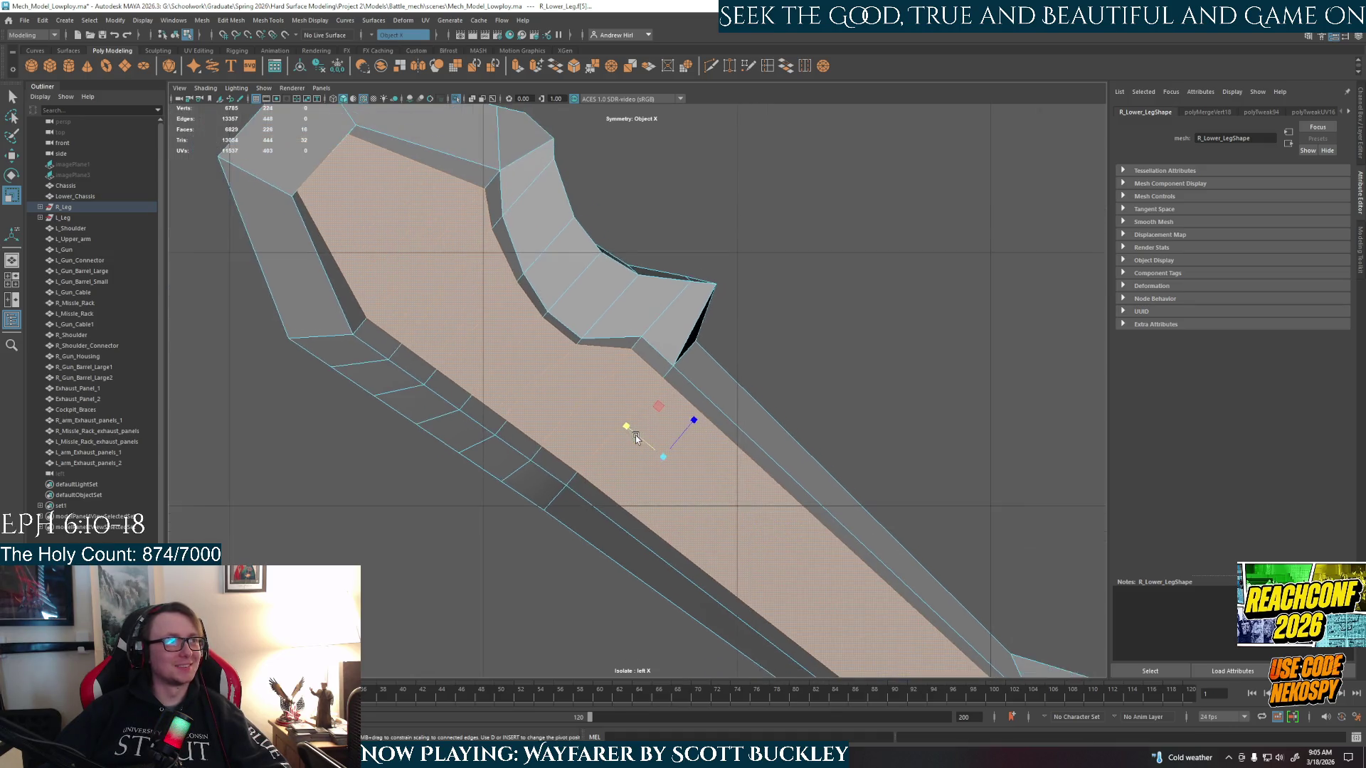
pyautogui.scroll(-3, 635, 436)
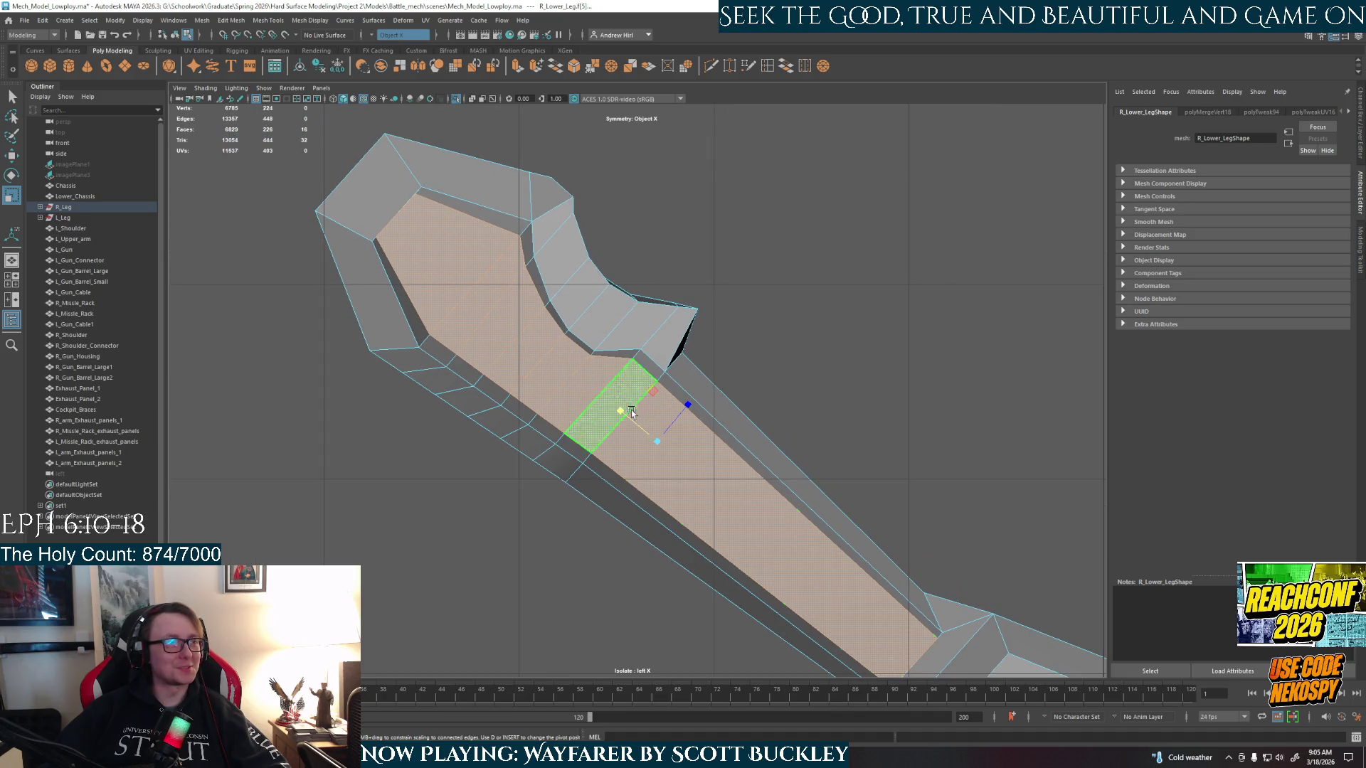
# - Move and rotate the pivot to match the face, then scale it inward into a border
pyautogui.press('d')
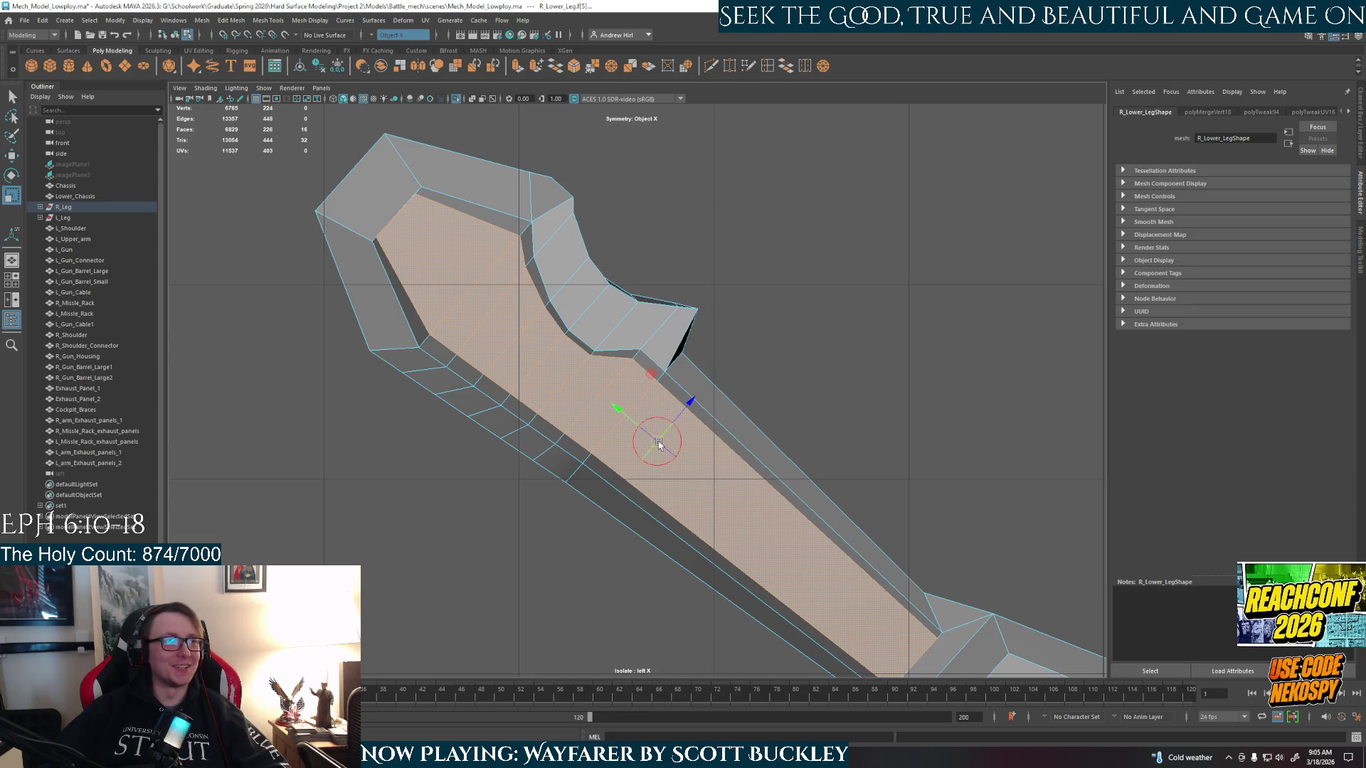
pyautogui.press('w')
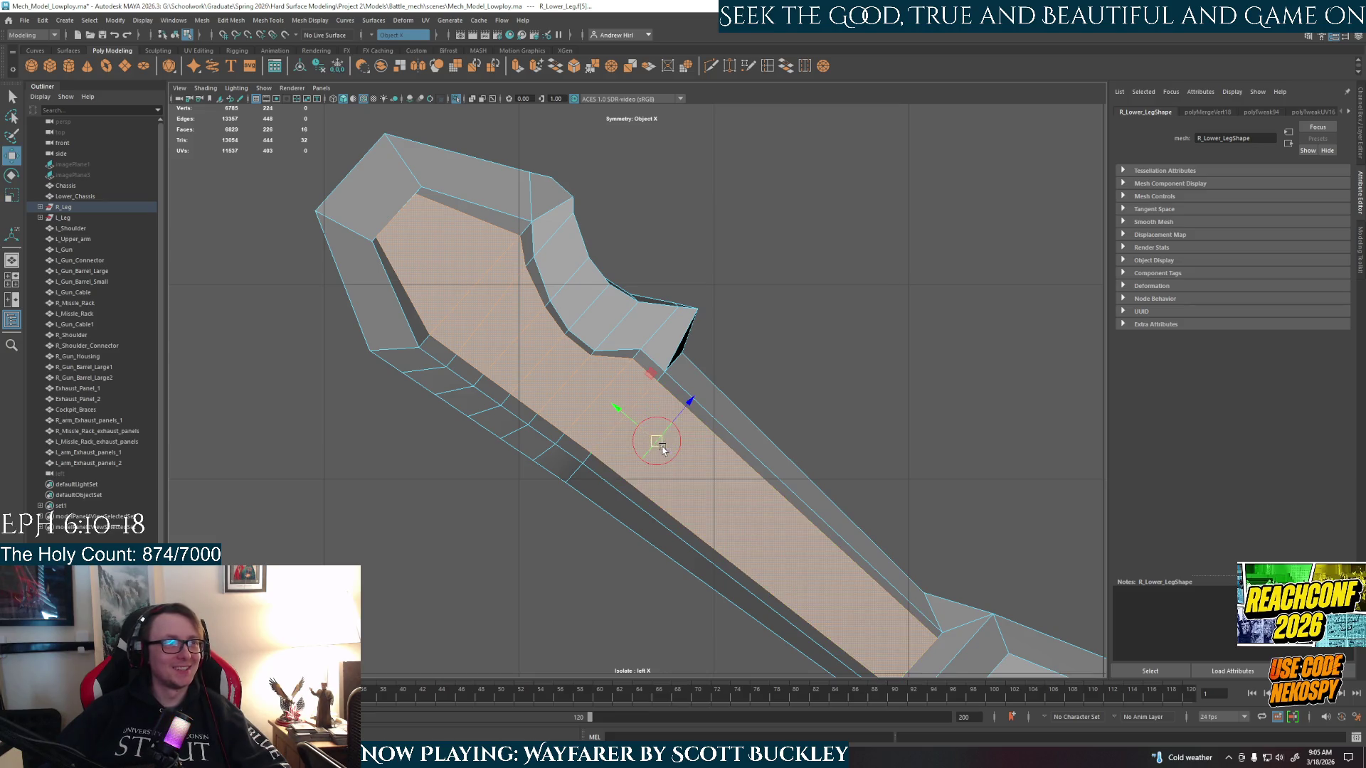
pyautogui.moveTo(657, 442); pyautogui.dragTo(541, 363)
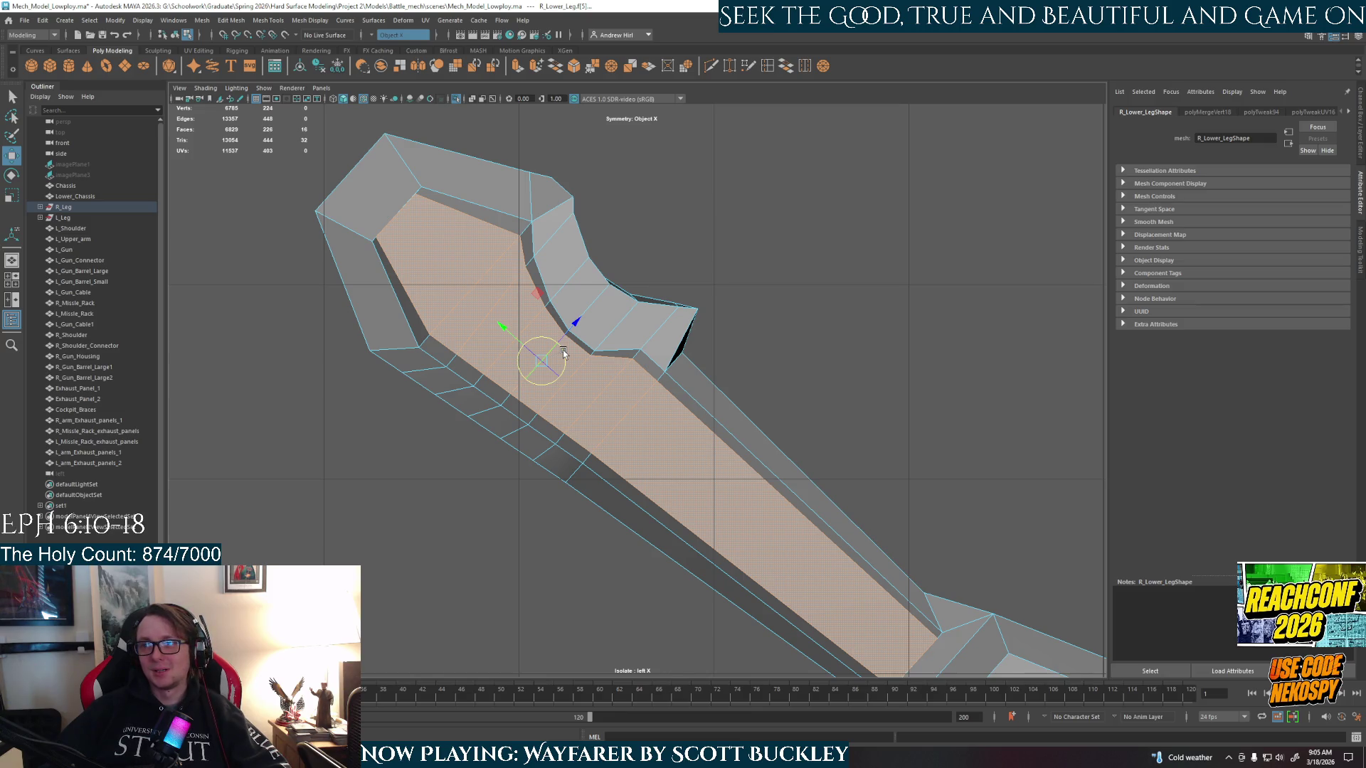
pyautogui.moveTo(563, 353); pyautogui.dragTo(537, 359)
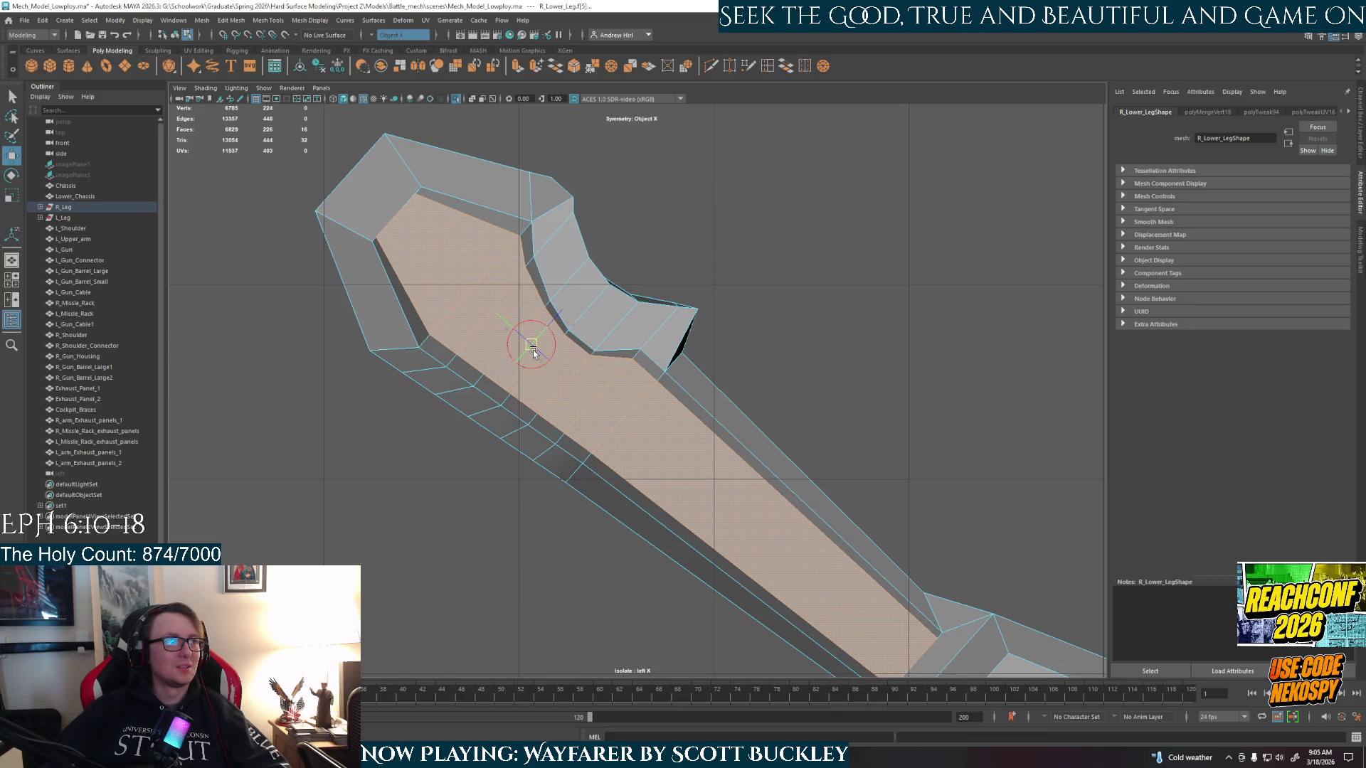
pyautogui.press('r')
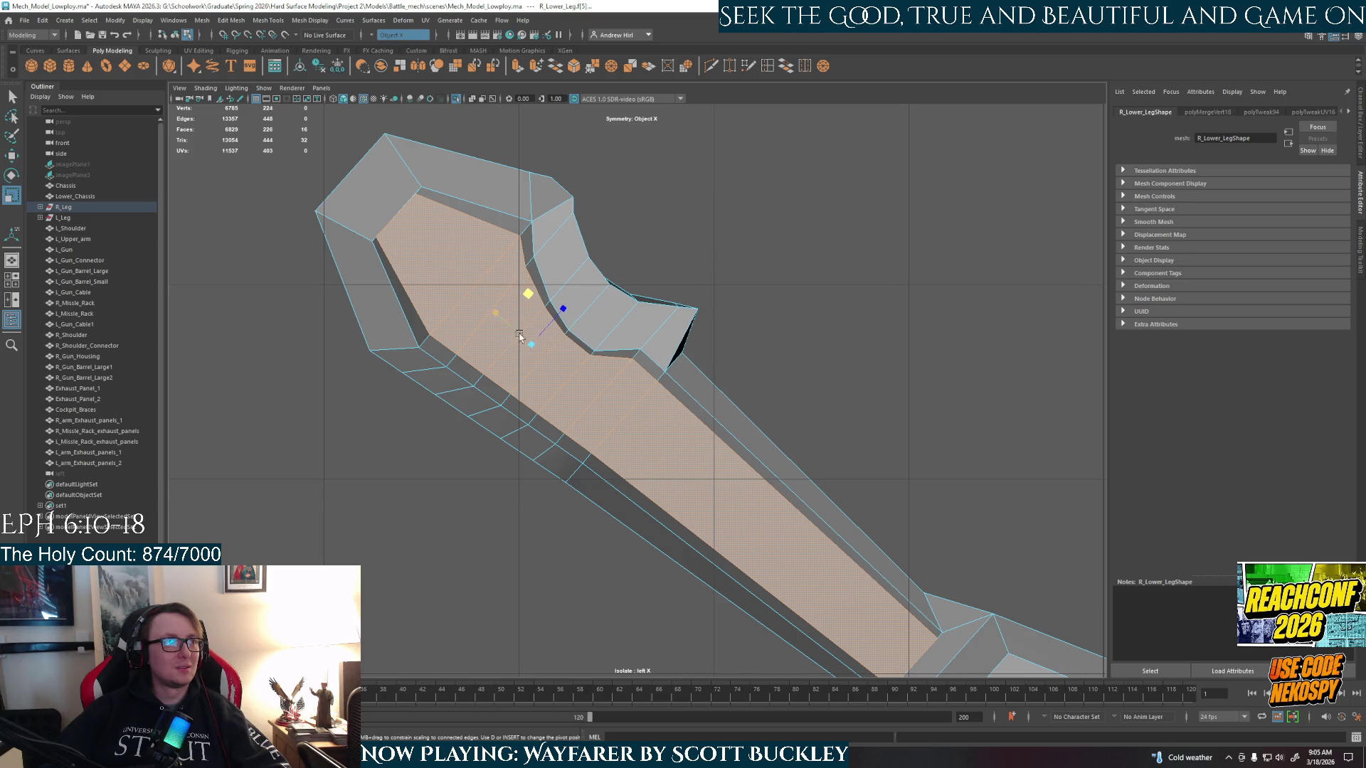
pyautogui.moveTo(499, 310); pyautogui.dragTo(500, 314, button='middle')
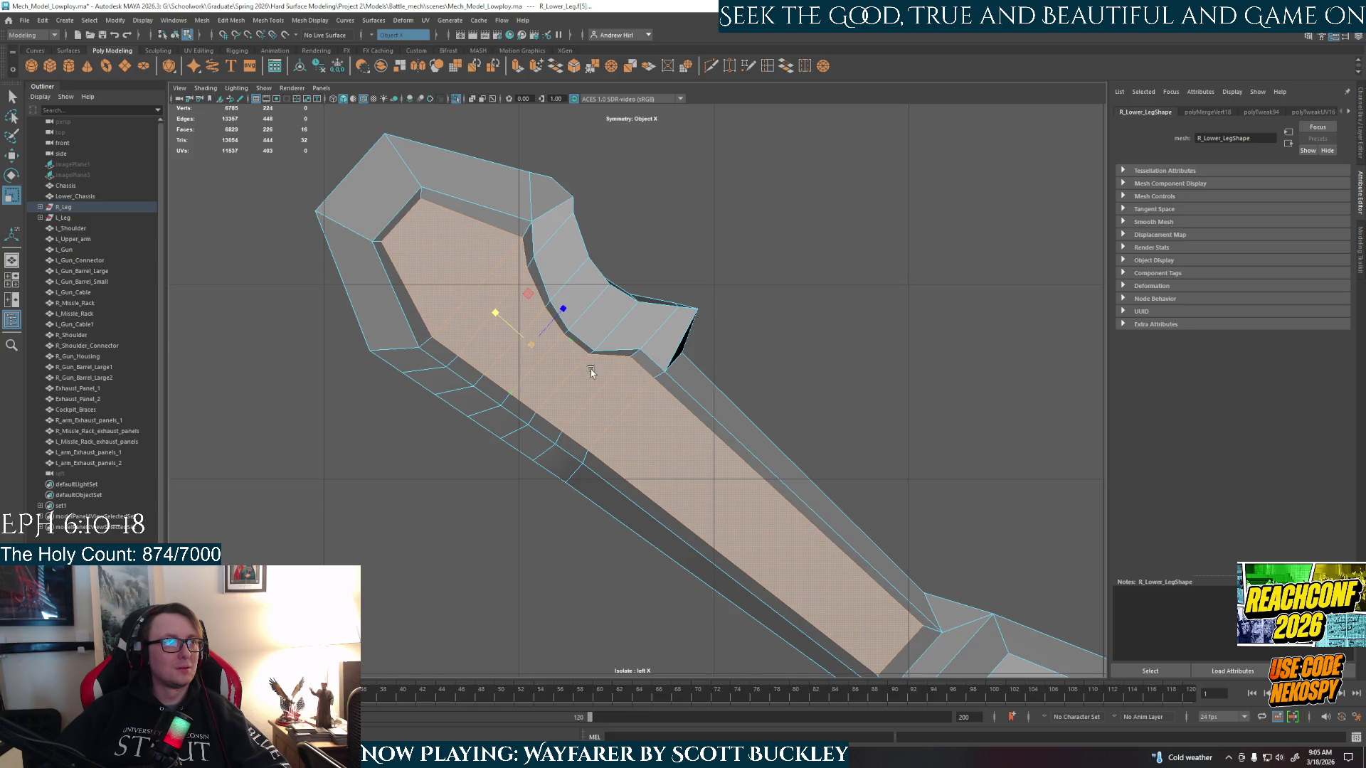
# - Return to perspective in Object Mode and deselect the leg to inspect the recessed panel
pyautogui.press('space')
pyautogui.press('space')
pyautogui.moveTo(835, 337)
pyautogui.keyDown('alt'); pyautogui.mouseDown()
pyautogui.moveTo(766, 356)
pyautogui.moveTo(911, 345)
pyautogui.mouseUp(); pyautogui.keyUp('alt')
pyautogui.press('F8')
pyautogui.click(920, 346)
pyautogui.scroll(-3, 821, 408)
pyautogui.moveTo(820, 409)
pyautogui.keyDown('alt'); pyautogui.mouseDown()
pyautogui.moveTo(665, 391)
pyautogui.moveTo(799, 384)
pyautogui.moveTo(650, 460)
pyautogui.moveTo(698, 464)
pyautogui.mouseUp(); pyautogui.keyUp('alt')
pyautogui.scroll(3, 664, 390)
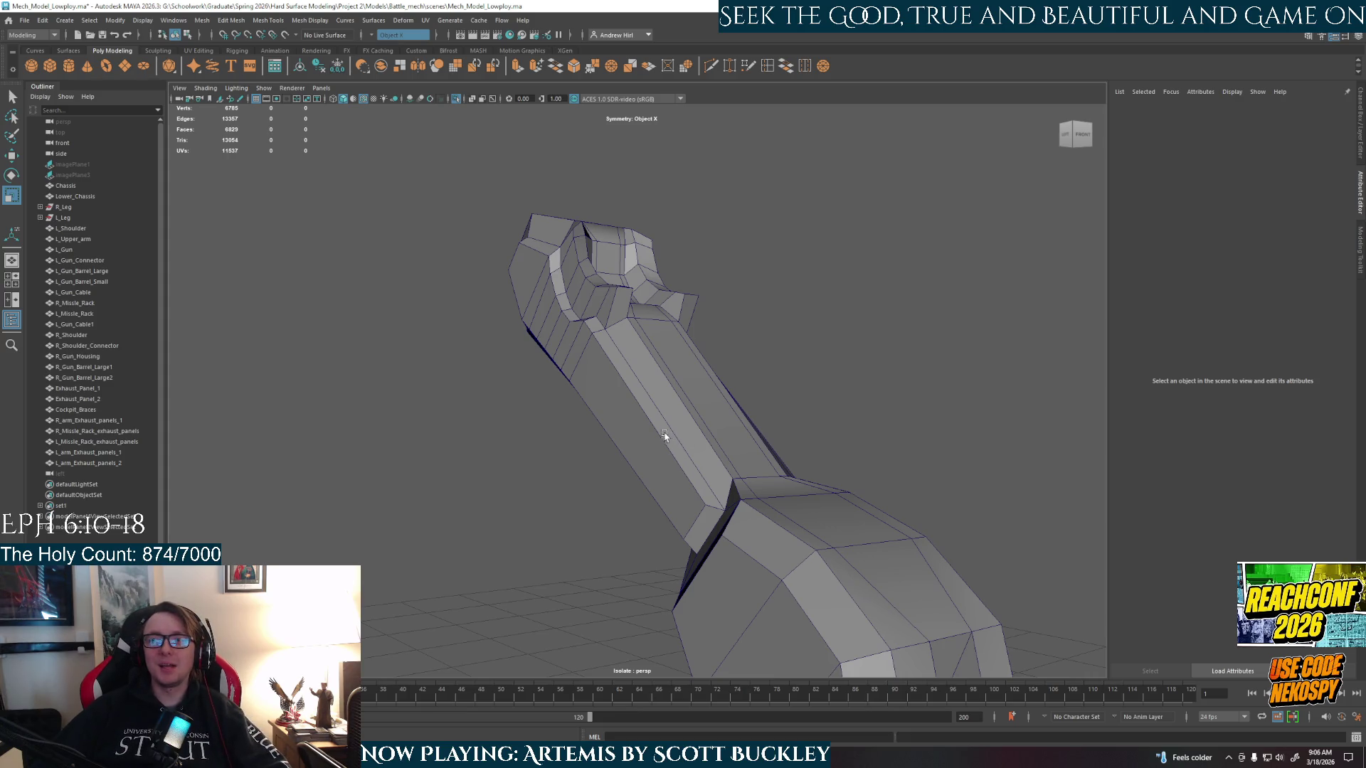
# - Orbit to inspect the leg's new panel, then exit isolation to show both mech legs
pyautogui.keyDown('alt'); pyautogui.moveTo(672, 455); pyautogui.dragTo(713, 455); pyautogui.keyUp('alt')
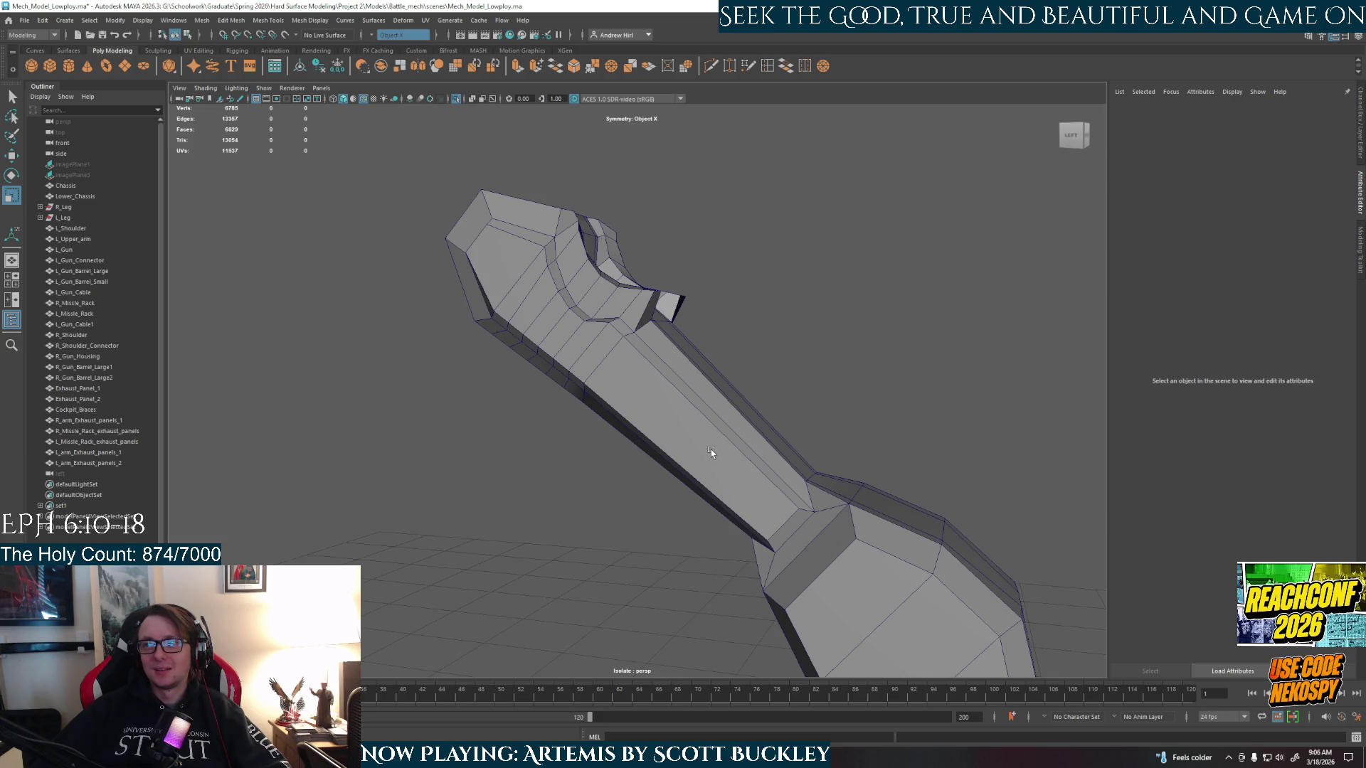
pyautogui.moveTo(696, 449)
pyautogui.keyDown('alt'); pyautogui.mouseDown()
pyautogui.moveTo(738, 488)
pyautogui.moveTo(822, 523)
pyautogui.moveTo(903, 525)
pyautogui.moveTo(979, 498)
pyautogui.moveTo(939, 467)
pyautogui.moveTo(899, 497)
pyautogui.moveTo(963, 488)
pyautogui.moveTo(768, 494)
pyautogui.moveTo(824, 506)
pyautogui.moveTo(877, 467)
pyautogui.moveTo(847, 478)
pyautogui.moveTo(805, 458)
pyautogui.moveTo(781, 478)
pyautogui.mouseUp(); pyautogui.keyUp('alt')
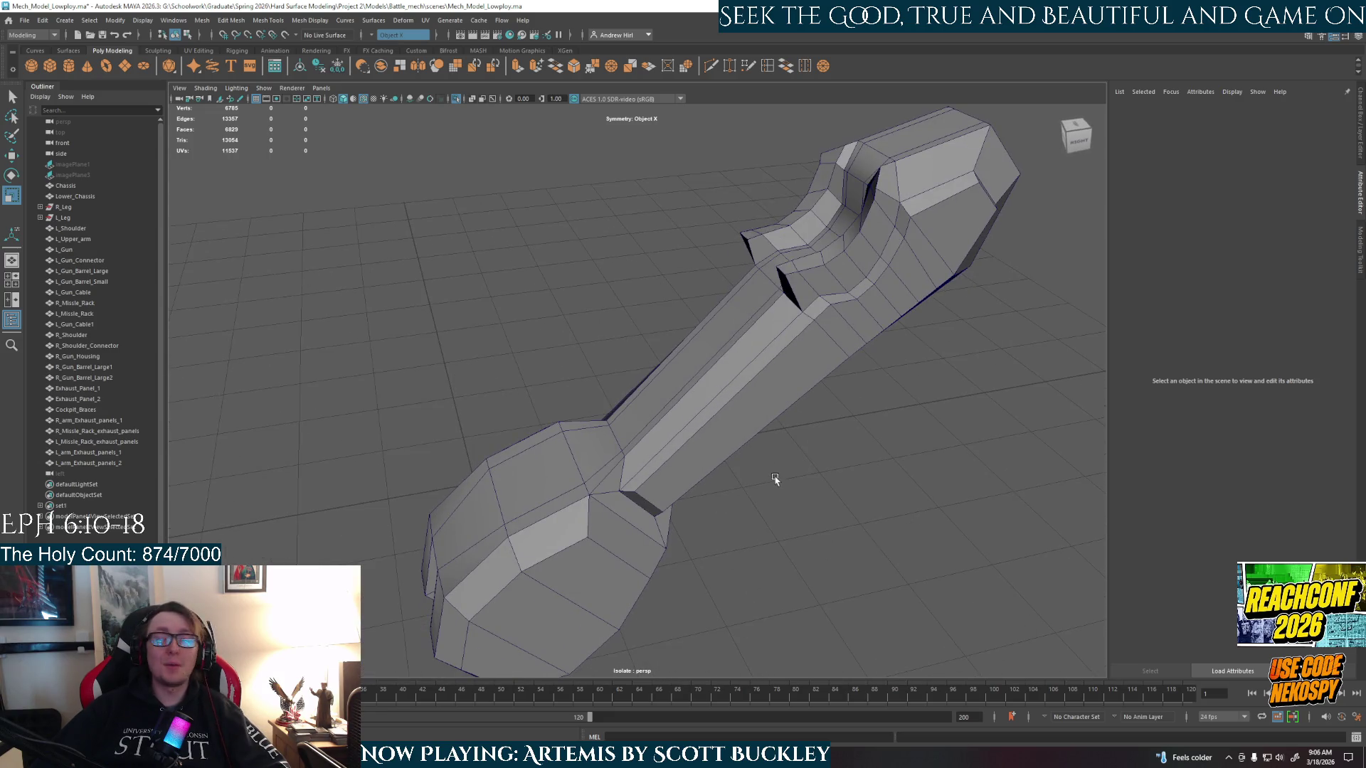
pyautogui.moveTo(752, 469)
pyautogui.keyDown('alt'); pyautogui.mouseDown()
pyautogui.moveTo(823, 494)
pyautogui.moveTo(718, 453)
pyautogui.moveTo(817, 622)
pyautogui.moveTo(799, 601)
pyautogui.moveTo(738, 653)
pyautogui.moveTo(701, 585)
pyautogui.moveTo(587, 581)
pyautogui.moveTo(671, 552)
pyautogui.moveTo(643, 498)
pyautogui.moveTo(609, 513)
pyautogui.moveTo(793, 436)
pyautogui.moveTo(729, 489)
pyautogui.moveTo(887, 513)
pyautogui.moveTo(639, 602)
pyautogui.moveTo(705, 609)
pyautogui.moveTo(814, 467)
pyautogui.moveTo(830, 500)
pyautogui.moveTo(838, 491)
pyautogui.mouseUp(); pyautogui.keyUp('alt')
pyautogui.hotkey('ctrl', '1')
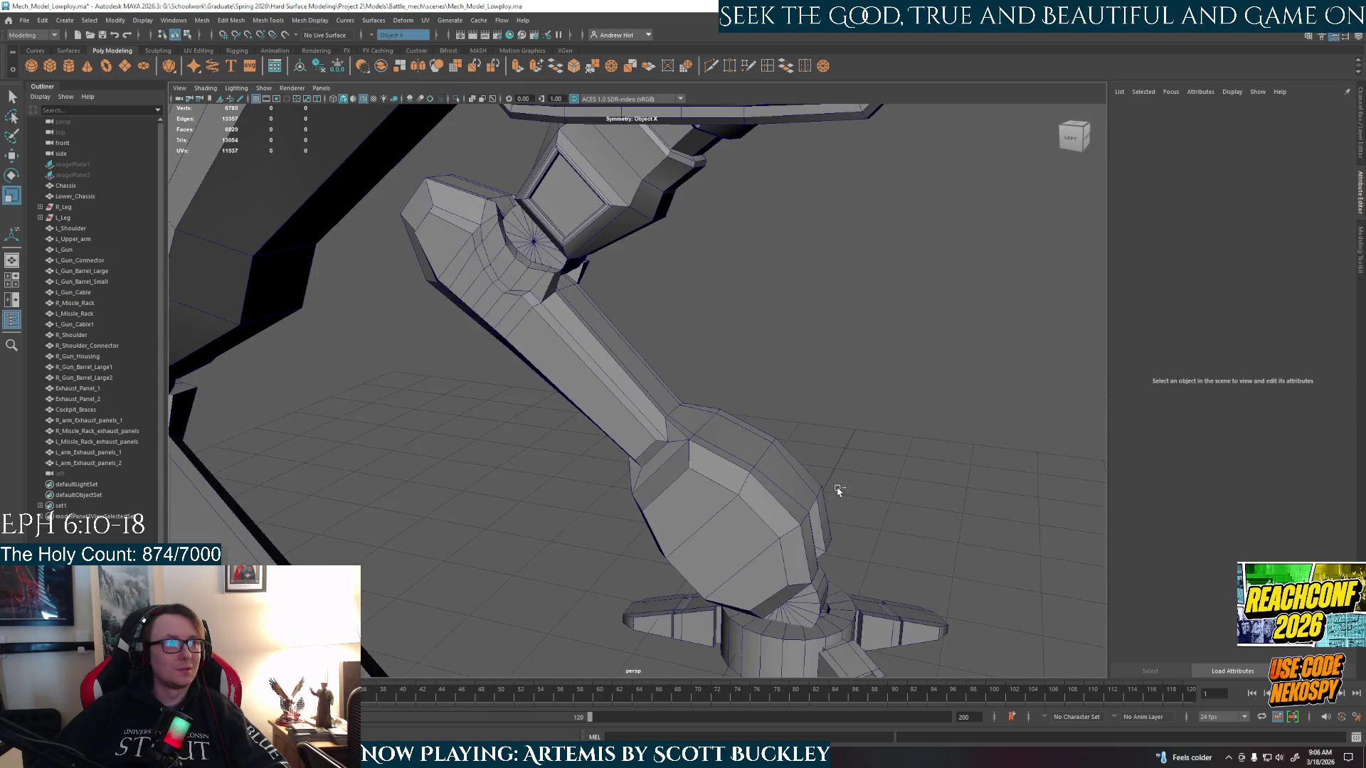
pyautogui.moveTo(881, 449)
pyautogui.keyDown('alt'); pyautogui.mouseDown()
pyautogui.moveTo(787, 436)
pyautogui.moveTo(733, 456)
pyautogui.moveTo(430, 445)
pyautogui.moveTo(632, 445)
pyautogui.mouseUp(); pyautogui.keyUp('alt')
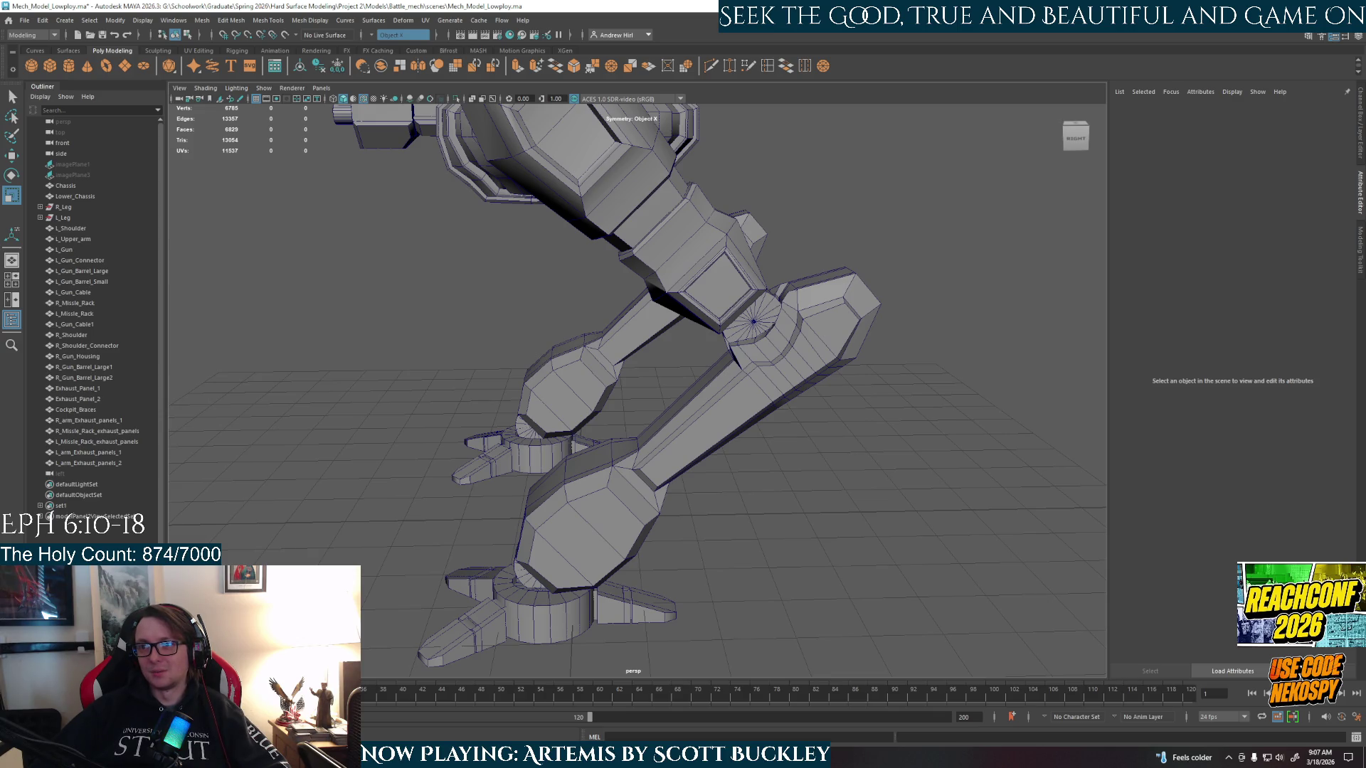
# - Zoom in and pan to center the right lower leg in the view
pyautogui.scroll(6, 598, 469)
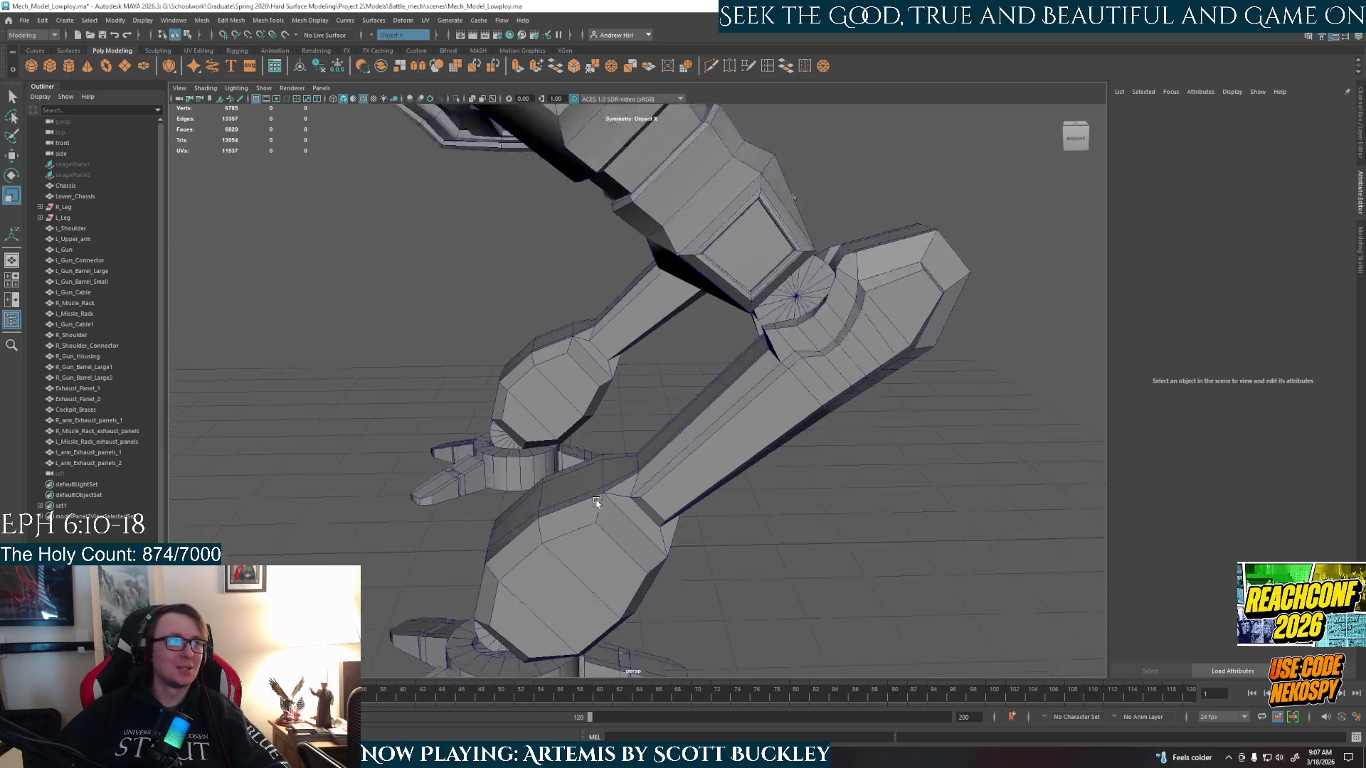
pyautogui.keyDown('alt'); pyautogui.moveTo(598, 470); pyautogui.dragTo(534, 413, button='middle'); pyautogui.keyUp('alt')
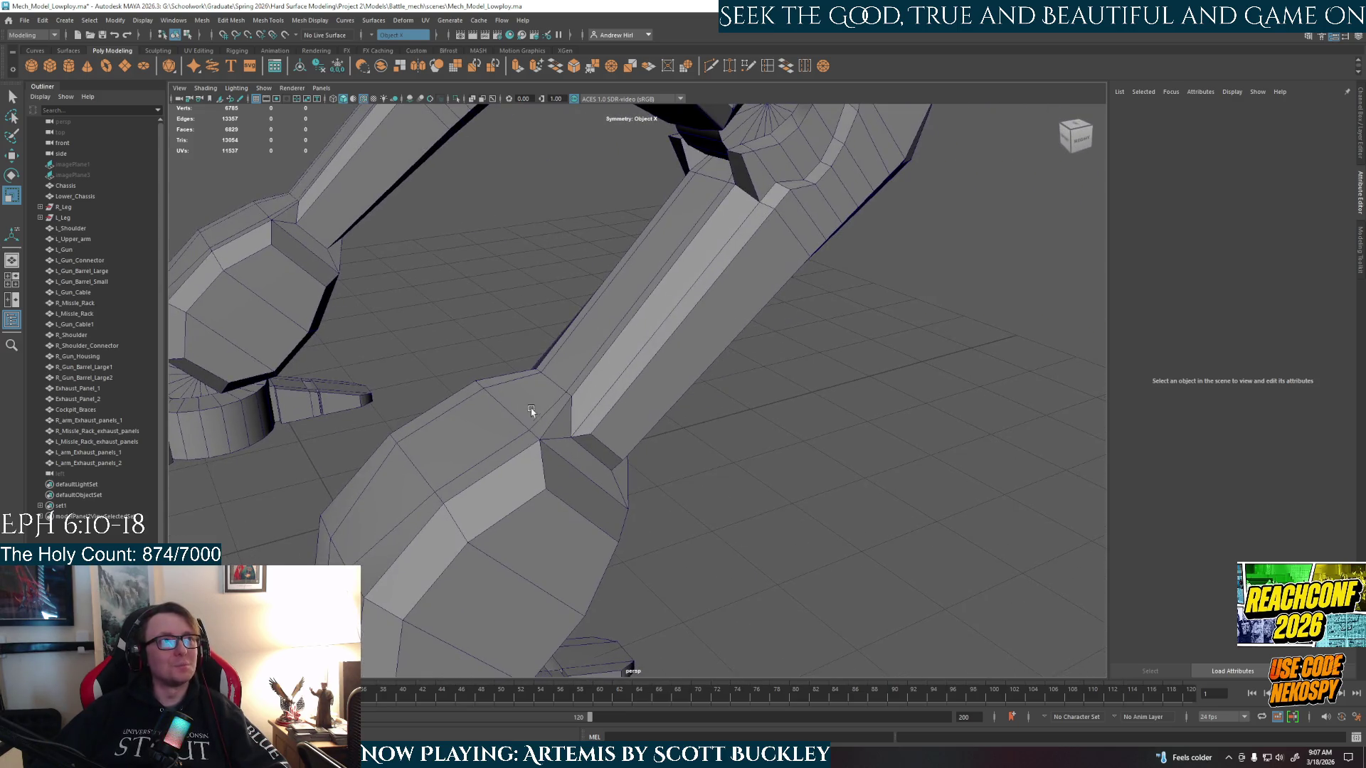
# - Insert an edge loop across the right shin, undoing a misplaced first loop, and orbit to check it
pyautogui.press('y')
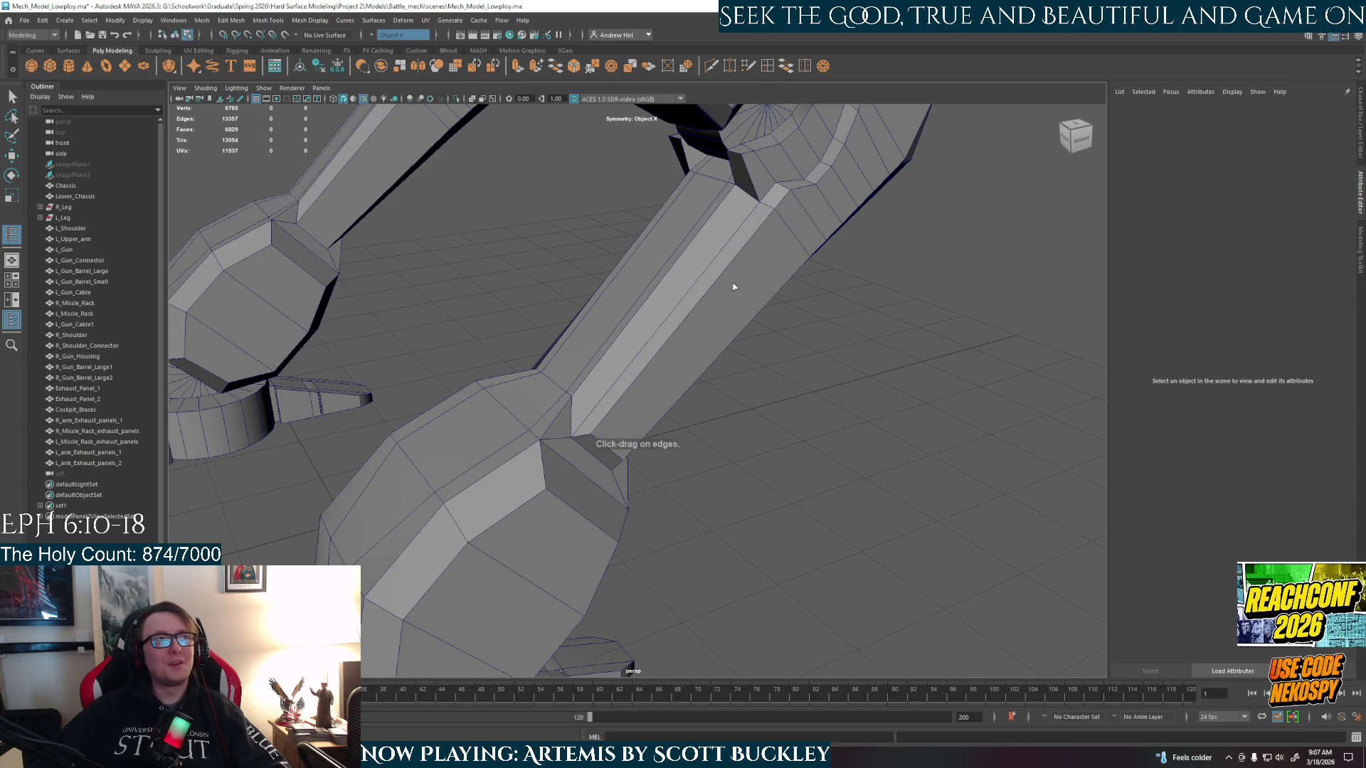
pyautogui.click(730, 276)
pyautogui.moveTo(756, 245)
pyautogui.keyDown('alt'); pyautogui.mouseDown()
pyautogui.moveTo(718, 249)
pyautogui.moveTo(758, 254)
pyautogui.mouseUp(); pyautogui.keyUp('alt')
pyautogui.hotkey('ctrl', 'z')
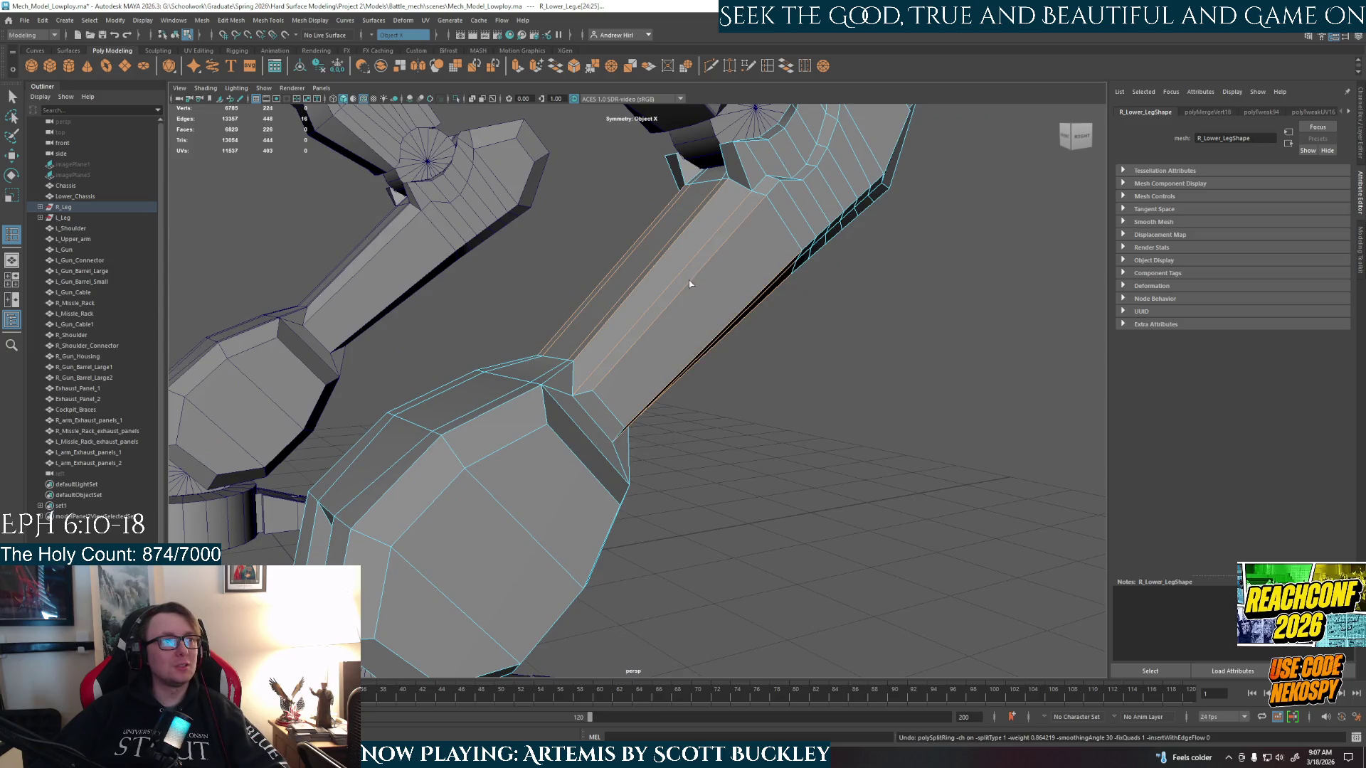
pyautogui.click(677, 299)
pyautogui.moveTo(671, 311)
pyautogui.keyDown('alt'); pyautogui.mouseDown()
pyautogui.moveTo(641, 355)
pyautogui.moveTo(863, 347)
pyautogui.moveTo(711, 320)
pyautogui.moveTo(613, 284)
pyautogui.mouseUp(); pyautogui.keyUp('alt')
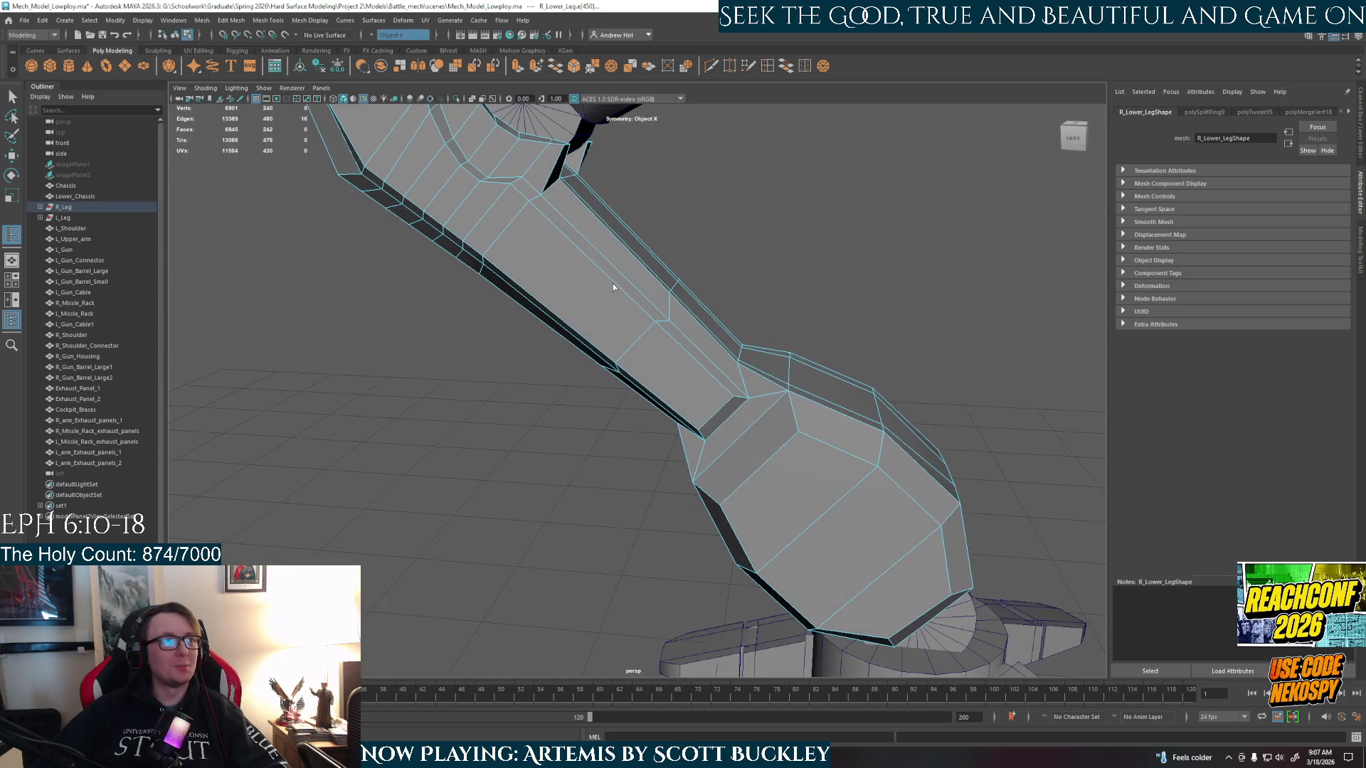
pyautogui.press('F8')
pyautogui.keyDown('ctrl'); pyautogui.click(643, 306); pyautogui.keyUp('ctrl')
pyautogui.keyDown('alt'); pyautogui.moveTo(662, 313); pyautogui.dragTo(615, 344); pyautogui.keyUp('alt')
pyautogui.keyDown('alt'); pyautogui.moveTo(615, 344); pyautogui.dragTo(570, 333, button='right'); pyautogui.keyUp('alt')
pyautogui.keyDown('alt'); pyautogui.moveTo(570, 333); pyautogui.dragTo(567, 321); pyautogui.keyUp('alt')
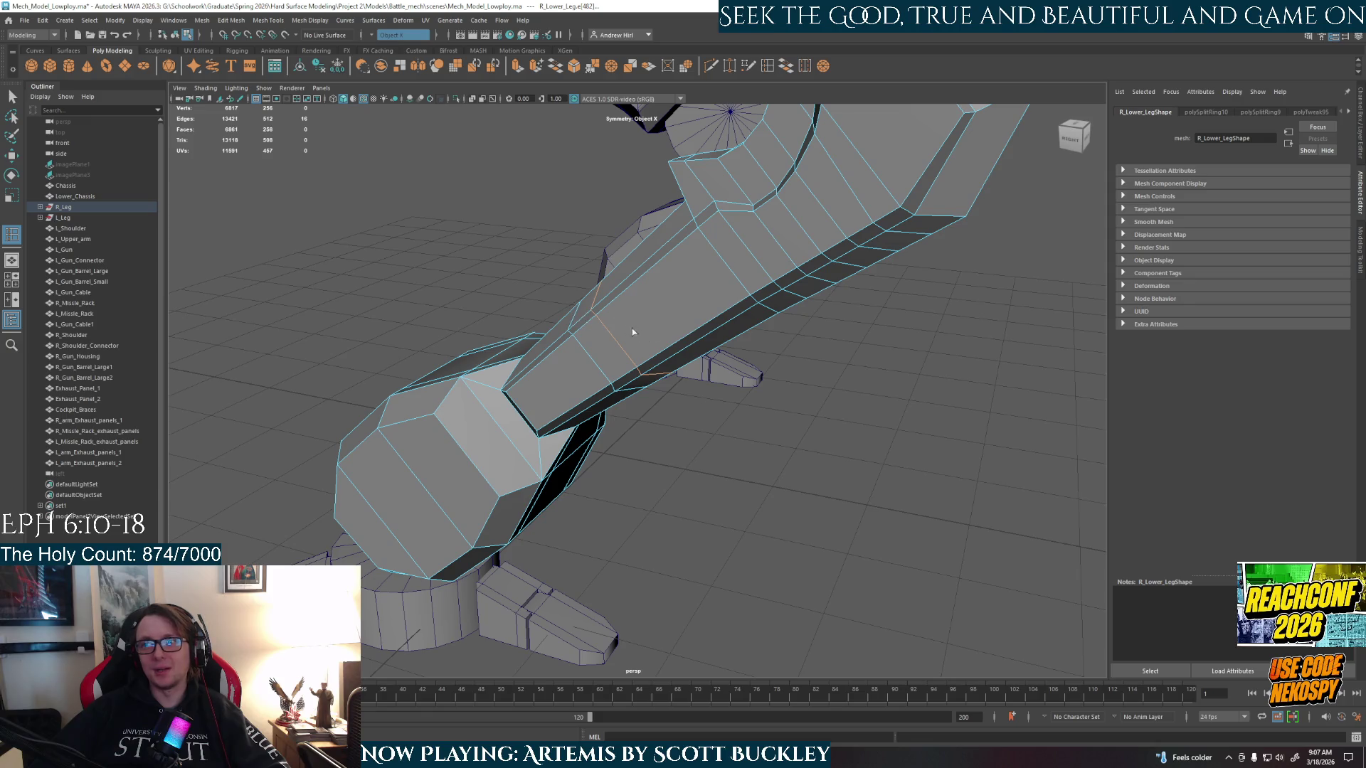
pyautogui.moveTo(659, 346)
pyautogui.keyDown('alt'); pyautogui.mouseDown()
pyautogui.moveTo(720, 365)
pyautogui.moveTo(676, 352)
pyautogui.mouseUp(); pyautogui.keyUp('alt')
# - Frame the new edge loop in a maximized, zoomed side view, dismissing the autosave prompt
pyautogui.press('q')
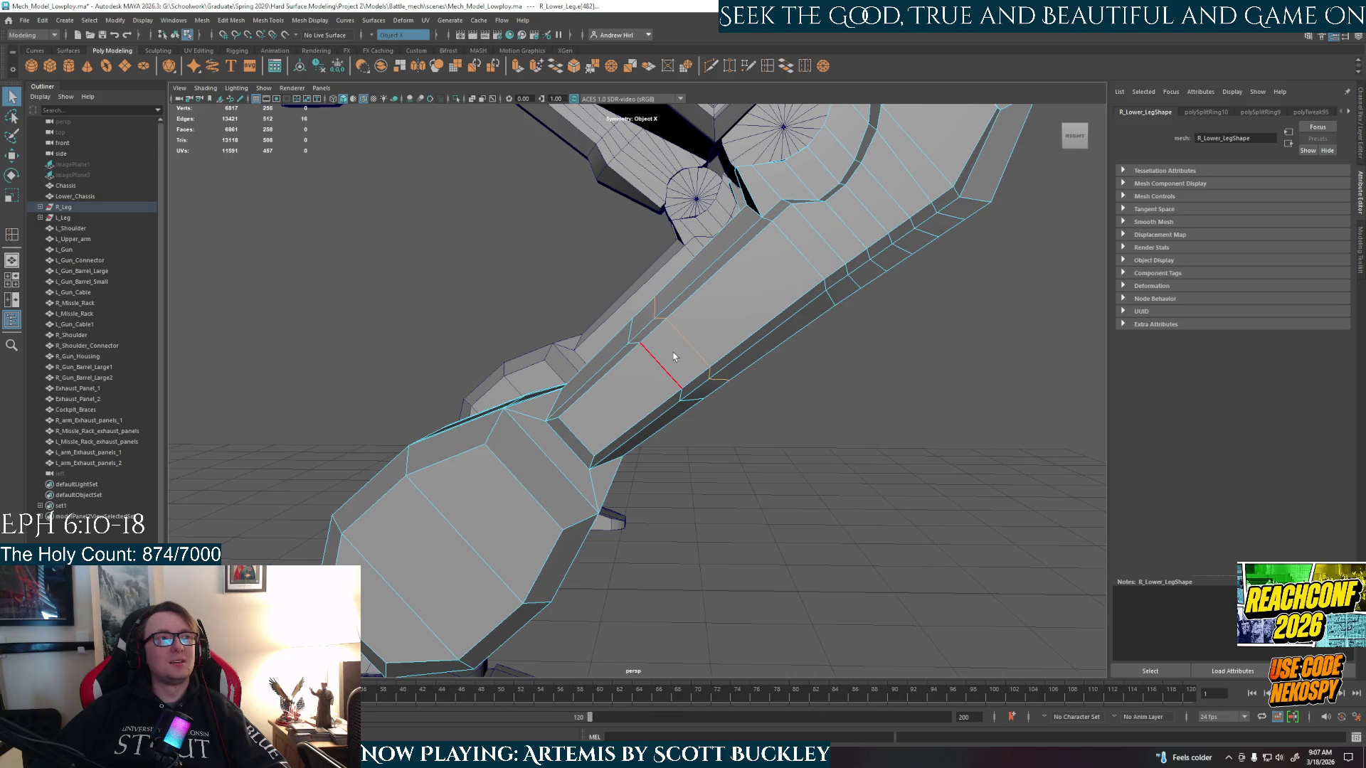
pyautogui.press('r')
pyautogui.press('space')
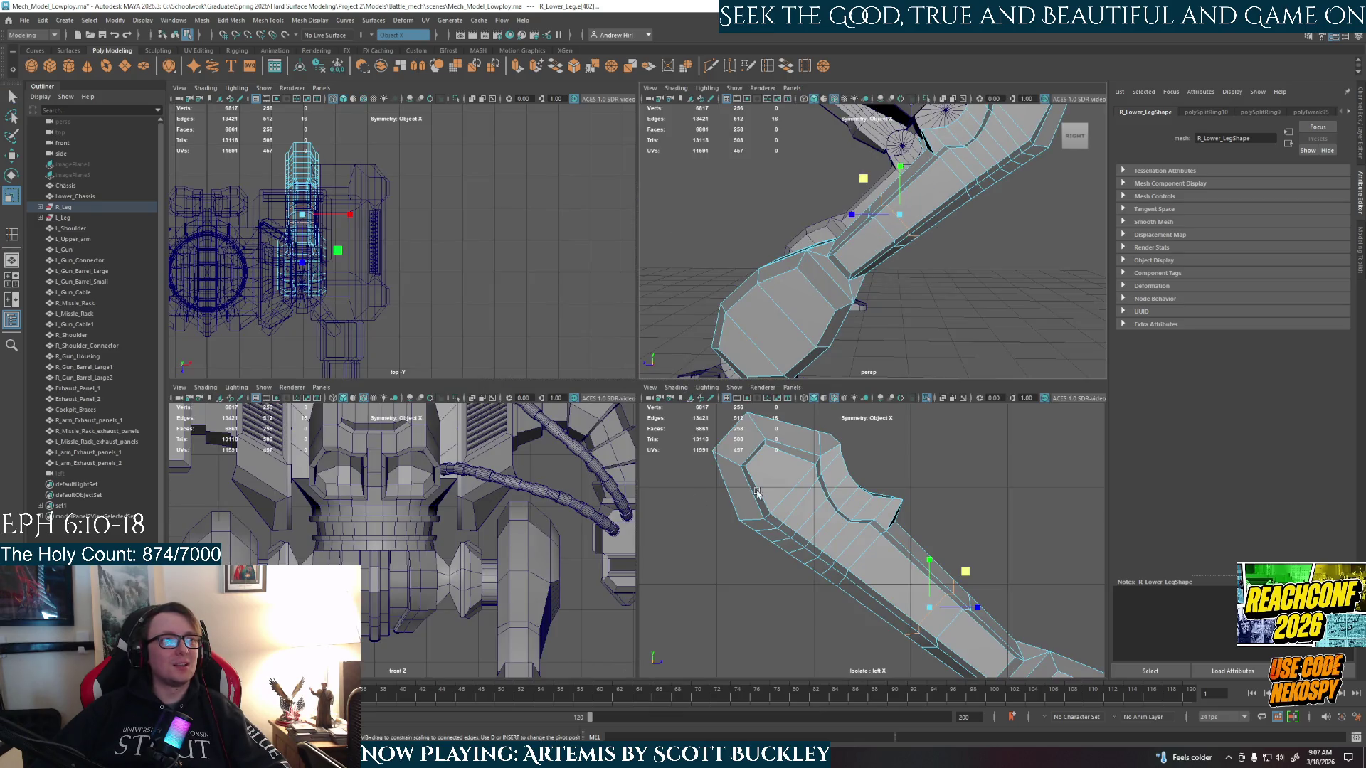
pyautogui.press('space')
pyautogui.scroll(3, 851, 591)
pyautogui.scroll(3, 676, 249)
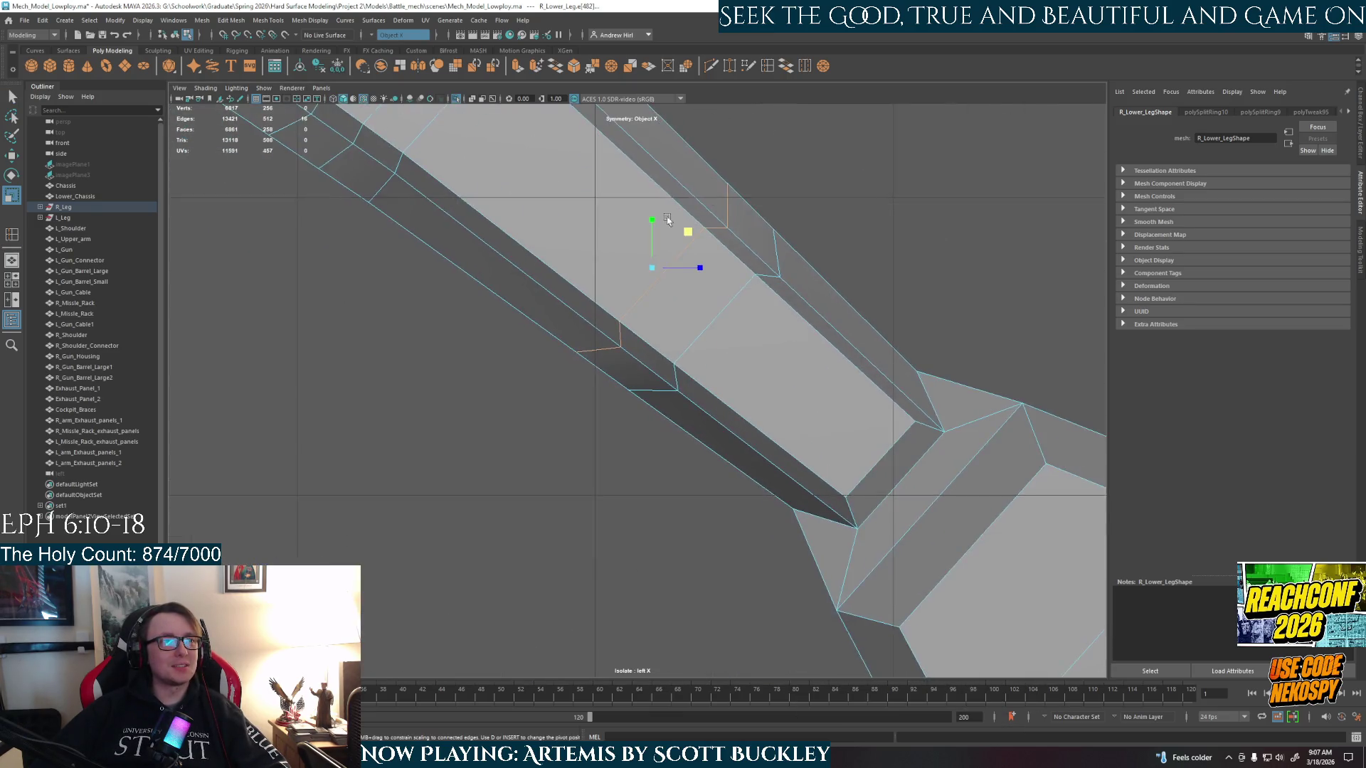
pyautogui.click(653, 384)
pyautogui.keyDown('alt'); pyautogui.moveTo(655, 289); pyautogui.dragTo(668, 409, button='middle'); pyautogui.keyUp('alt')
# - Align the manipulator pivot to the diagonal shin edge and nudge its position
pyautogui.press('e')
pyautogui.press('w')
pyautogui.press('d')
pyautogui.click(689, 321)
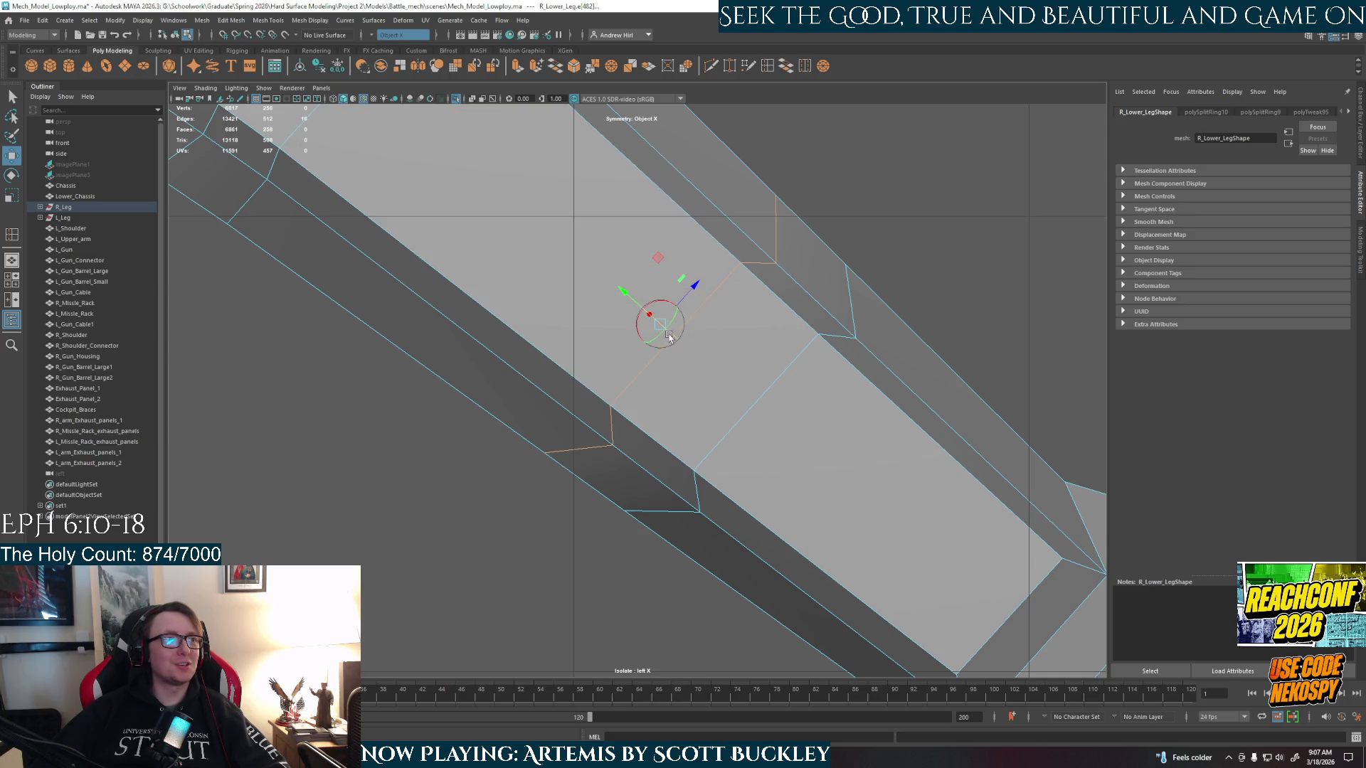
pyautogui.moveTo(669, 337); pyautogui.dragTo(672, 347)
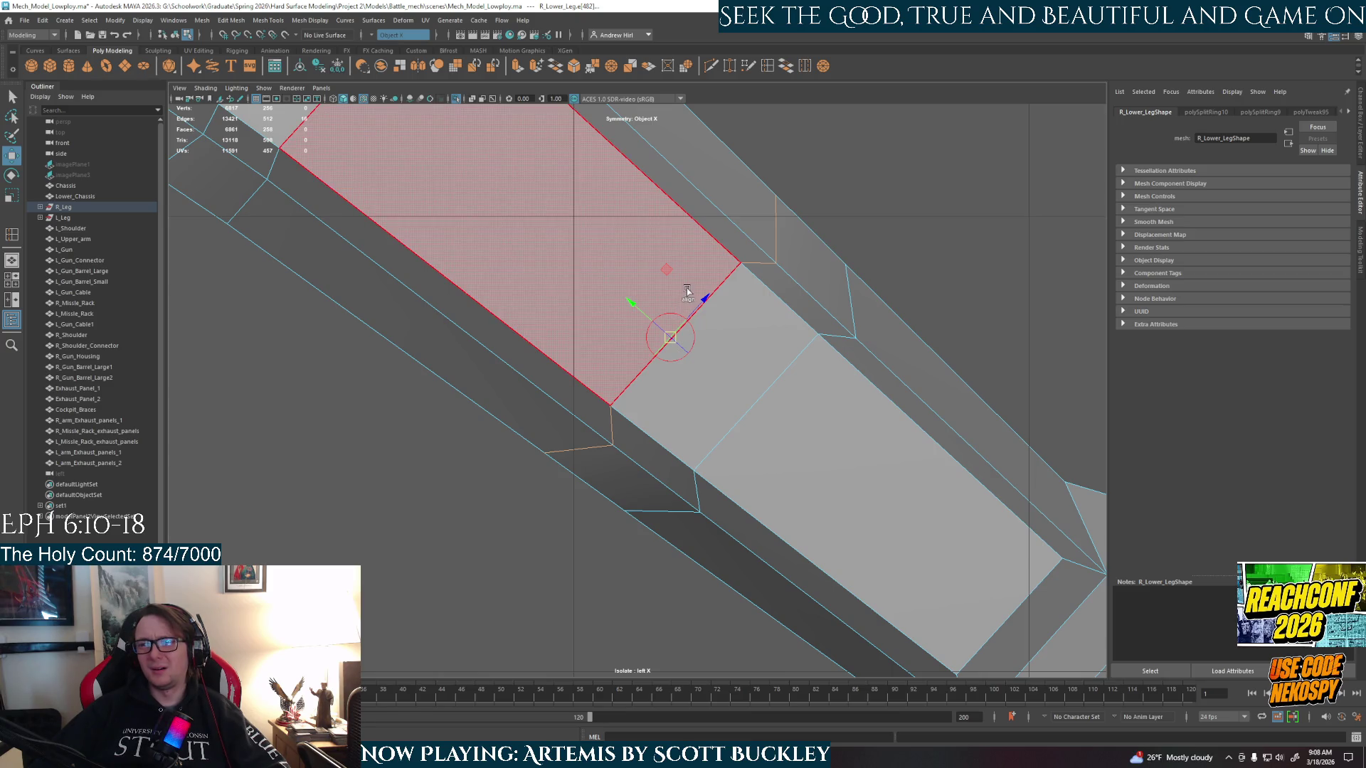
# - Reorient the pivot and tilt the edge loop slightly to follow the diagonal
pyautogui.press('e')
pyautogui.press('d')
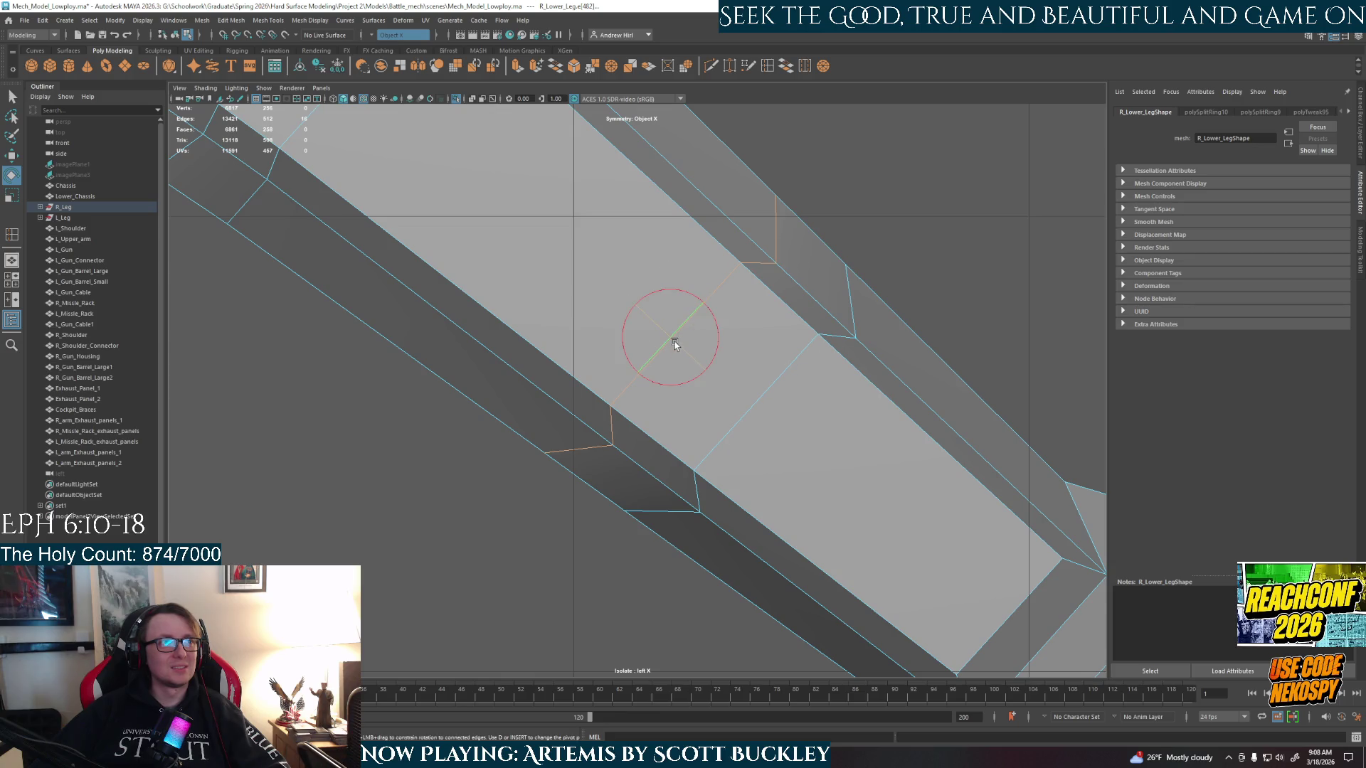
pyautogui.press('w')
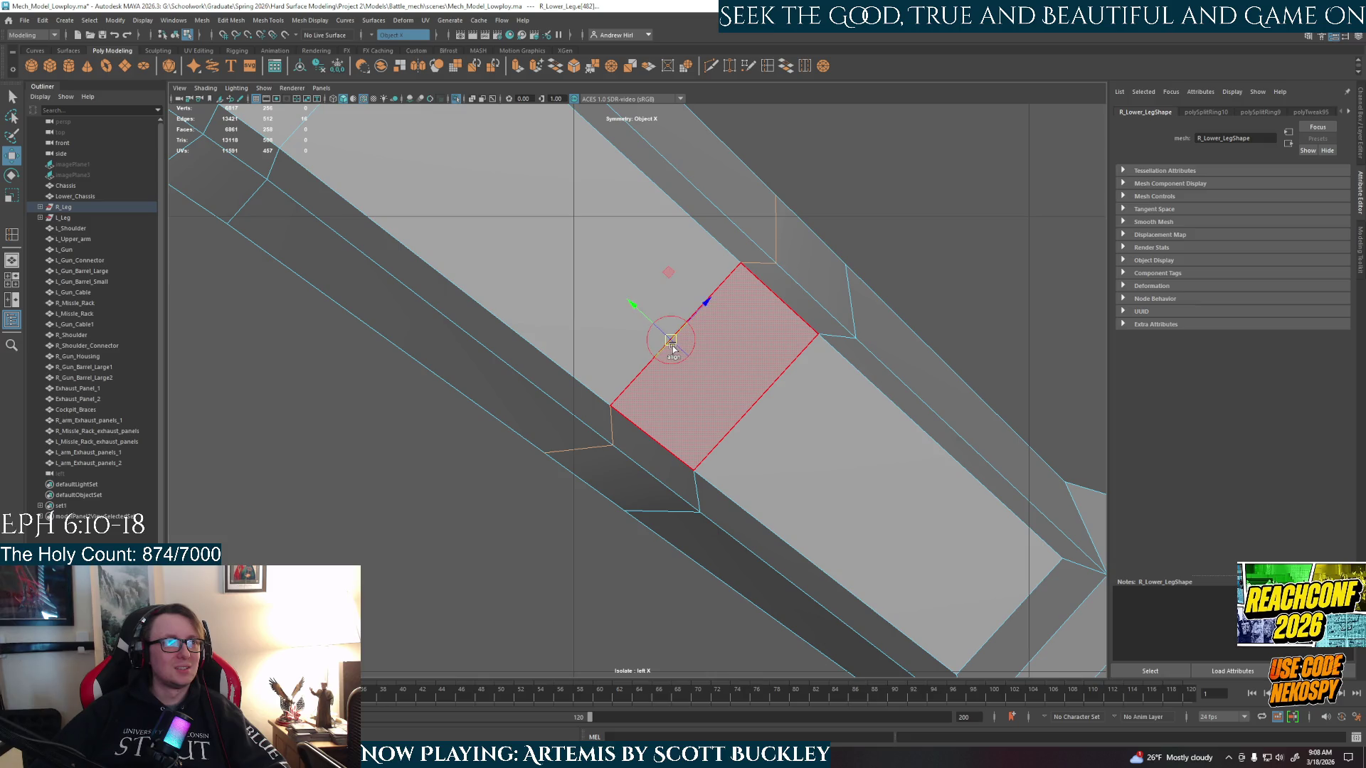
pyautogui.press('e')
pyautogui.scroll(5, 690, 346)
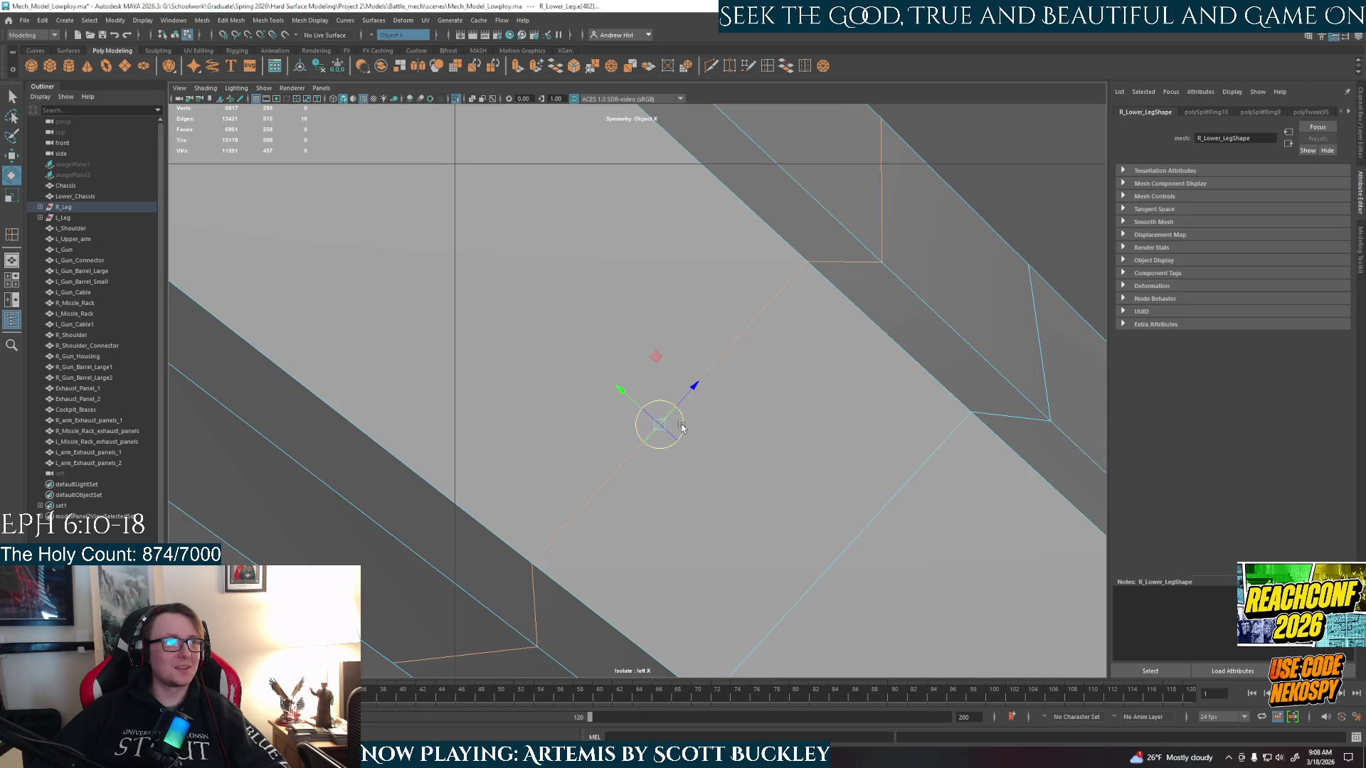
pyautogui.moveTo(681, 426)
pyautogui.mouseDown()
pyautogui.moveTo(644, 402)
pyautogui.moveTo(642, 415)
pyautogui.mouseUp()
pyautogui.press('r')
# - Select the neighbouring shin edge loop and rotate its pivot to match the diagonal edges
pyautogui.keyDown('alt'); pyautogui.moveTo(816, 476); pyautogui.dragTo(698, 306, button='middle'); pyautogui.keyUp('alt')
pyautogui.scroll(-4, 697, 306)
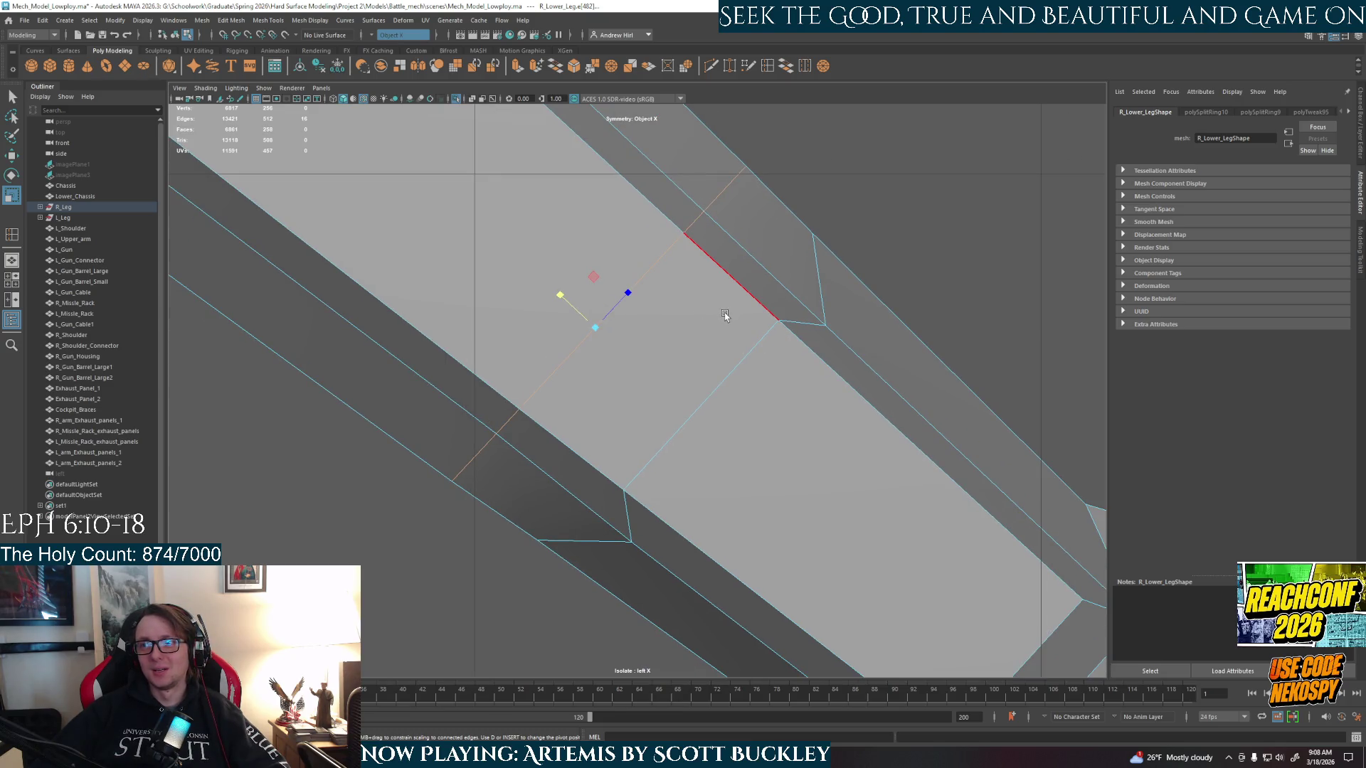
pyautogui.doubleClick(816, 279)
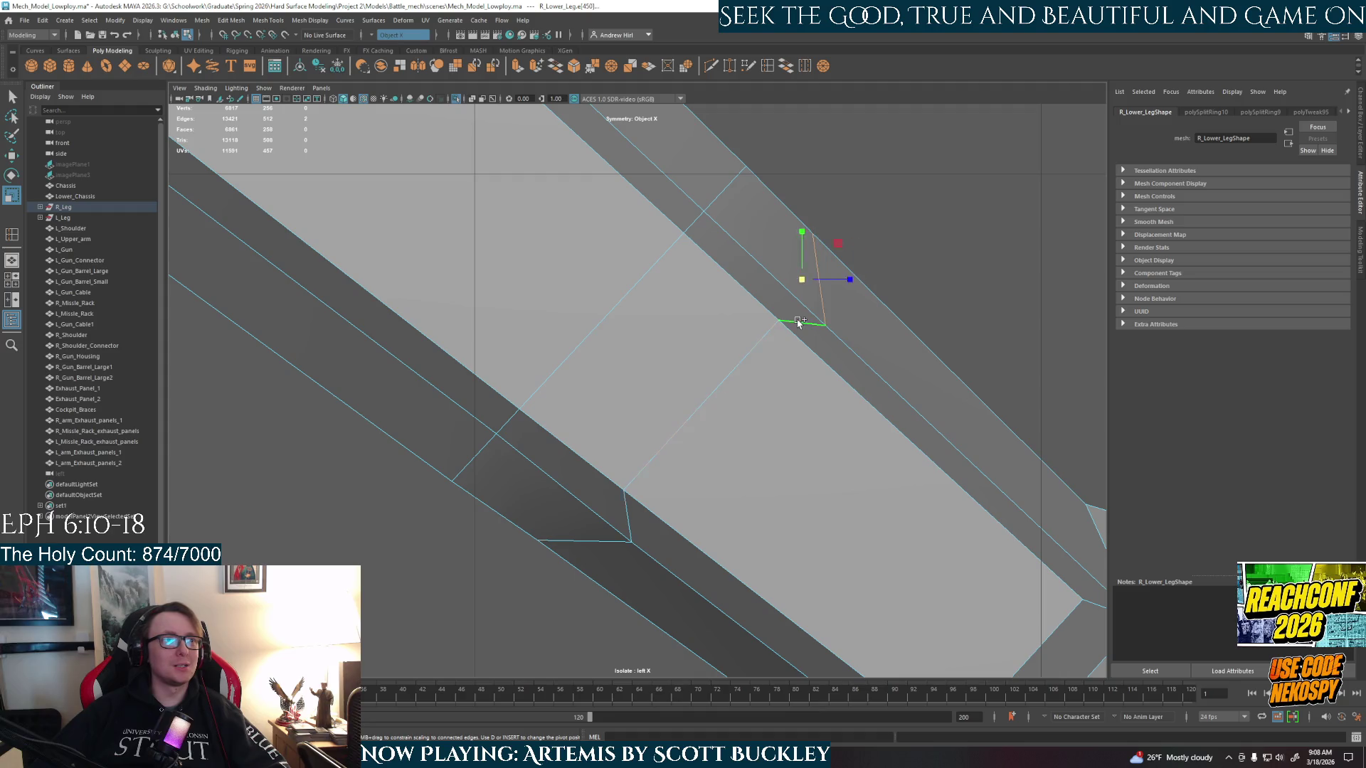
pyautogui.press('d')
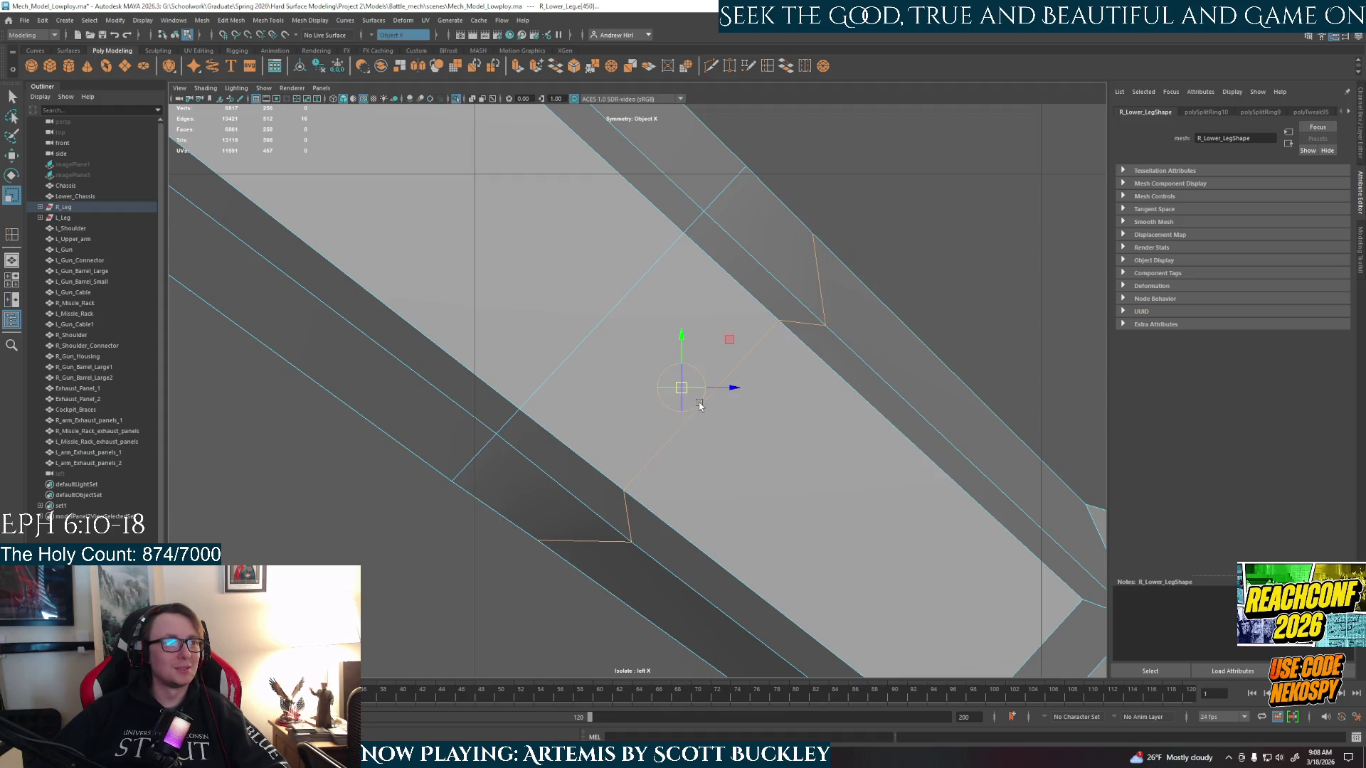
pyautogui.moveTo(700, 403)
pyautogui.mouseDown()
pyautogui.moveTo(703, 390)
pyautogui.moveTo(688, 389)
pyautogui.mouseUp()
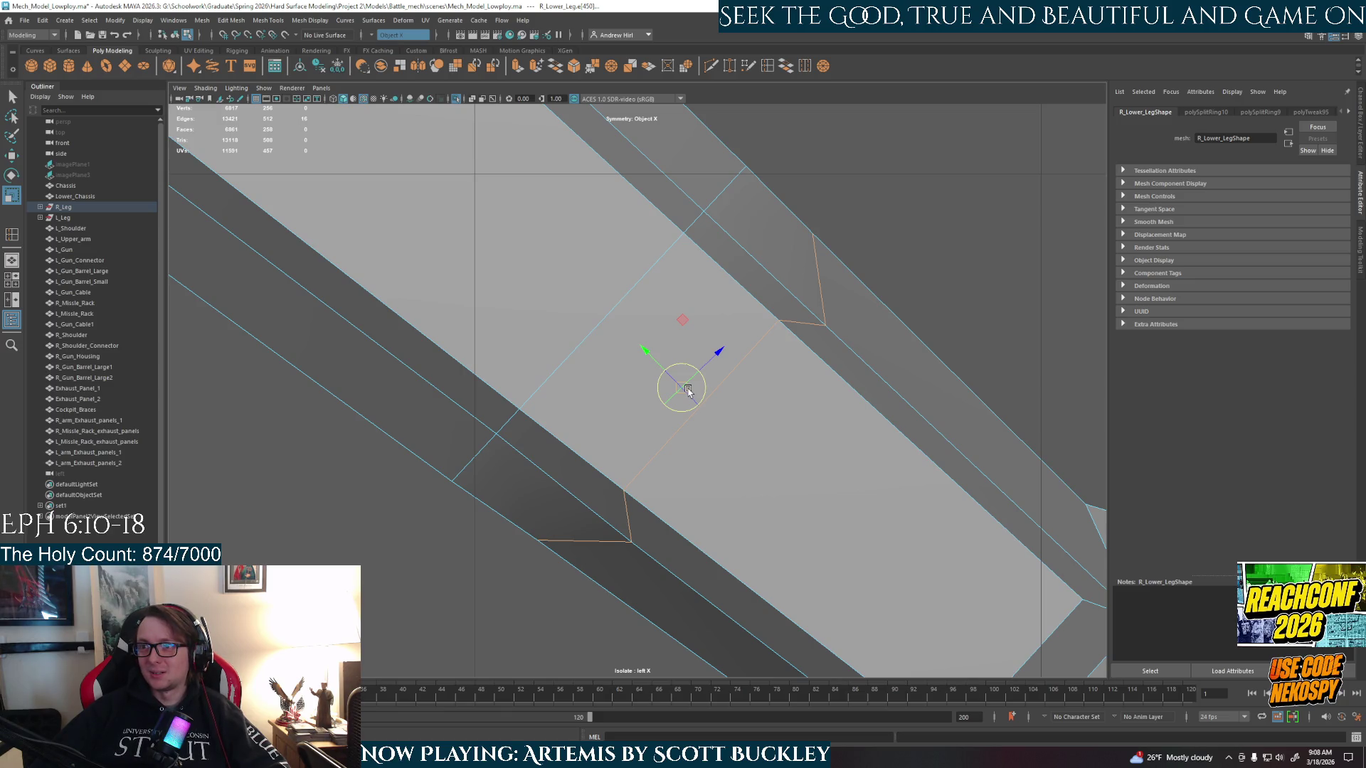
pyautogui.moveTo(688, 391); pyautogui.dragTo(703, 413)
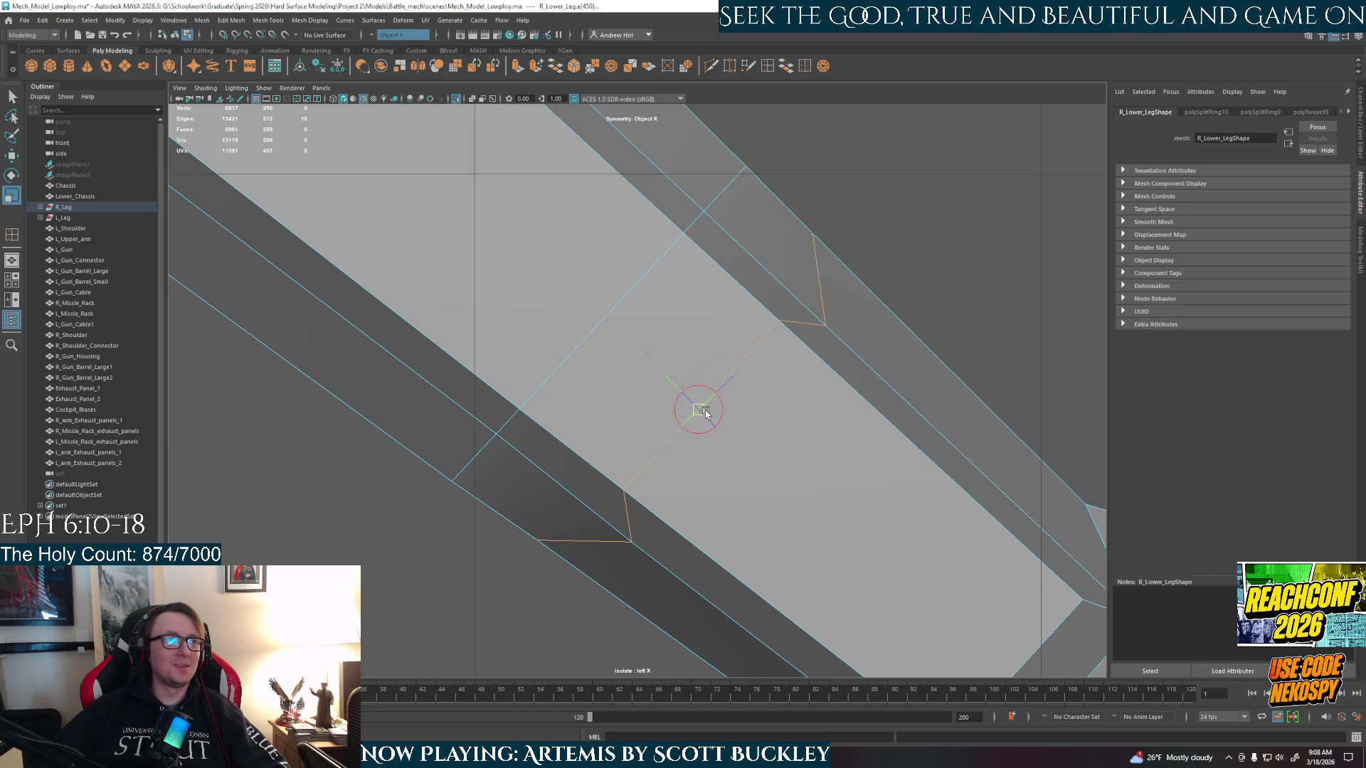
pyautogui.scroll(3, 708, 414)
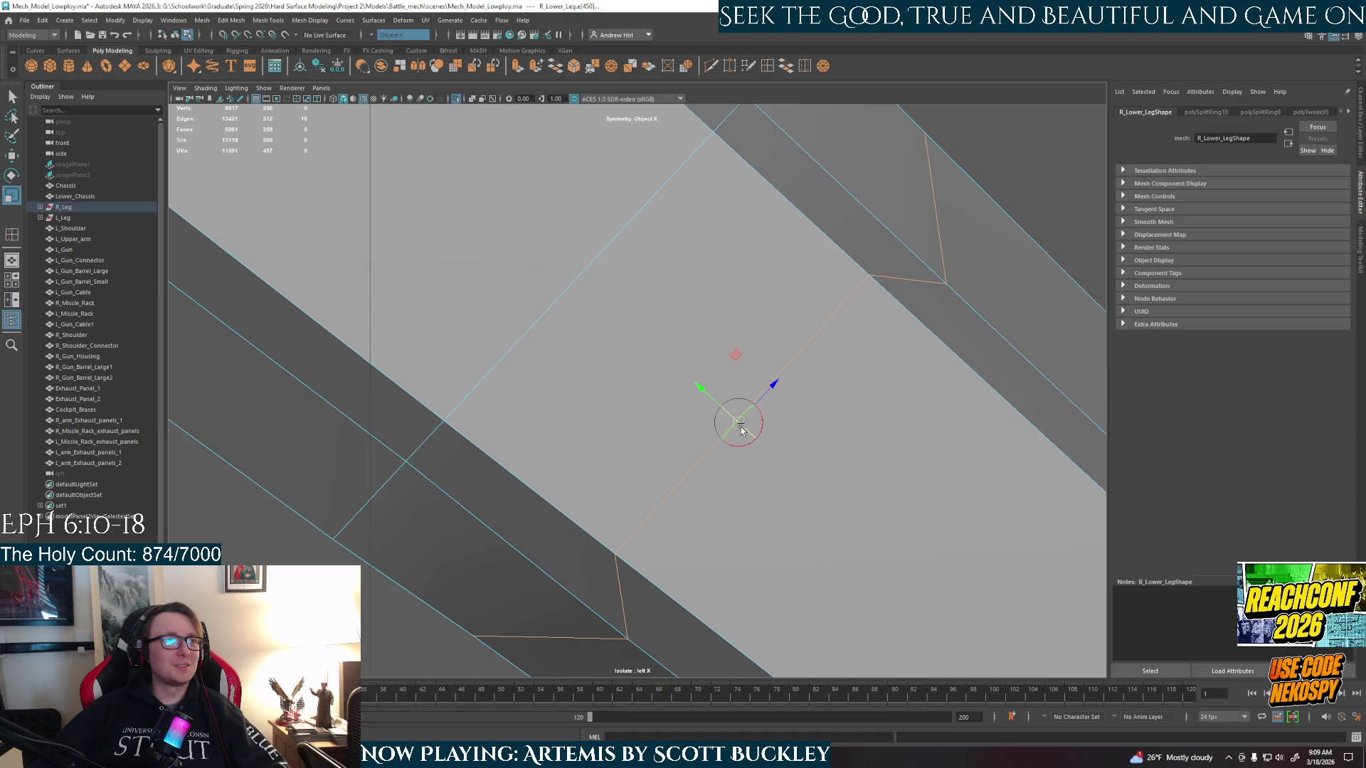
pyautogui.moveTo(741, 429); pyautogui.dragTo(739, 430)
# - Straighten the kinked edge loop into a clean diagonal line, then show all four viewports
pyautogui.press('r')
pyautogui.hotkey('ctrl', 'z')
pyautogui.press('w')
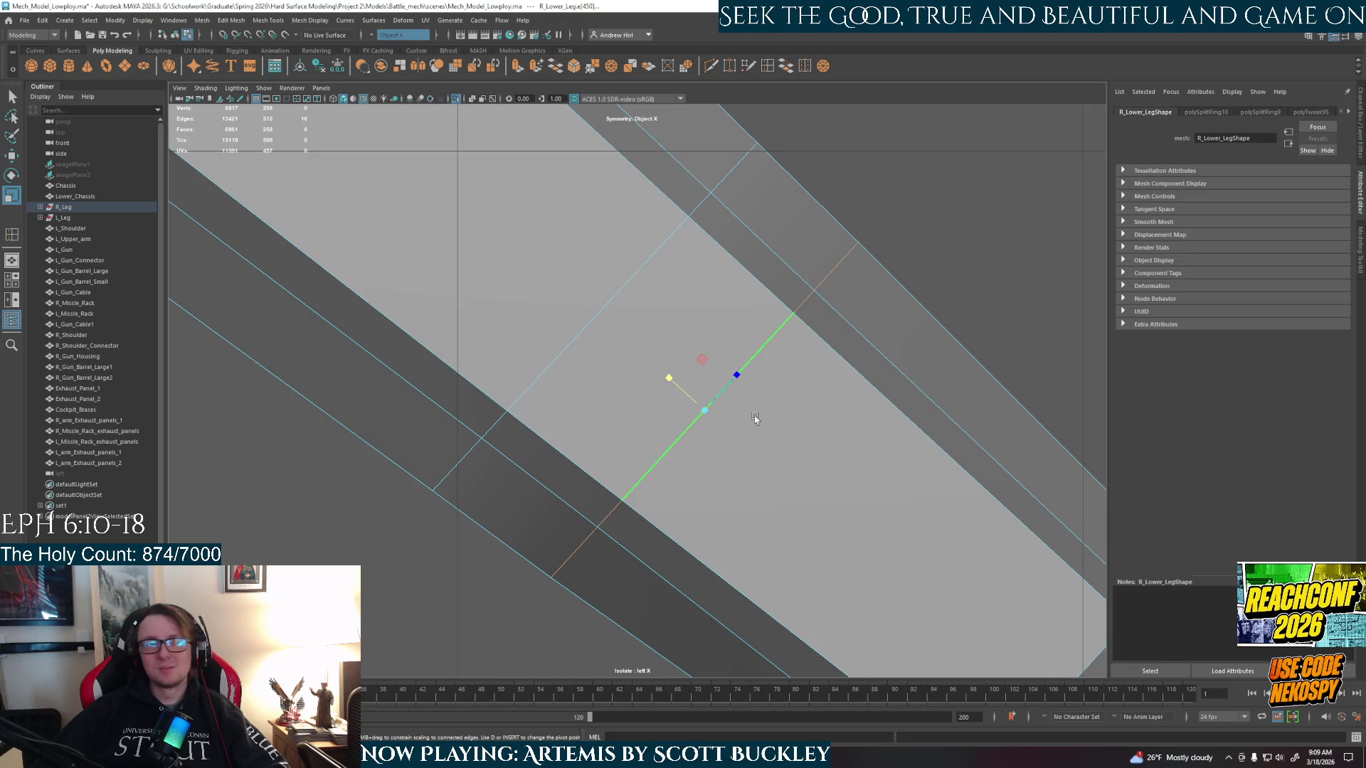
pyautogui.press('space')
pyautogui.press('space')
pyautogui.moveTo(808, 344)
pyautogui.keyDown('alt'); pyautogui.mouseDown()
pyautogui.moveTo(869, 360)
pyautogui.moveTo(751, 360)
pyautogui.mouseUp(); pyautogui.keyUp('alt')
# - Select the face loop between the two new shin edge loops and switch to the Move tool
pyautogui.moveTo(751, 361); pyautogui.dragTo(713, 366, button='right')
pyautogui.doubleClick(712, 359)
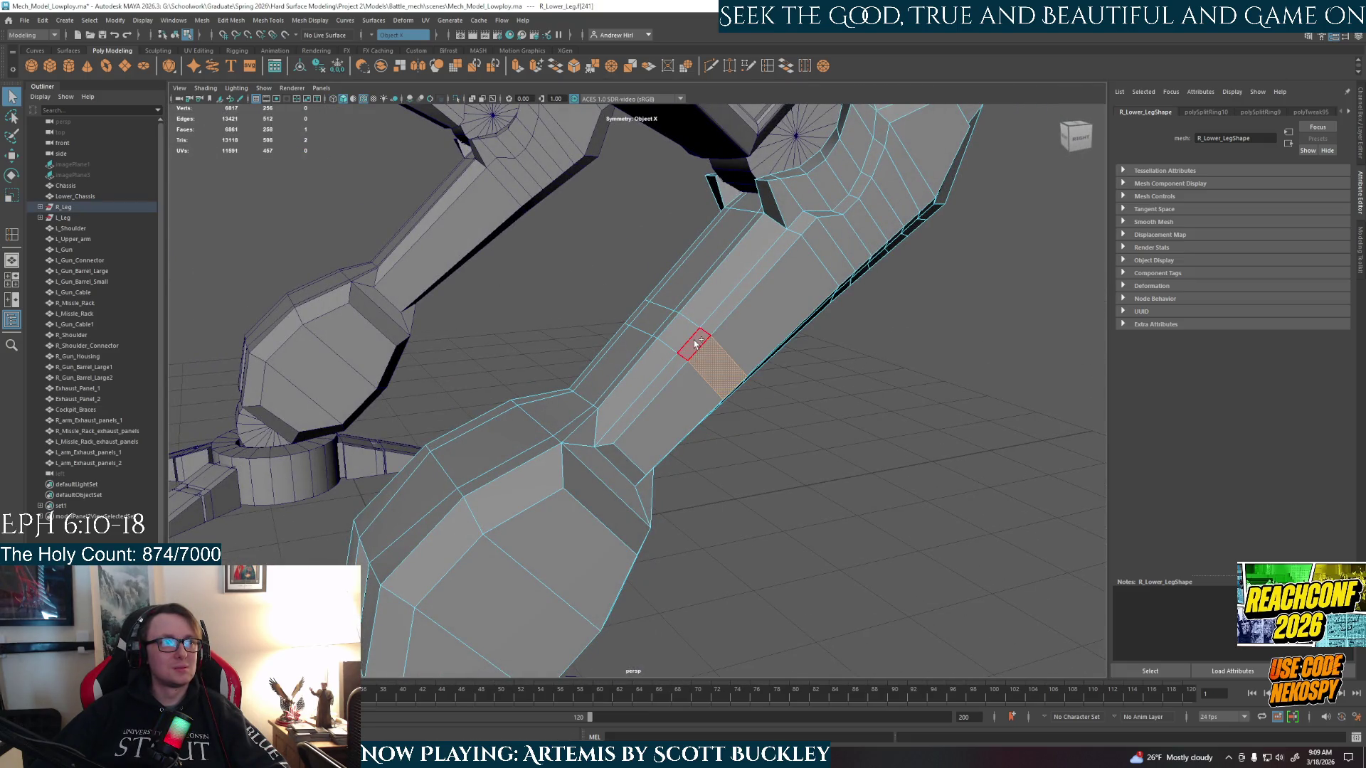
pyautogui.keyDown('alt'); pyautogui.moveTo(637, 415); pyautogui.dragTo(836, 415); pyautogui.keyUp('alt')
pyautogui.moveTo(836, 415)
pyautogui.keyDown('alt'); pyautogui.mouseDown(button='right')
pyautogui.moveTo(857, 409)
pyautogui.moveTo(818, 413)
pyautogui.mouseUp(button='right'); pyautogui.keyUp('alt')
pyautogui.keyDown('alt'); pyautogui.moveTo(819, 413); pyautogui.dragTo(683, 384); pyautogui.keyUp('alt')
pyautogui.press('w')
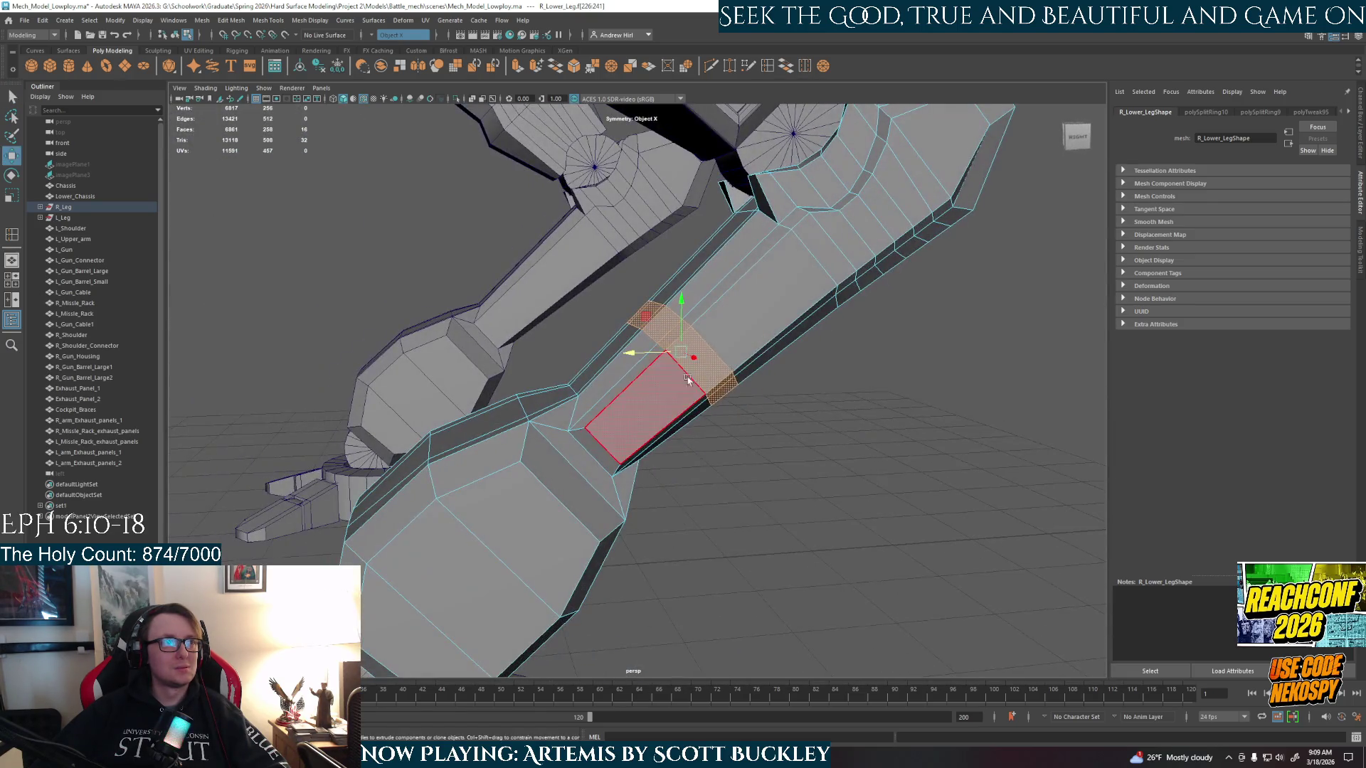
# - Select a single shin face and return to a single maximized perspective view
pyautogui.keyDown('alt'); pyautogui.moveTo(702, 344); pyautogui.dragTo(688, 393, button='middle'); pyautogui.keyUp('alt')
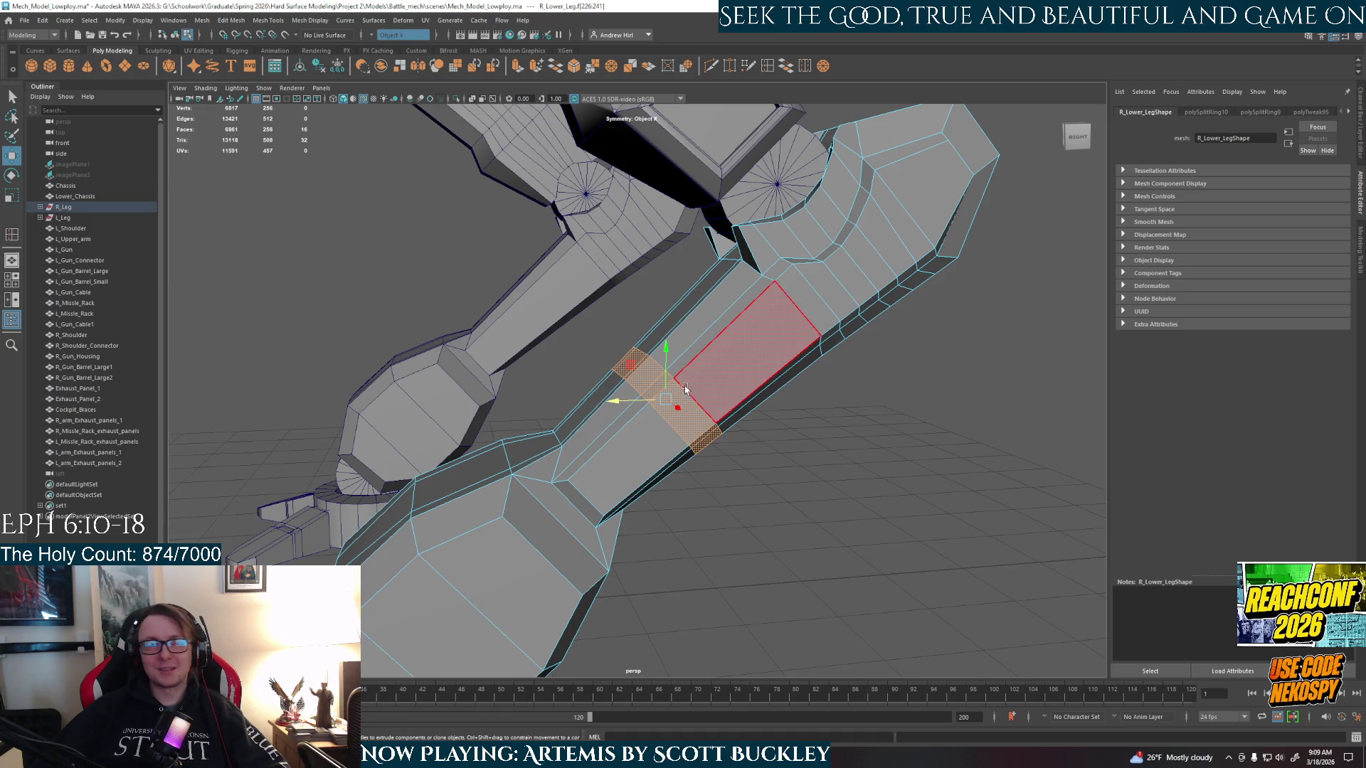
pyautogui.press('space')
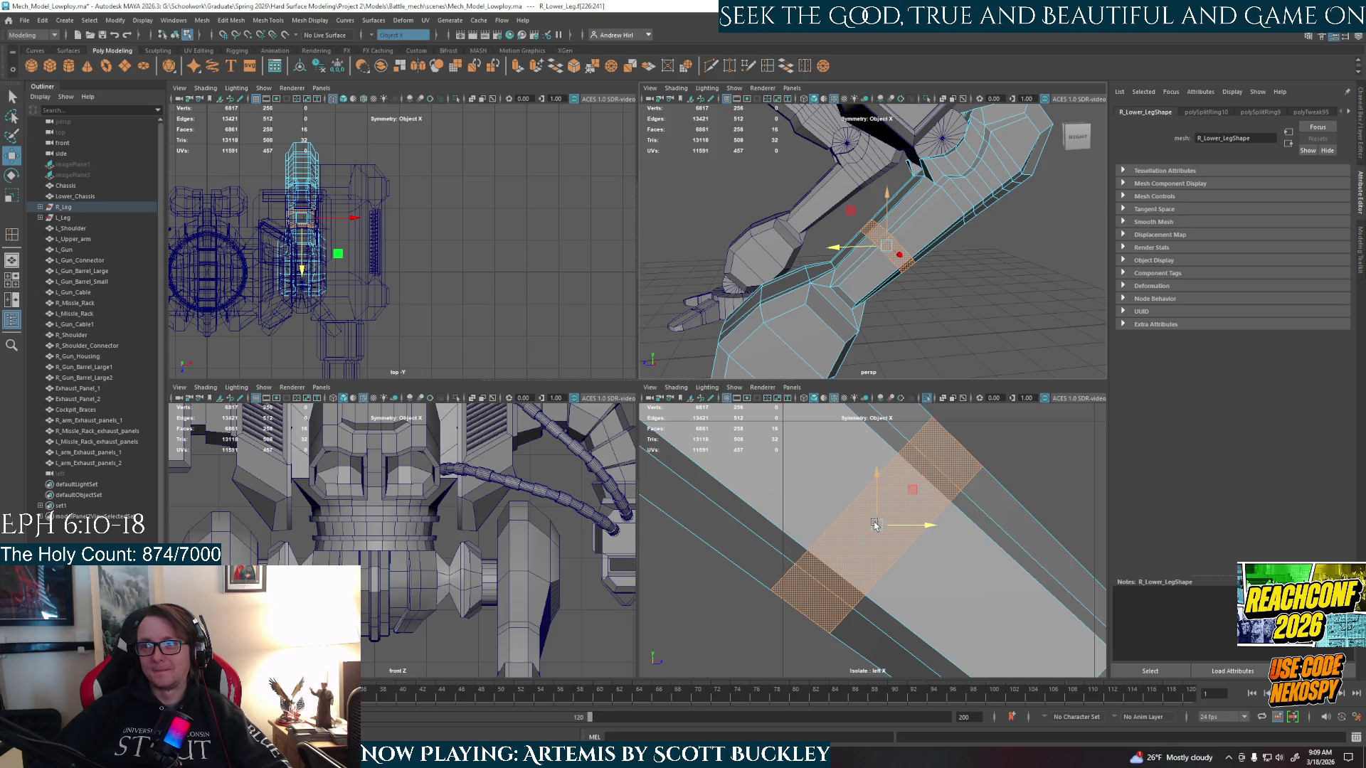
pyautogui.click(898, 250)
pyautogui.press('space')
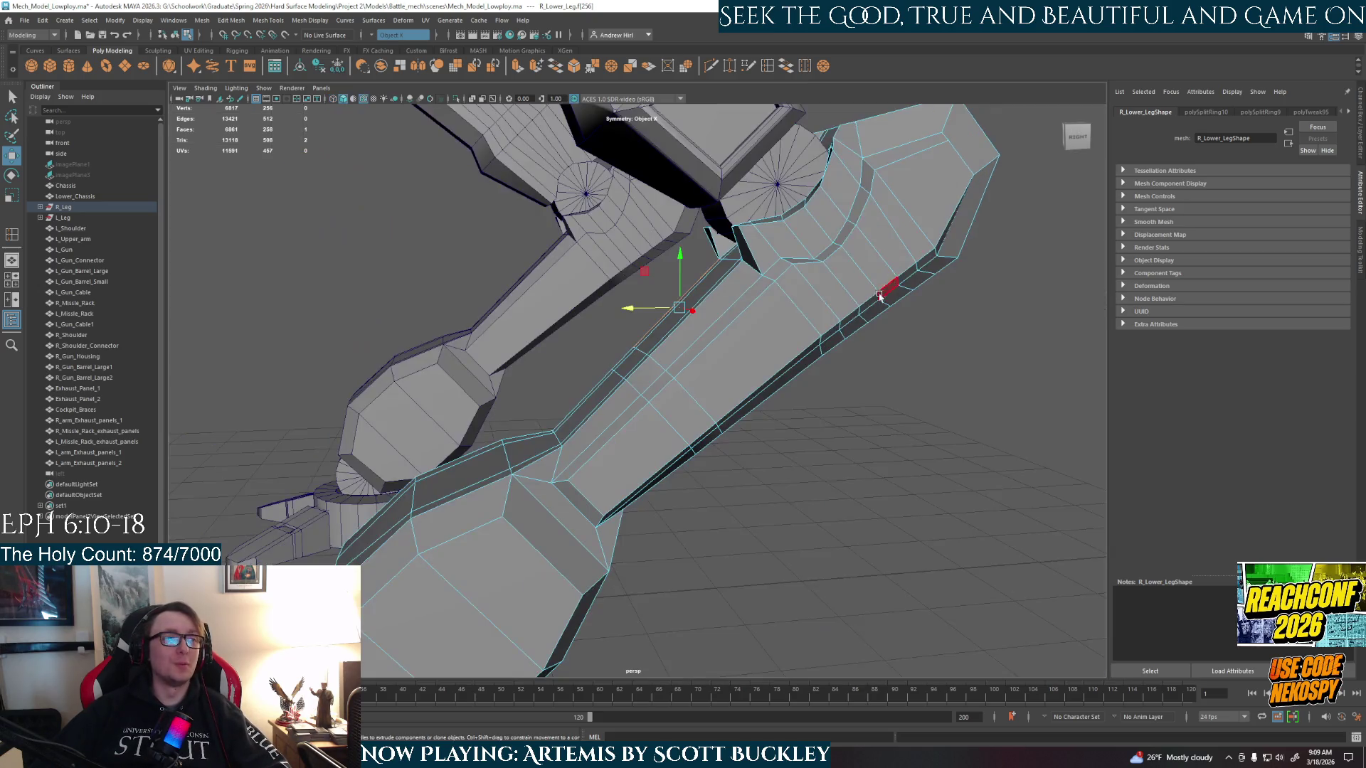
# - Select the shin edge loop in edge mode for scaling and show all four viewports
pyautogui.press('q')
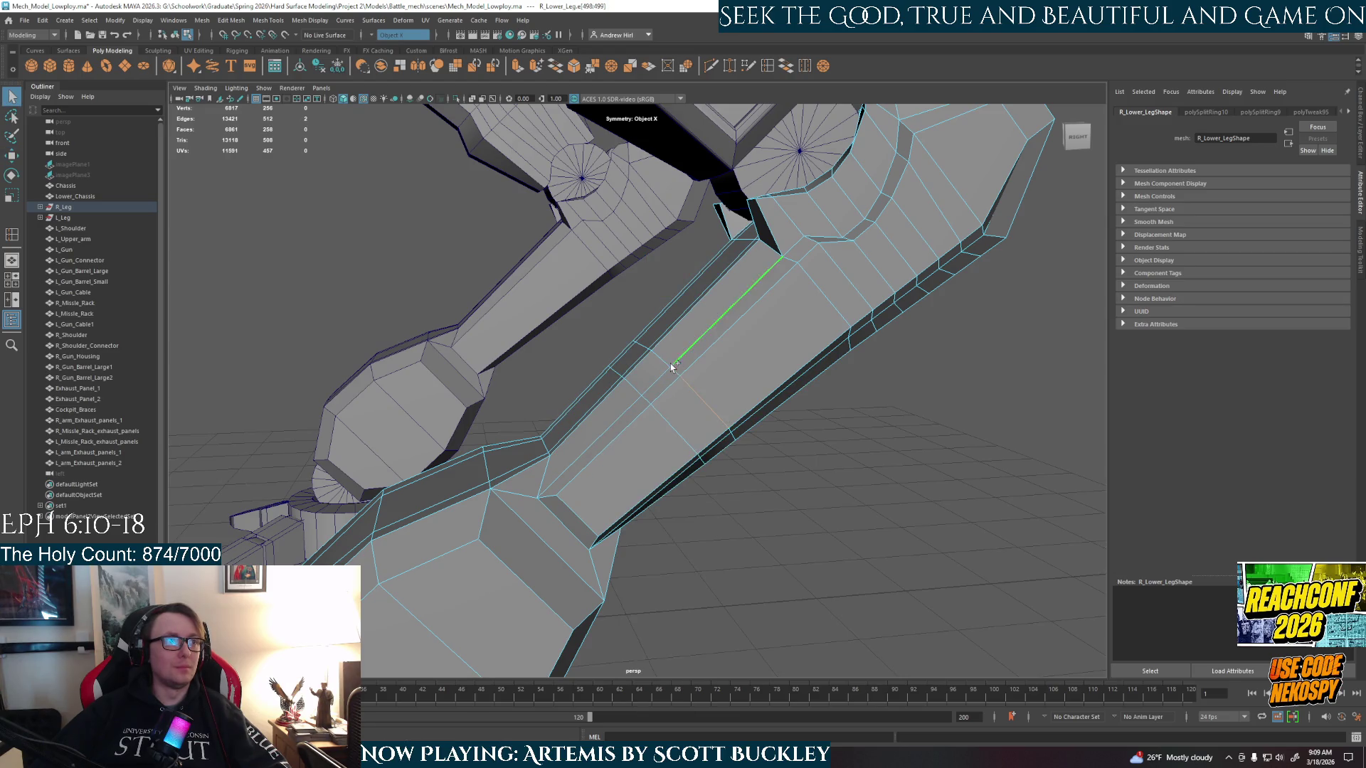
pyautogui.click(677, 375)
pyautogui.doubleClick(672, 417)
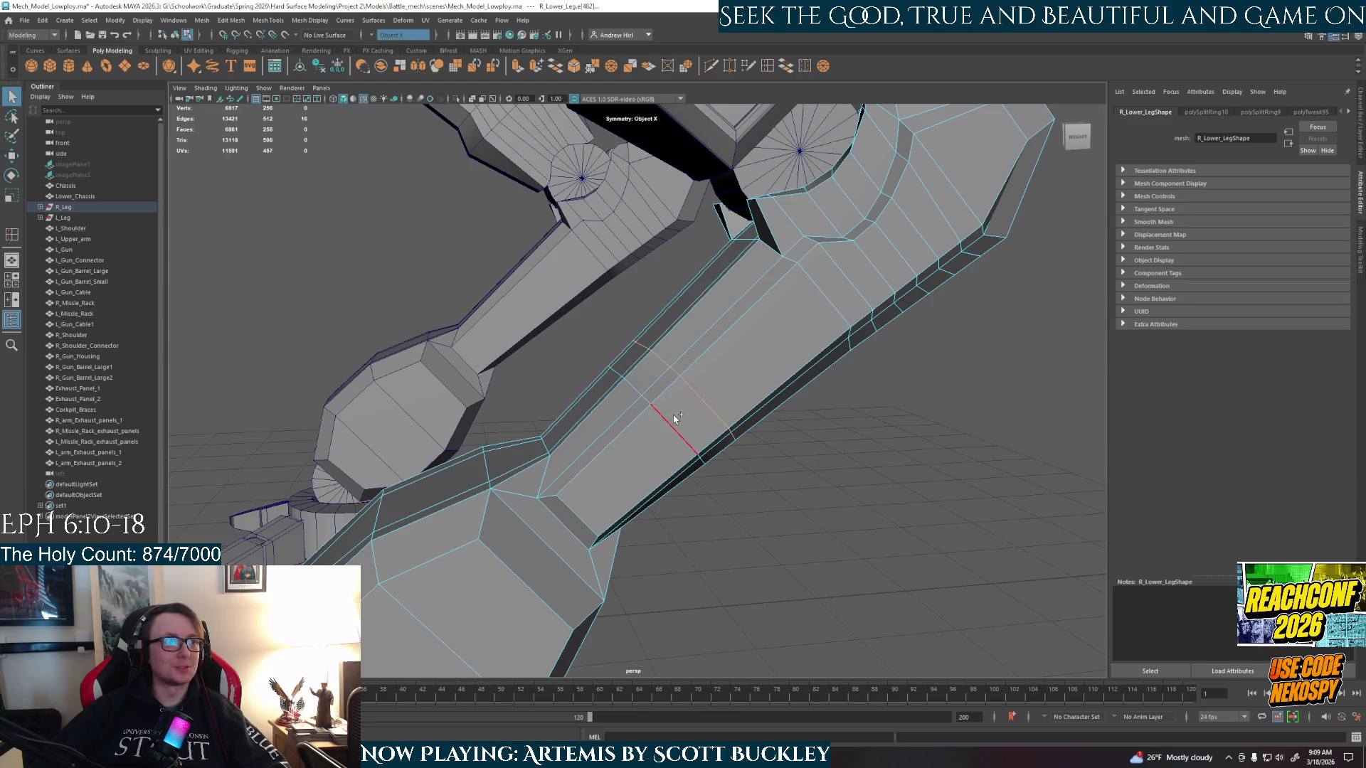
pyautogui.moveTo(646, 408)
pyautogui.keyDown('alt'); pyautogui.mouseDown()
pyautogui.moveTo(719, 475)
pyautogui.moveTo(705, 429)
pyautogui.moveTo(678, 419)
pyautogui.mouseUp(); pyautogui.keyUp('alt')
pyautogui.press('r')
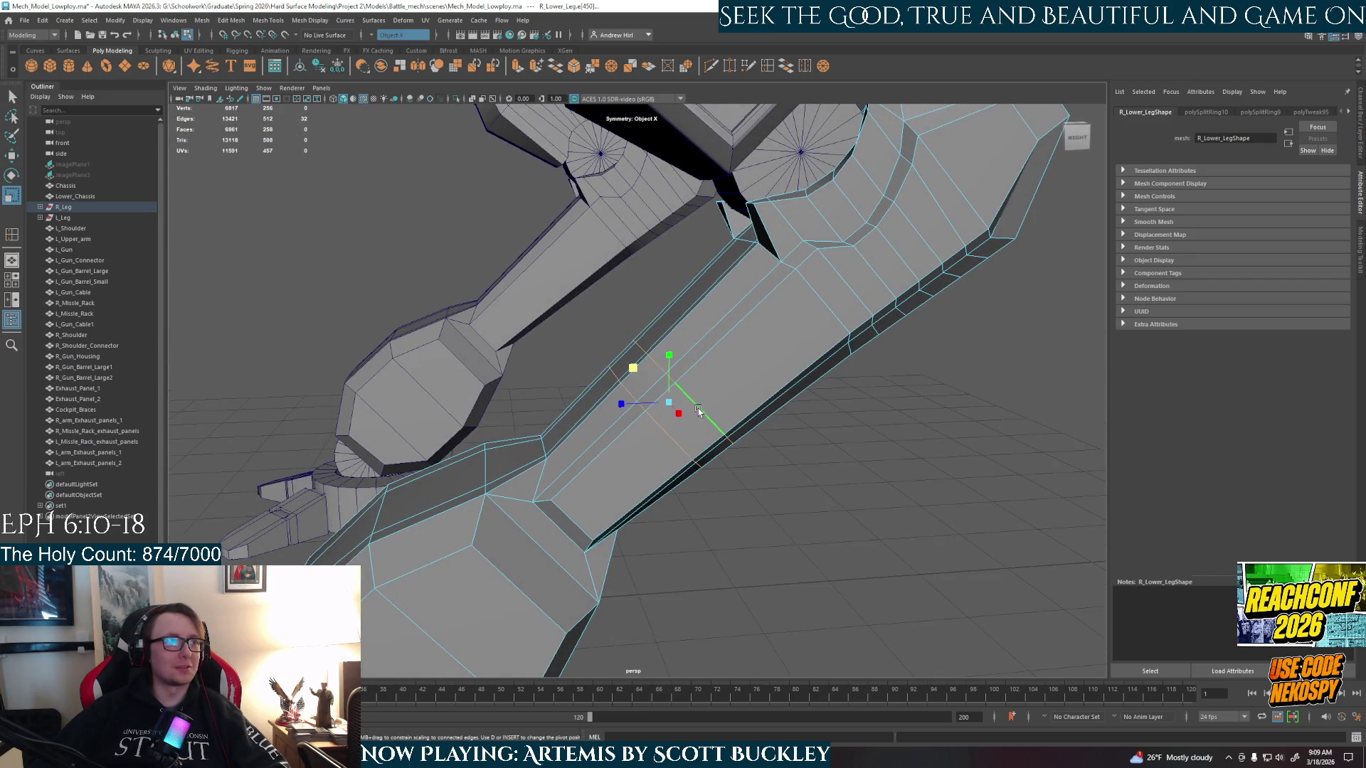
pyautogui.press('space')
pyautogui.press('space')
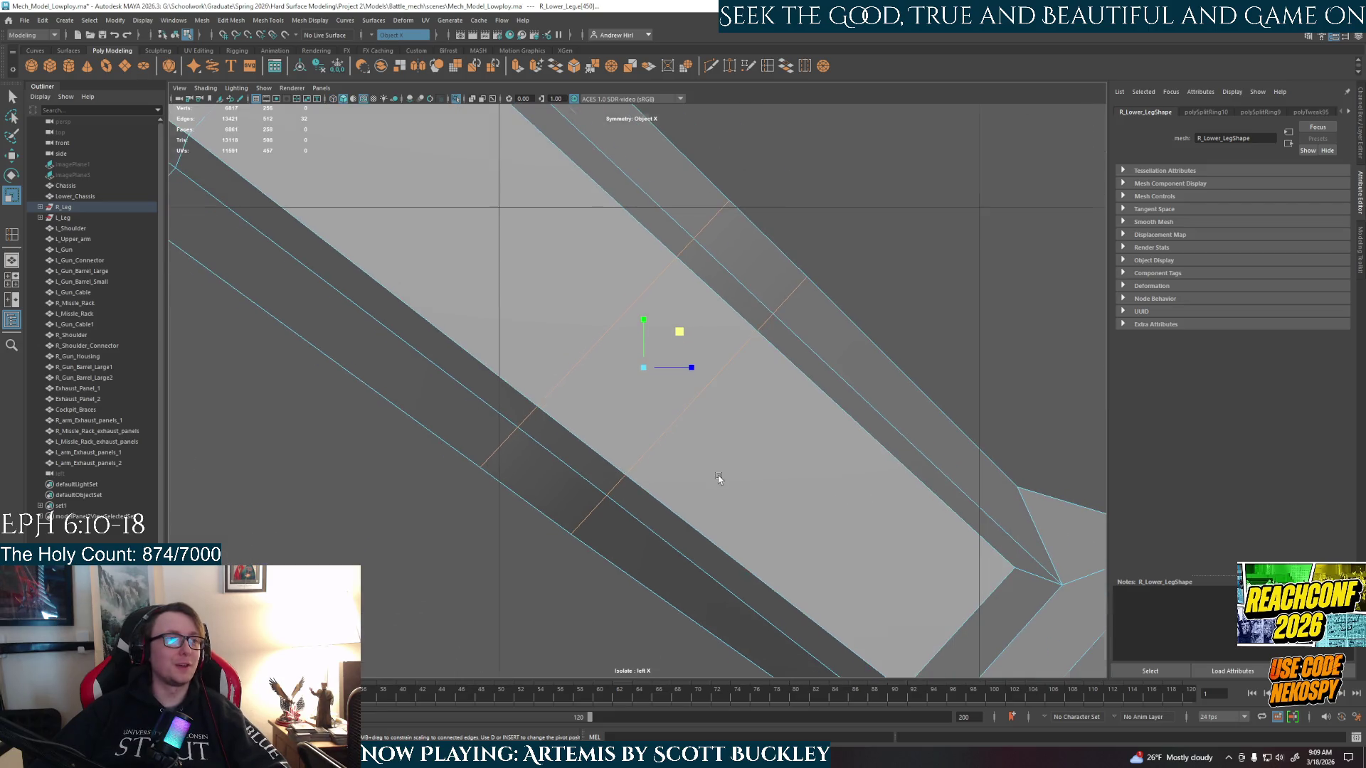
# - In the side view, tilt the loop's pivot along the shin, then undo a trial upward slide
pyautogui.press('d')
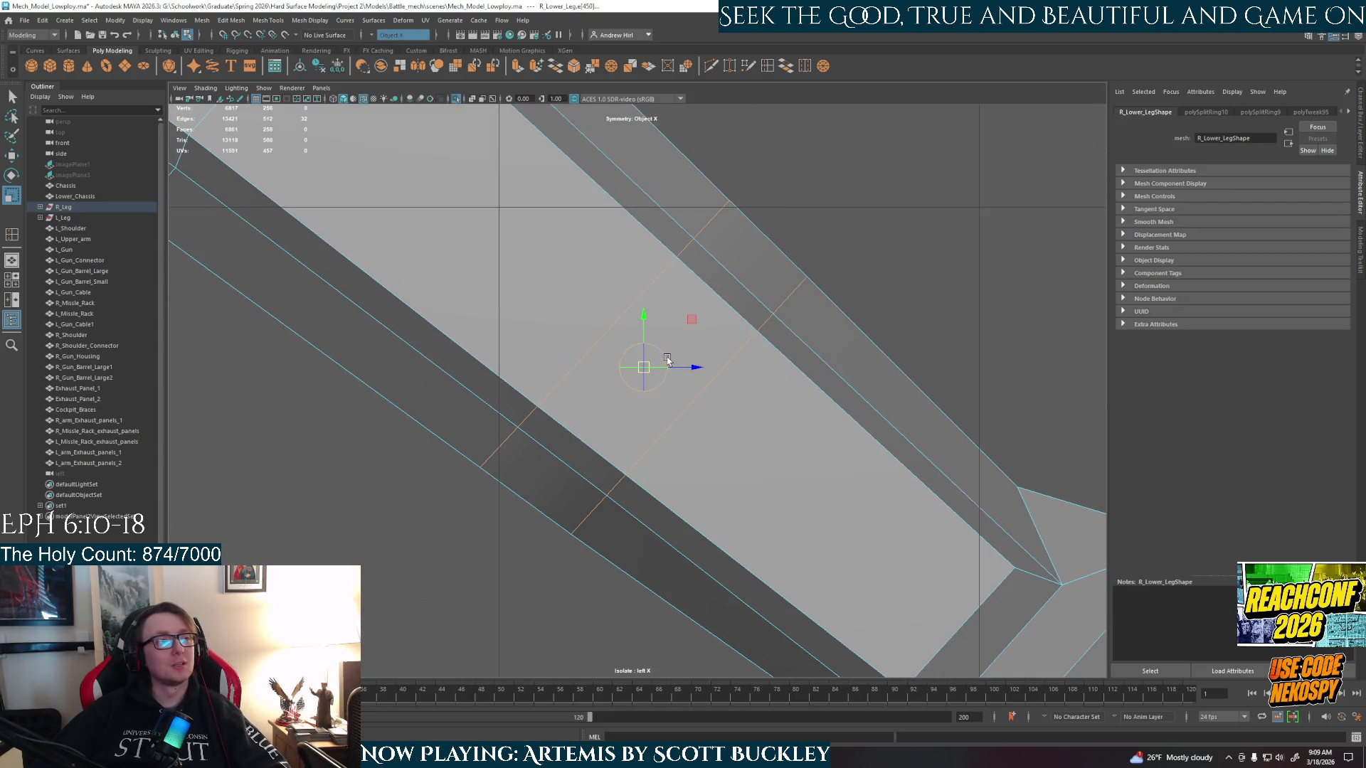
pyautogui.moveTo(666, 361)
pyautogui.mouseDown()
pyautogui.moveTo(652, 332)
pyautogui.moveTo(634, 356)
pyautogui.moveTo(608, 340)
pyautogui.mouseUp()
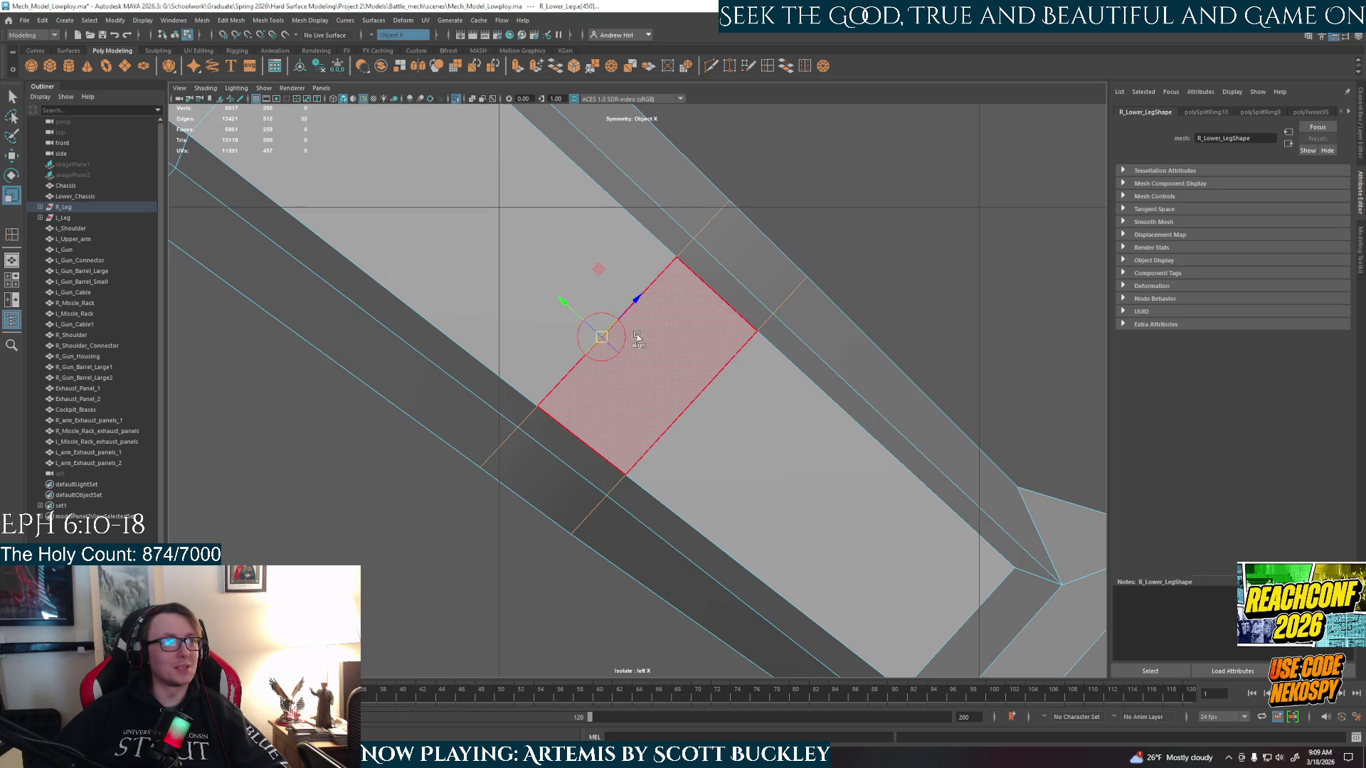
pyautogui.keyDown('alt'); pyautogui.moveTo(637, 335); pyautogui.dragTo(740, 423, button='middle'); pyautogui.keyUp('alt')
pyautogui.scroll(-2, 712, 420)
pyautogui.press('w')
pyautogui.moveTo(663, 391); pyautogui.dragTo(508, 241)
pyautogui.hotkey('ctrl', 'z')
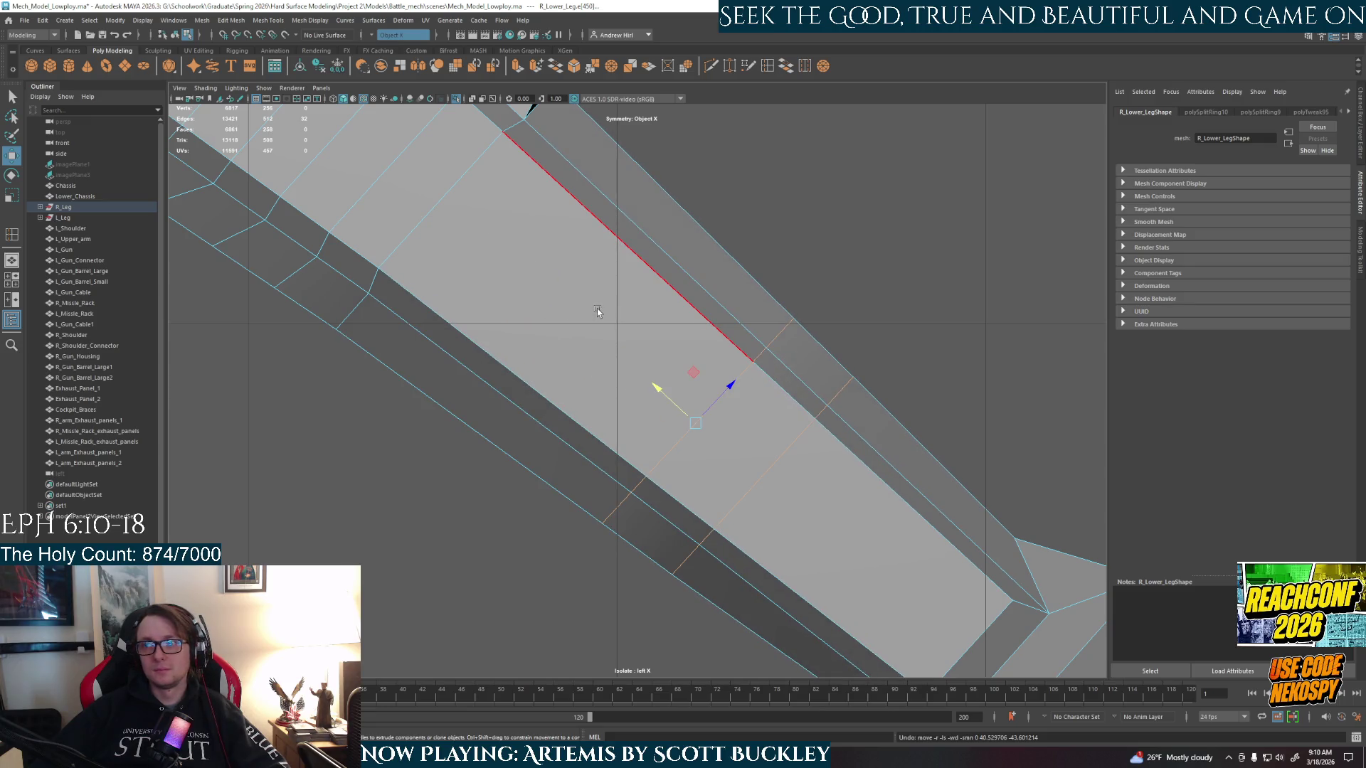
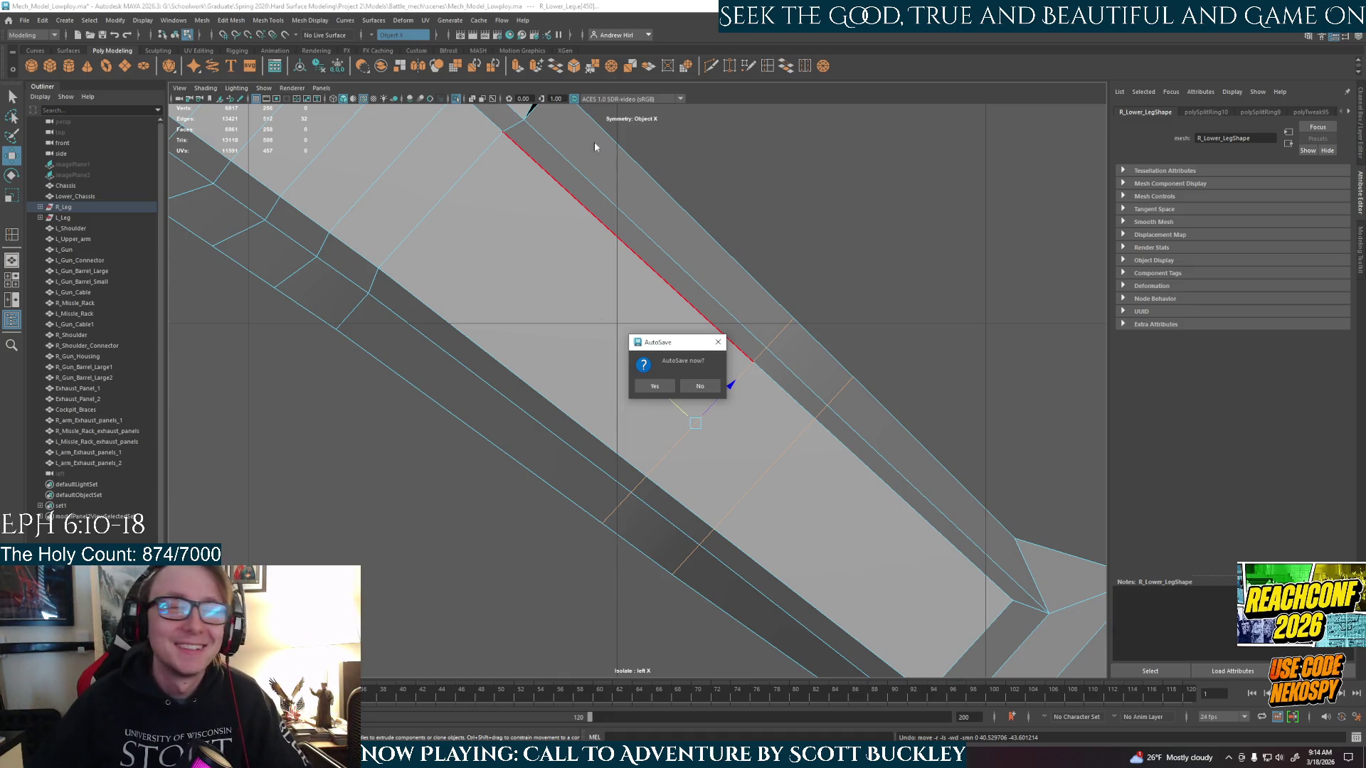
# - Accept the autosave, slide the selected shin edge loops up, and return to four views
pyautogui.click(655, 386)
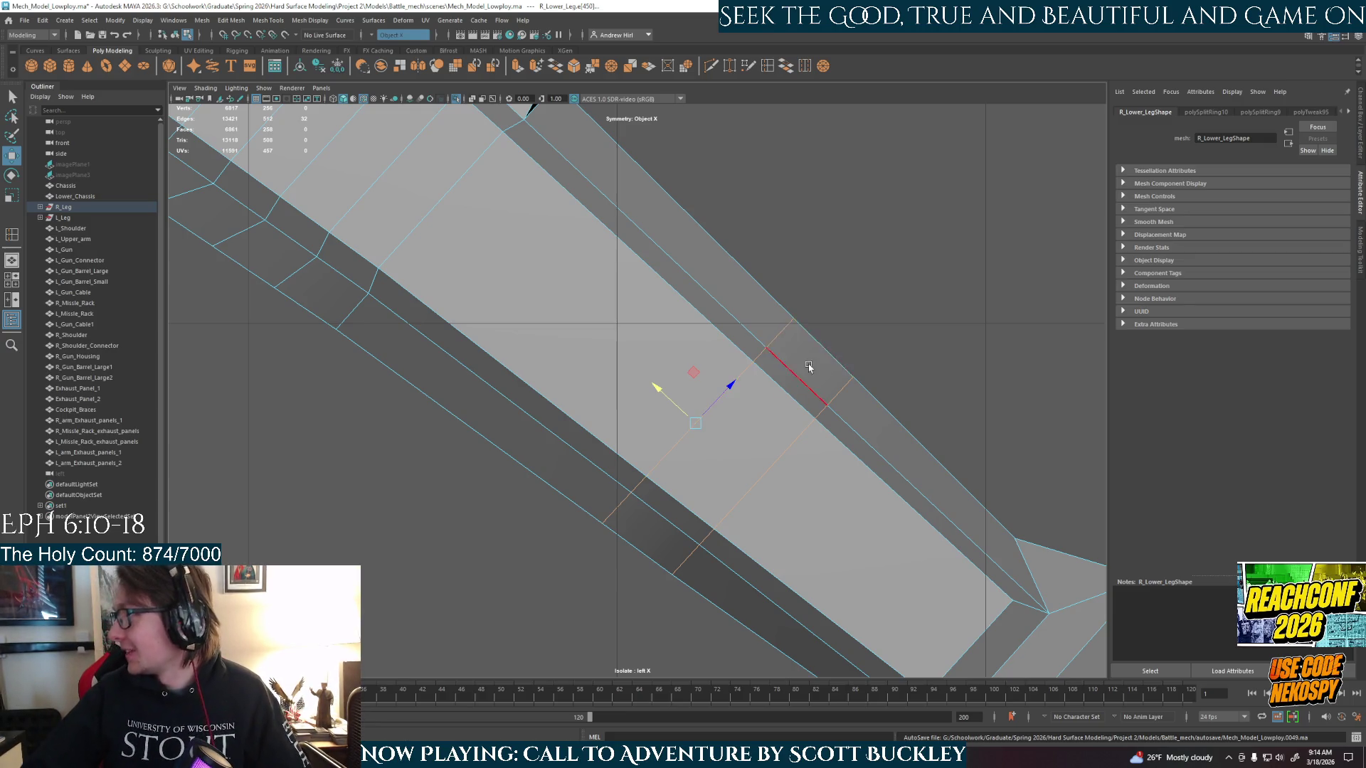
pyautogui.moveTo(658, 389); pyautogui.dragTo(505, 271)
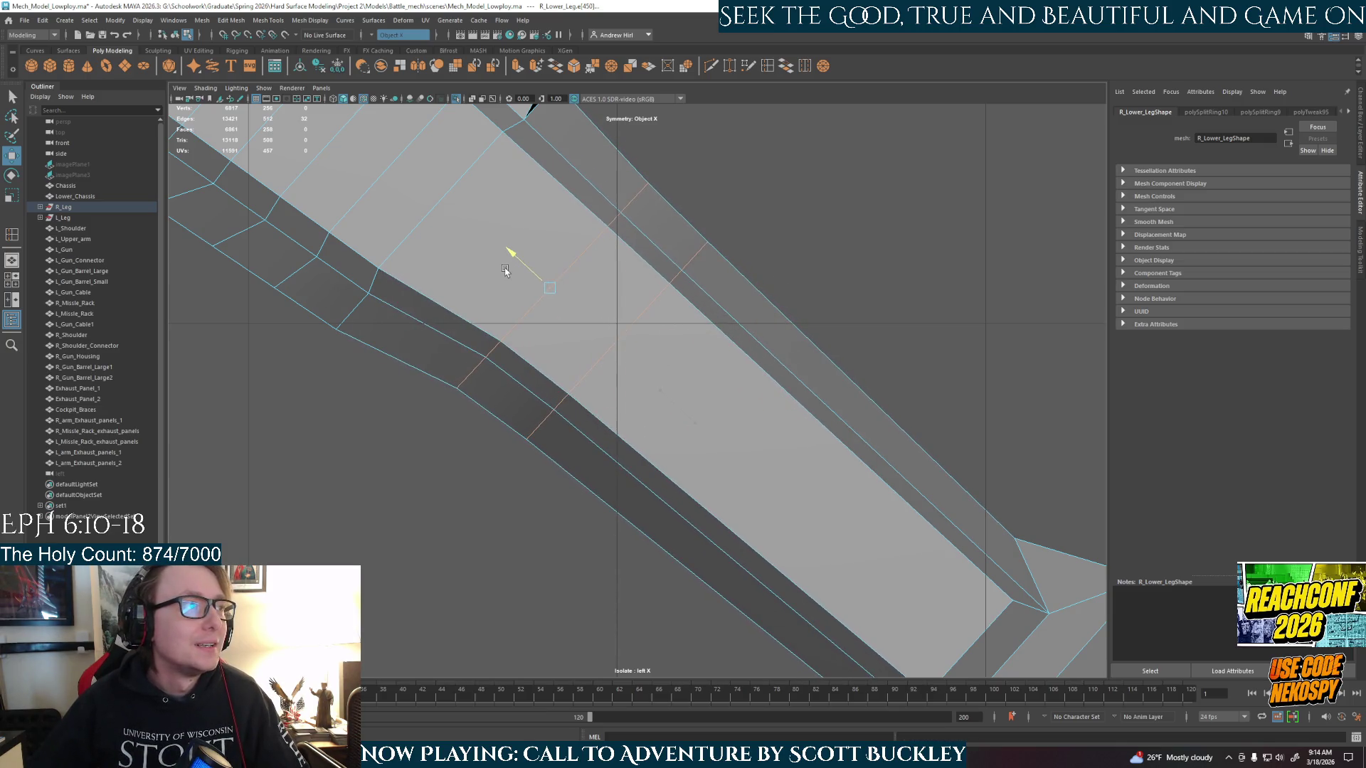
pyautogui.press('space')
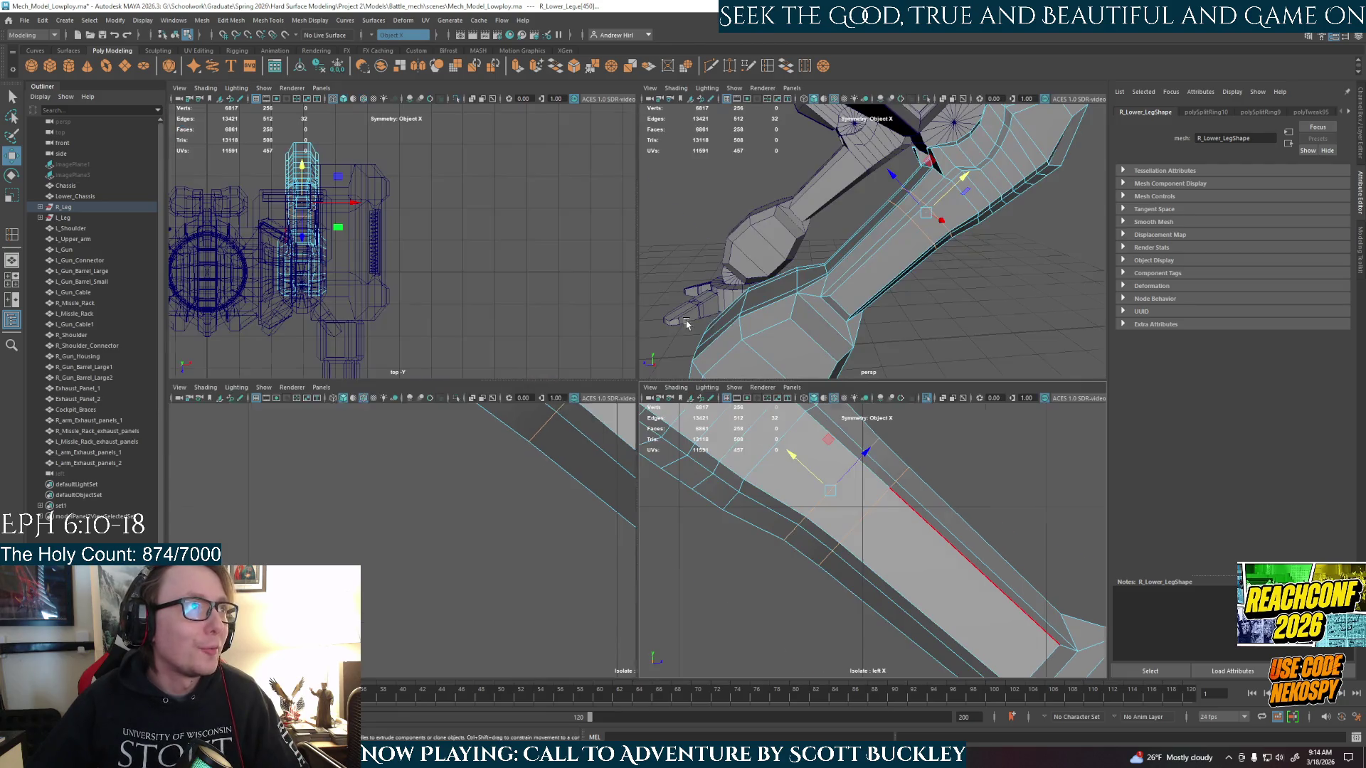
# - Clear the selection, frame the leg in perspective, and pick one edge of the unwanted shin loop
pyautogui.moveTo(973, 313)
pyautogui.keyDown('alt'); pyautogui.mouseDown()
pyautogui.moveTo(926, 277)
pyautogui.moveTo(1013, 315)
pyautogui.mouseUp(); pyautogui.keyUp('alt')
pyautogui.click(1013, 315)
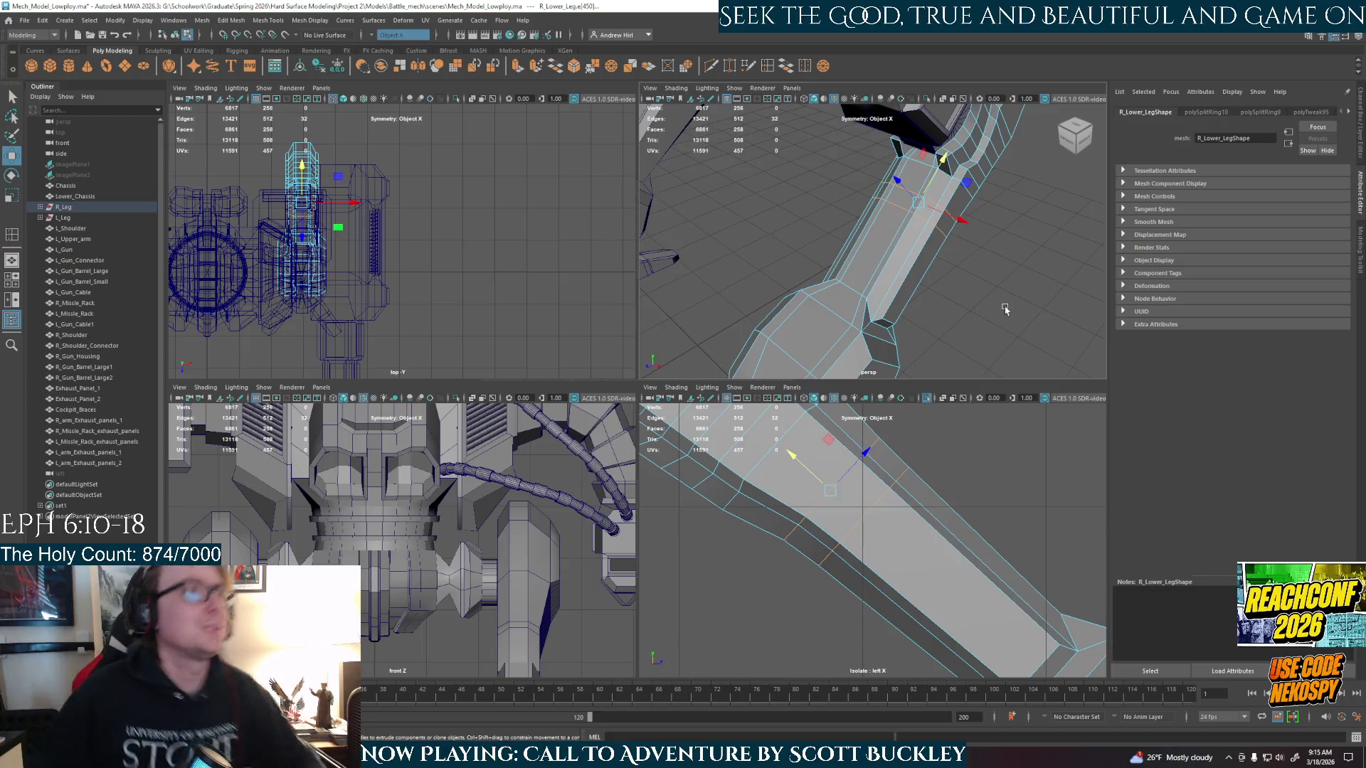
pyautogui.keyDown('alt'); pyautogui.moveTo(973, 221); pyautogui.dragTo(963, 190); pyautogui.keyUp('alt')
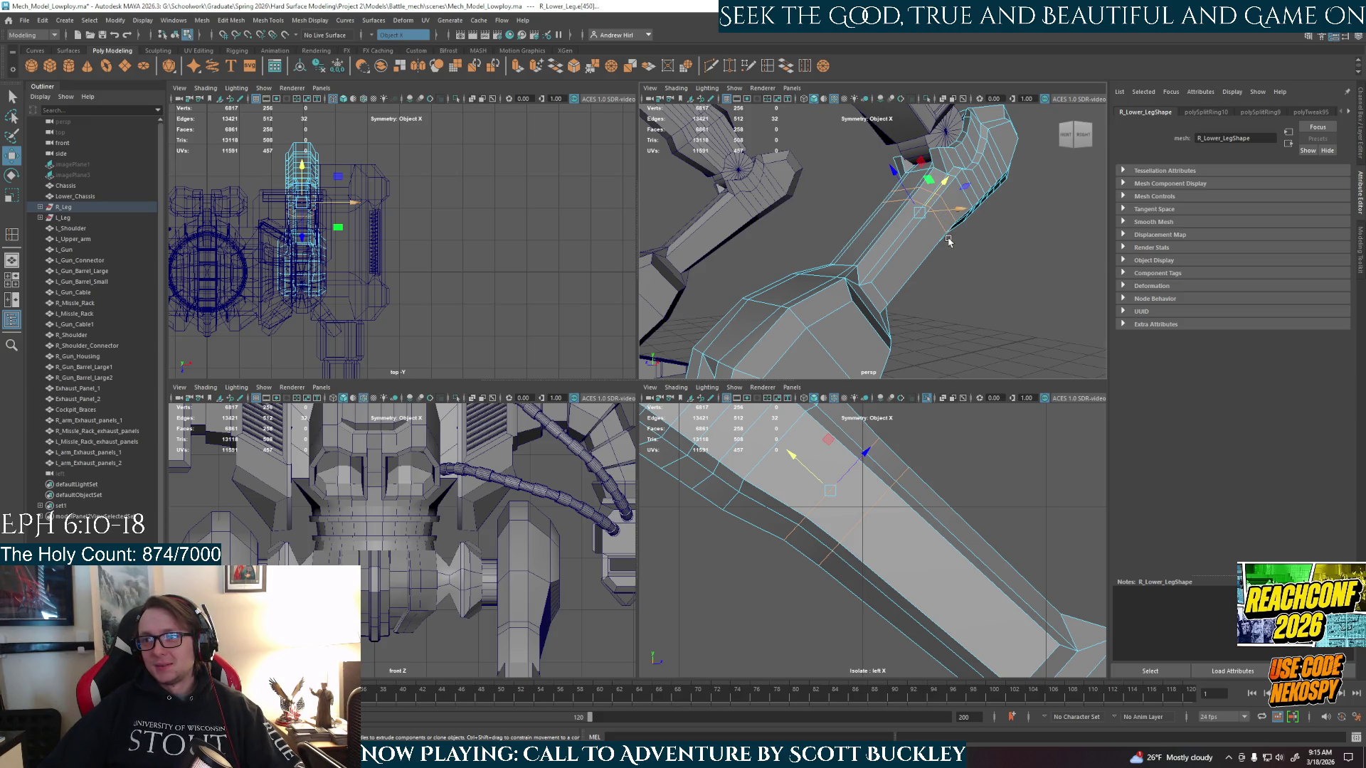
pyautogui.keyDown('alt'); pyautogui.moveTo(949, 244); pyautogui.dragTo(919, 244); pyautogui.keyUp('alt')
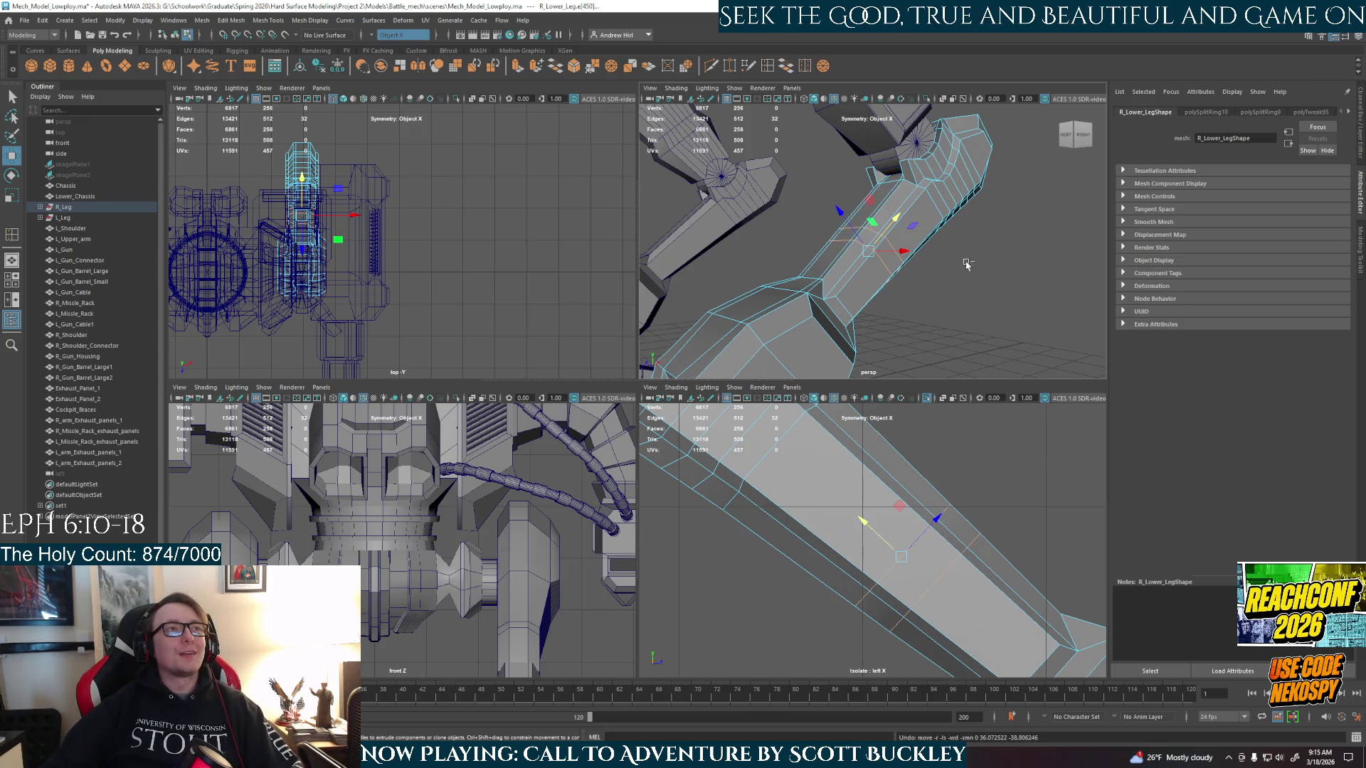
pyautogui.press('f')
pyautogui.press('q')
pyautogui.click(836, 284)
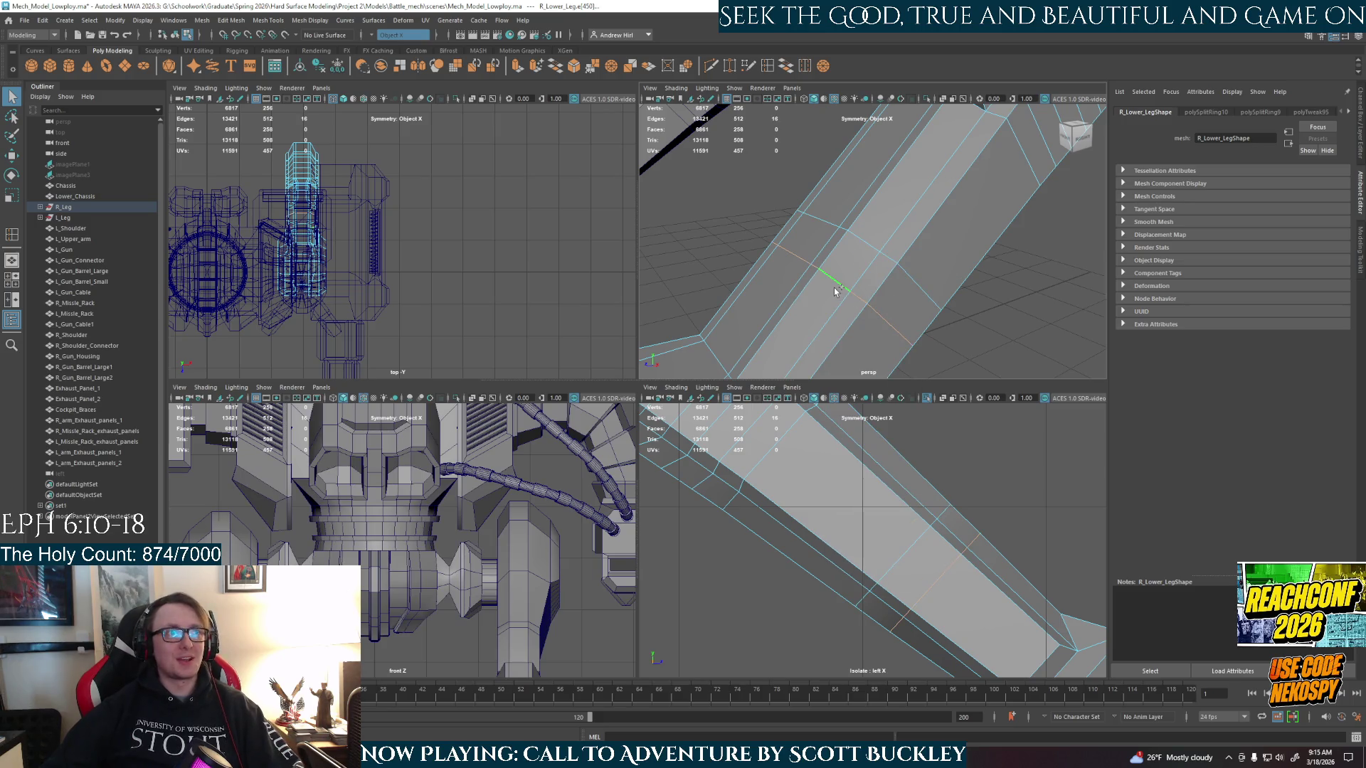
# - Delete the shin edge loop, select the neighbouring loop, and maximise the side view
pyautogui.press('Delete')
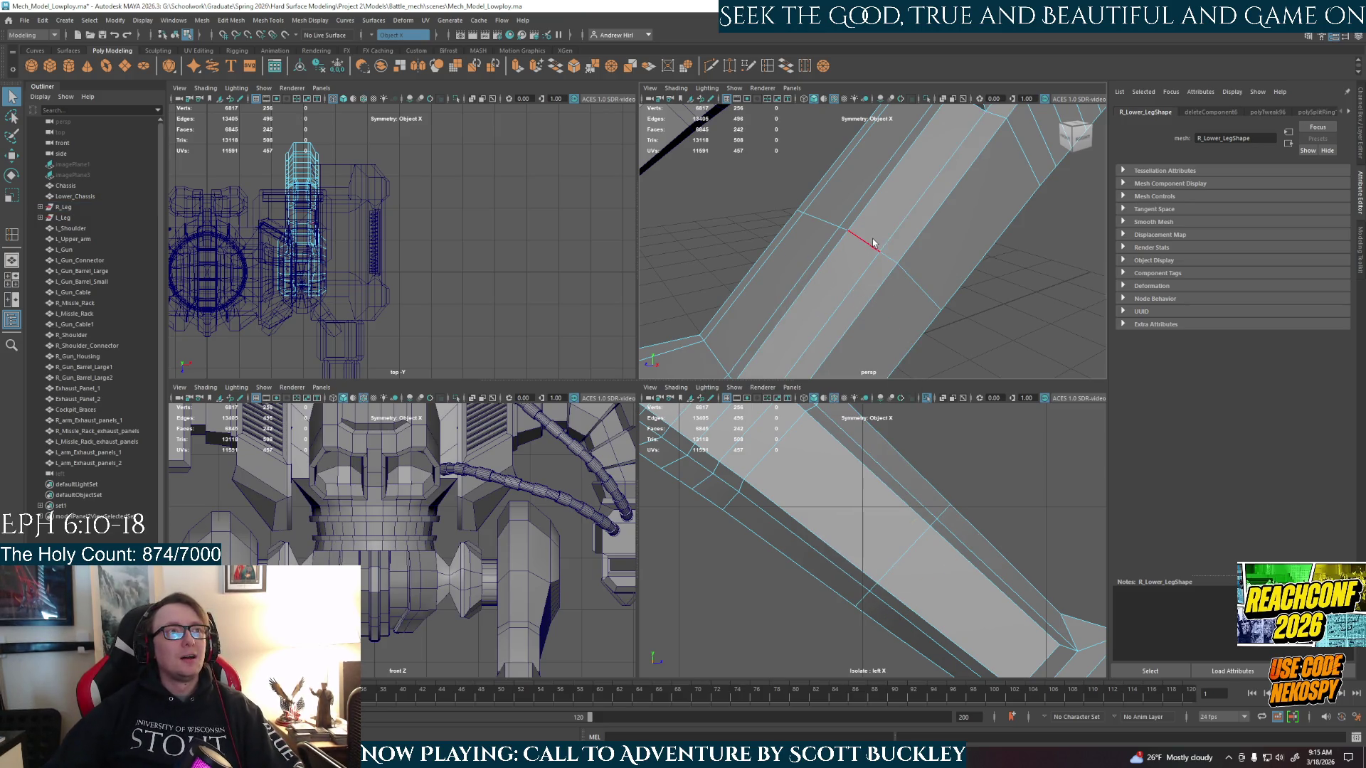
pyautogui.doubleClick(873, 243)
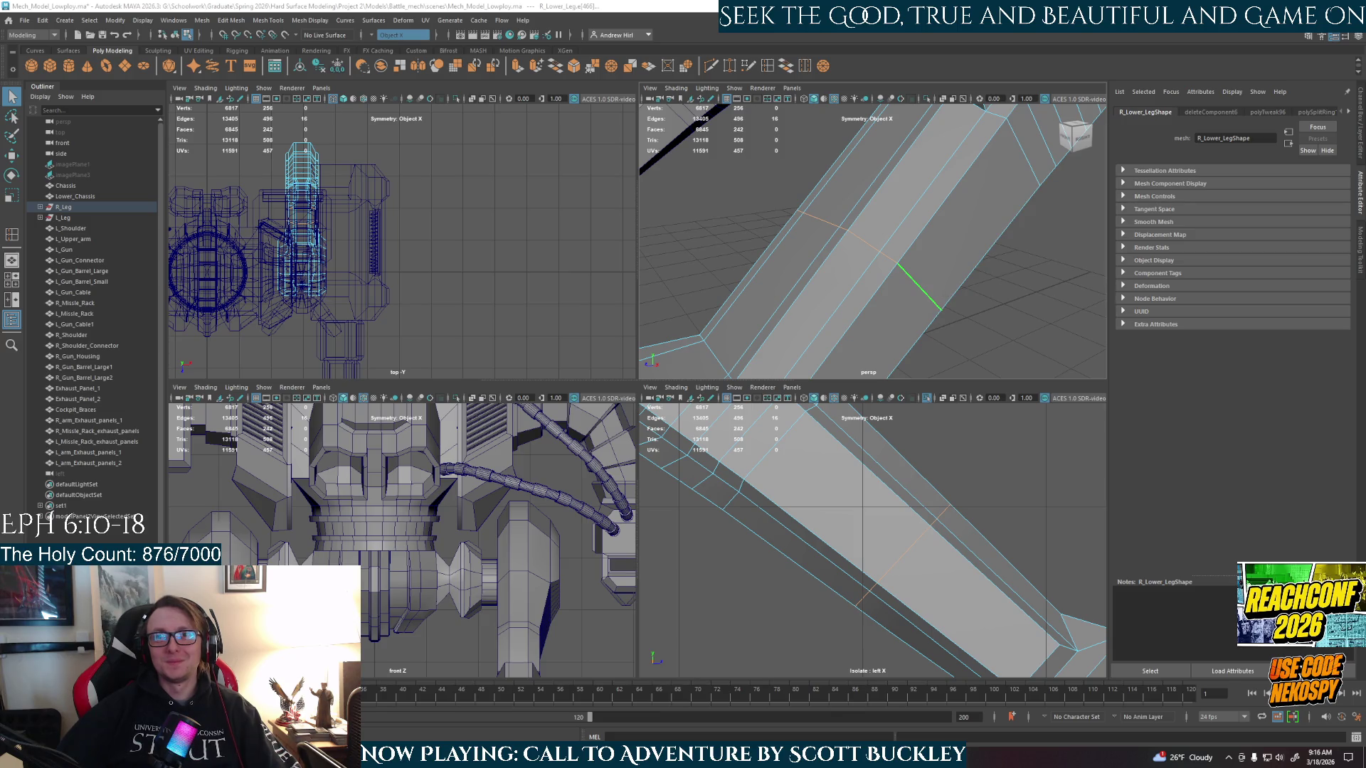
pyautogui.moveTo(908, 296)
pyautogui.keyDown('alt'); pyautogui.mouseDown()
pyautogui.moveTo(907, 258)
pyautogui.moveTo(935, 250)
pyautogui.mouseUp(); pyautogui.keyUp('alt')
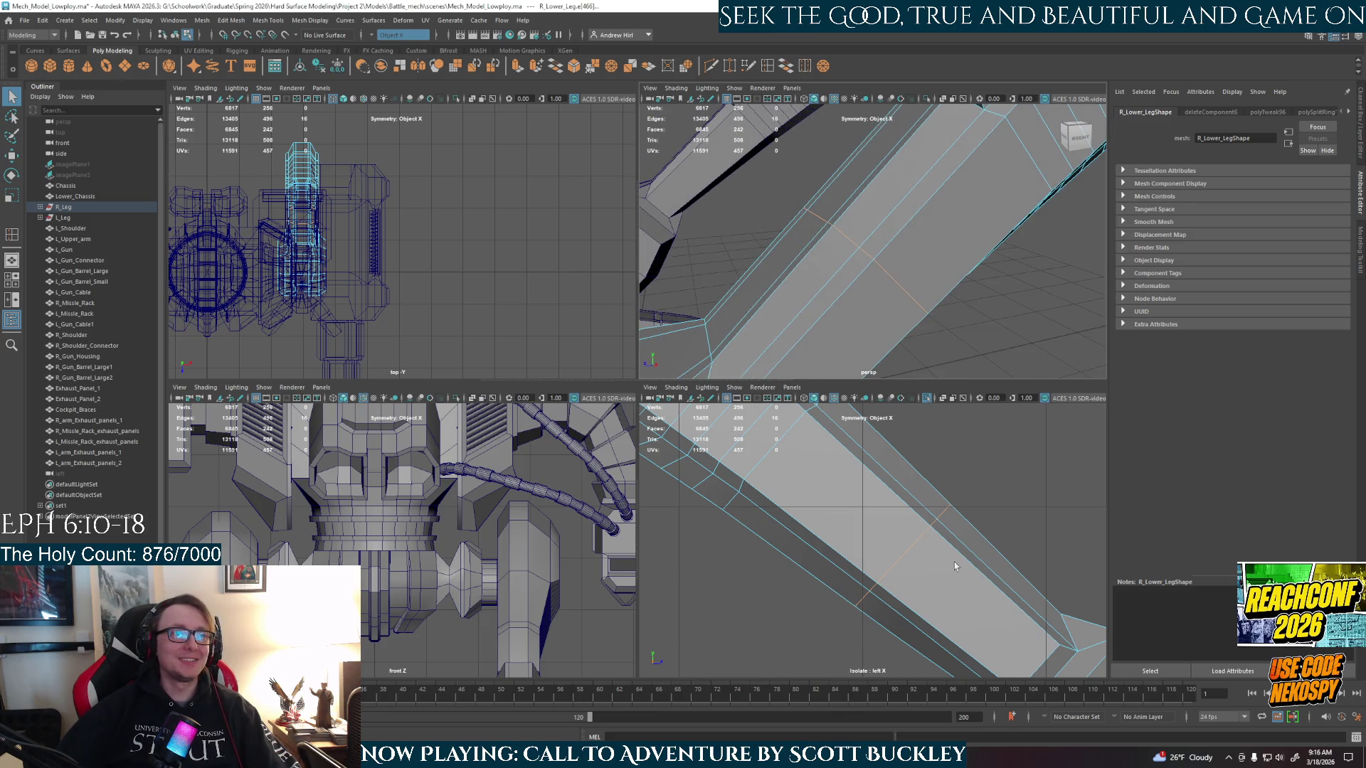
pyautogui.press('space')
# - Align the move pivot to the edge, trial-slide the loop up, undo it, and restore four views
pyautogui.press('w')
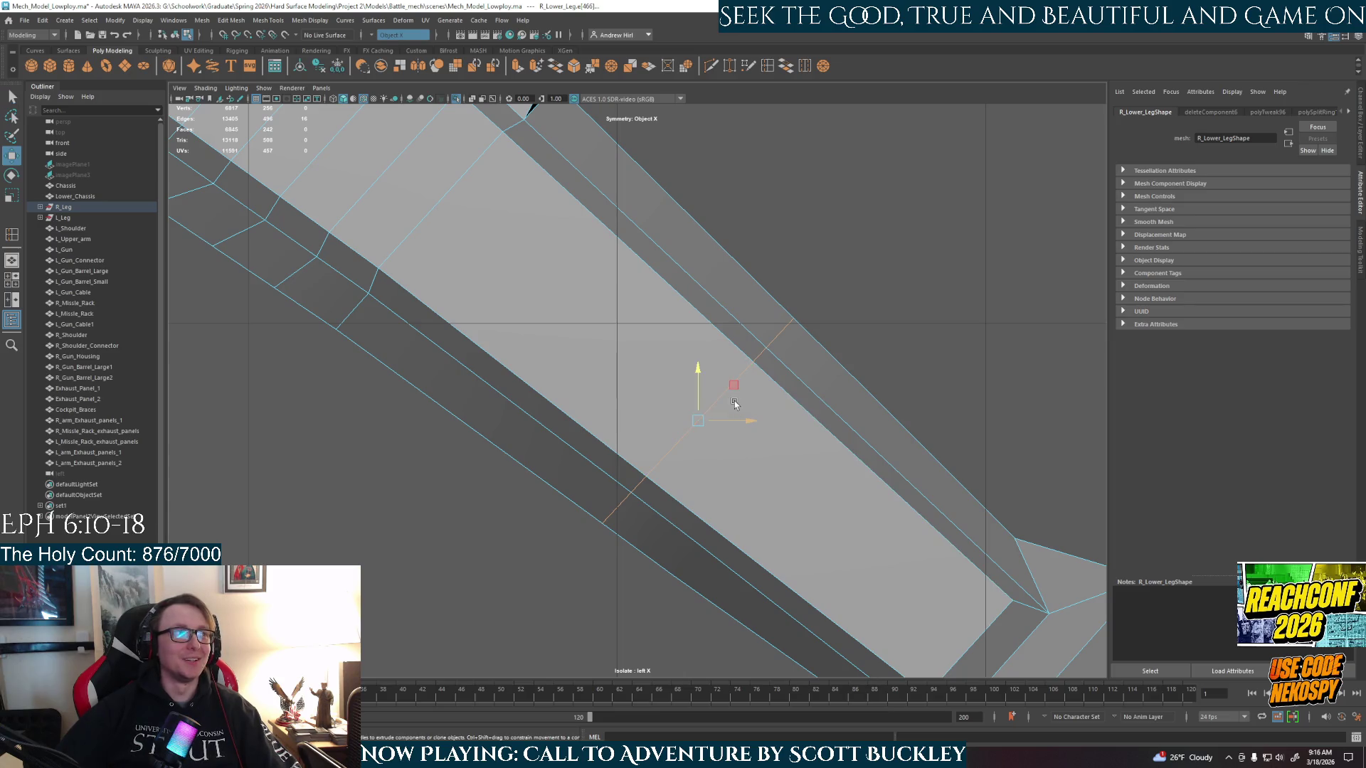
pyautogui.keyDown('alt'); pyautogui.moveTo(735, 404); pyautogui.dragTo(834, 501, button='middle'); pyautogui.keyUp('alt')
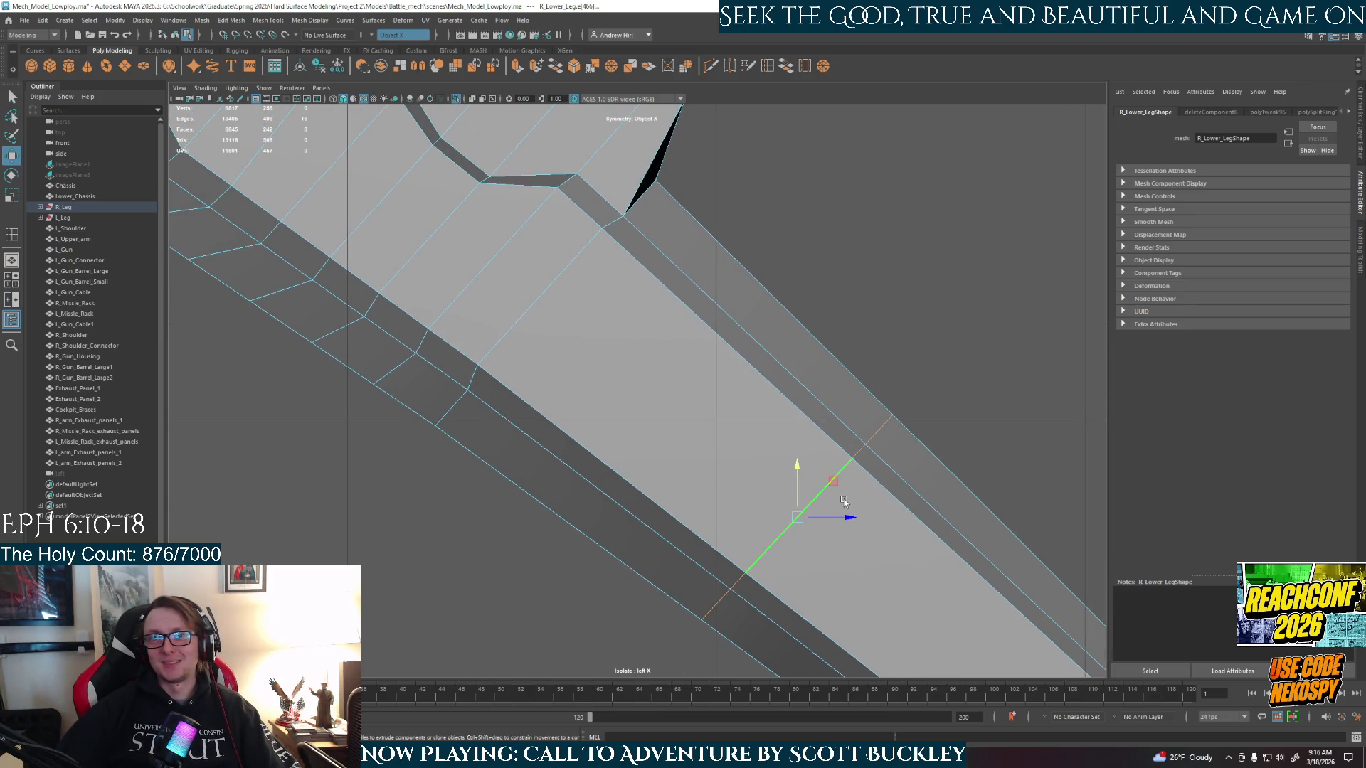
pyautogui.press('d')
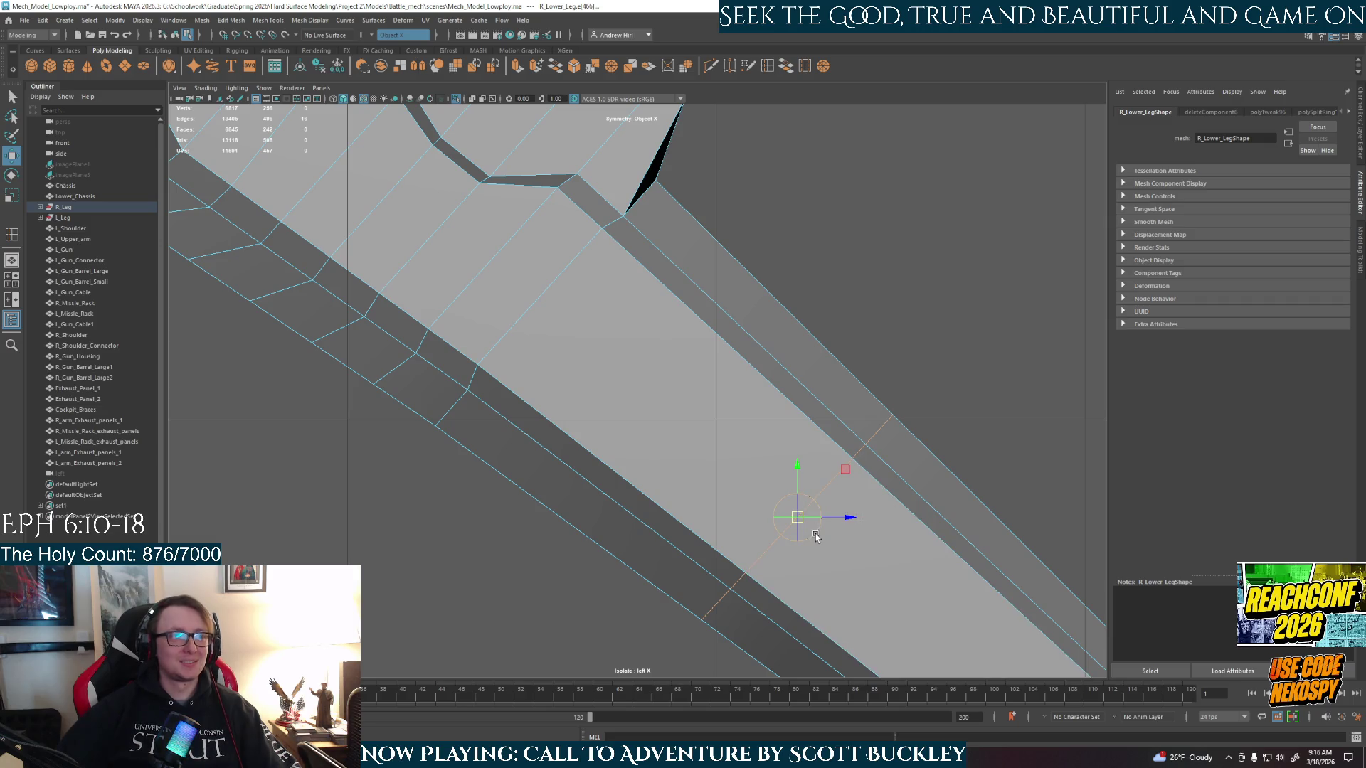
pyautogui.moveTo(816, 537); pyautogui.dragTo(816, 519)
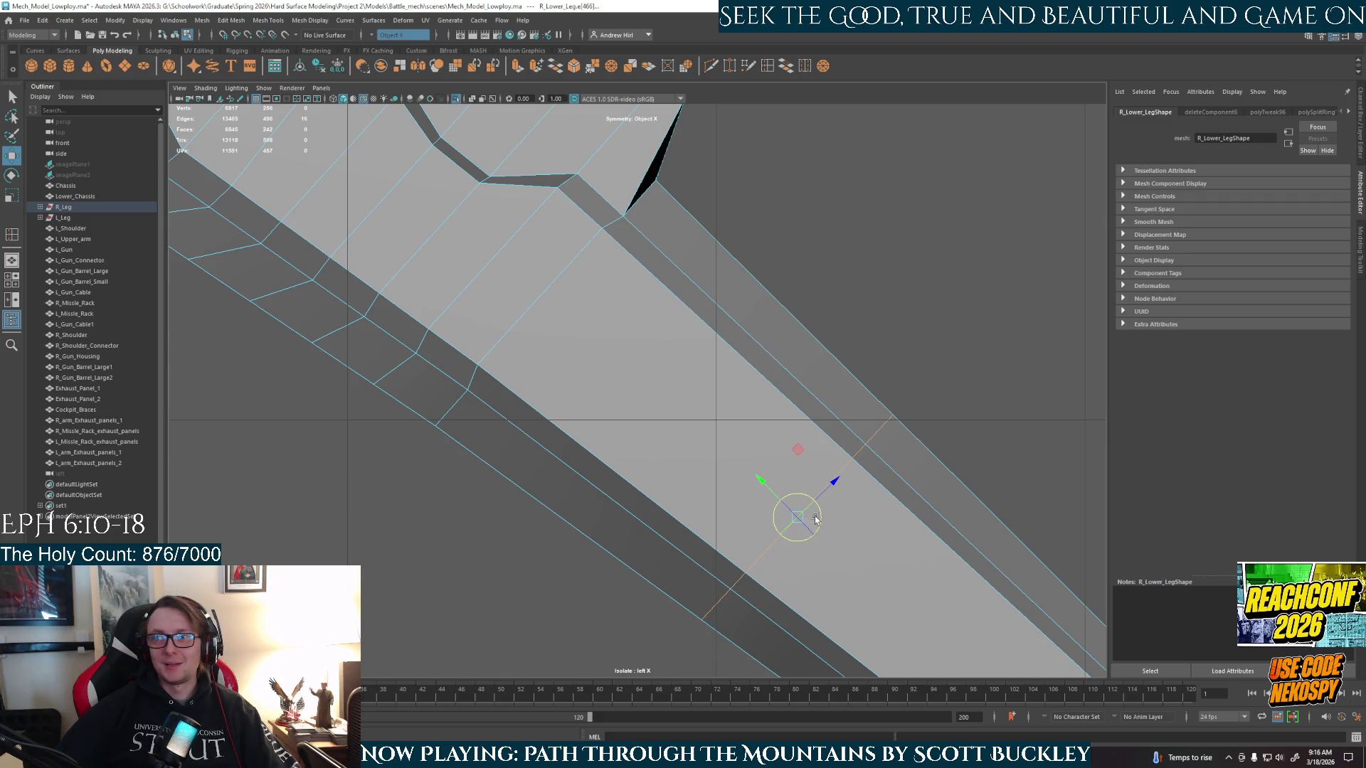
pyautogui.moveTo(816, 519); pyautogui.dragTo(815, 518)
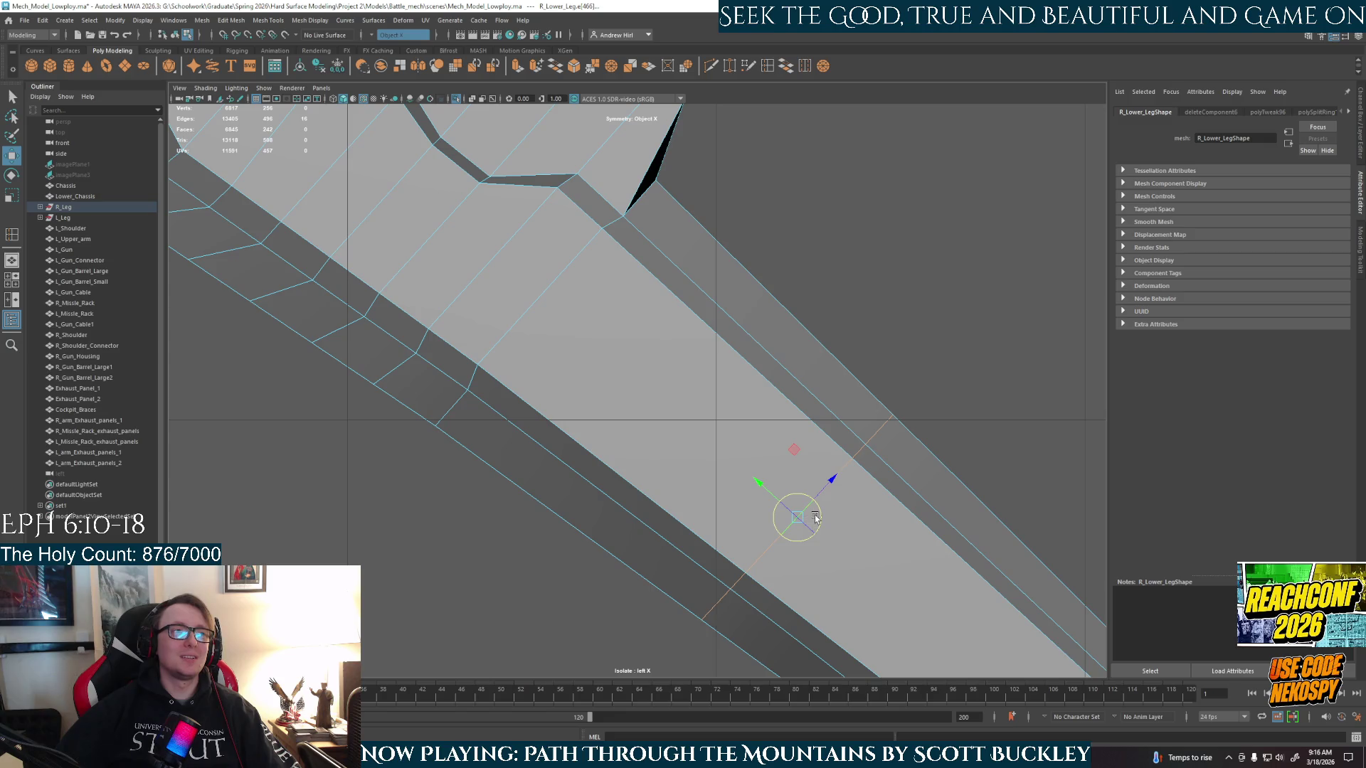
pyautogui.moveTo(767, 496)
pyautogui.mouseDown()
pyautogui.moveTo(545, 339)
pyautogui.moveTo(587, 402)
pyautogui.mouseUp()
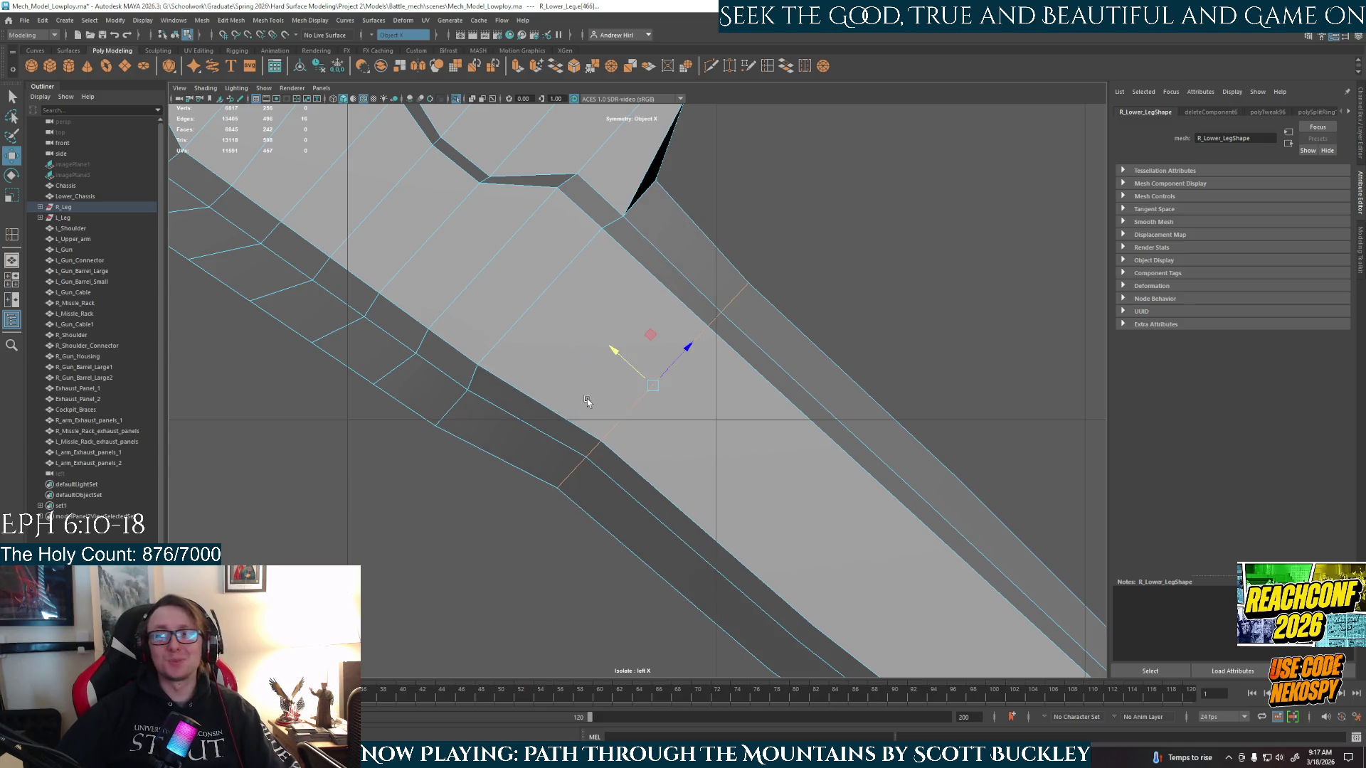
pyautogui.hotkey('ctrl', 'z')
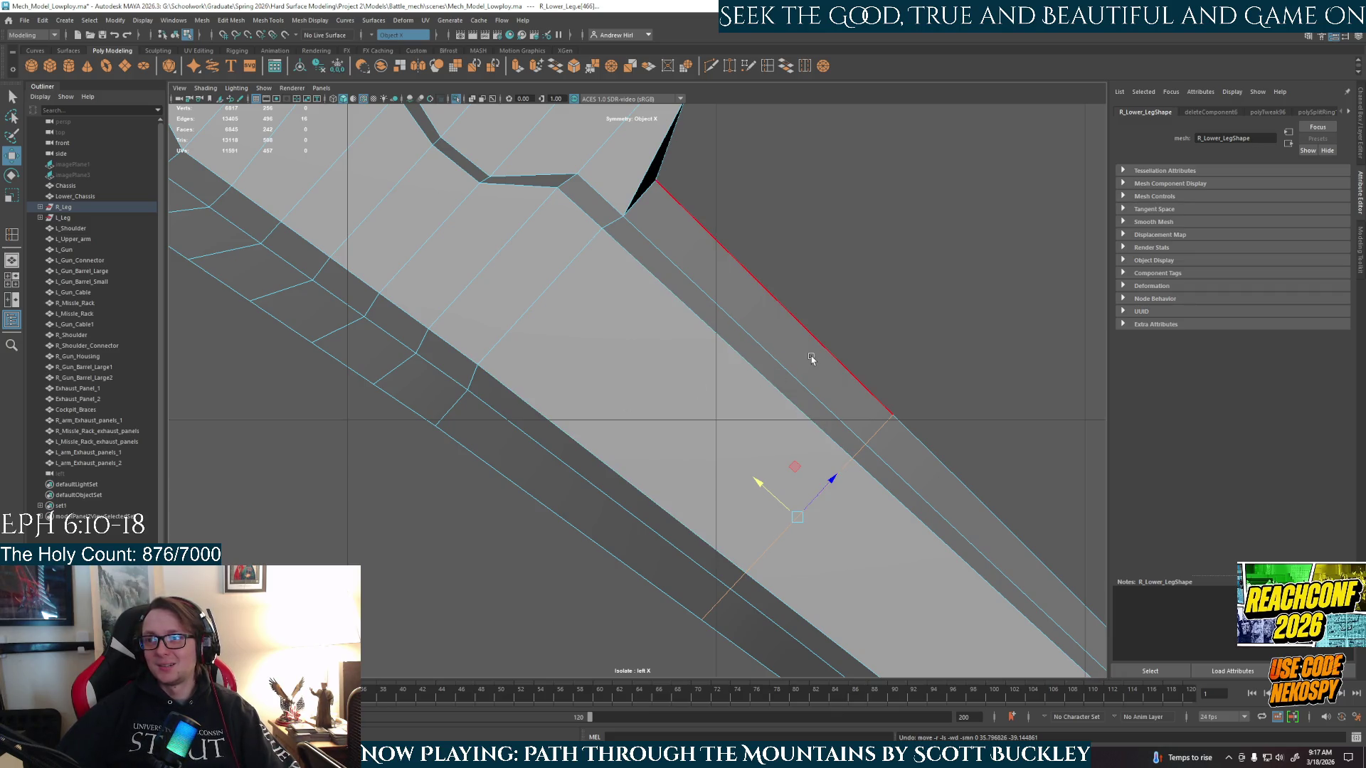
pyautogui.press('space')
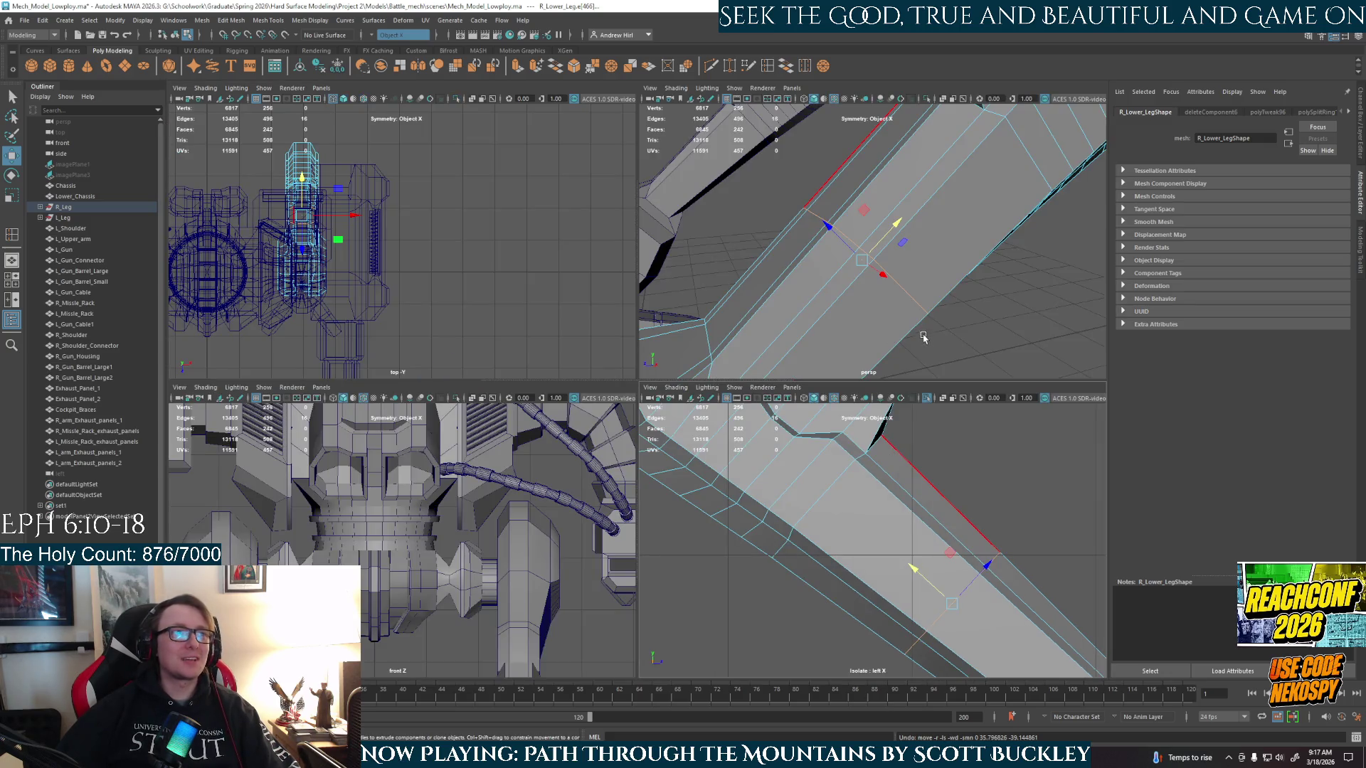
# - Clear the selection, maximise the perspective view, and orbit onto the right lower leg
pyautogui.click(909, 330)
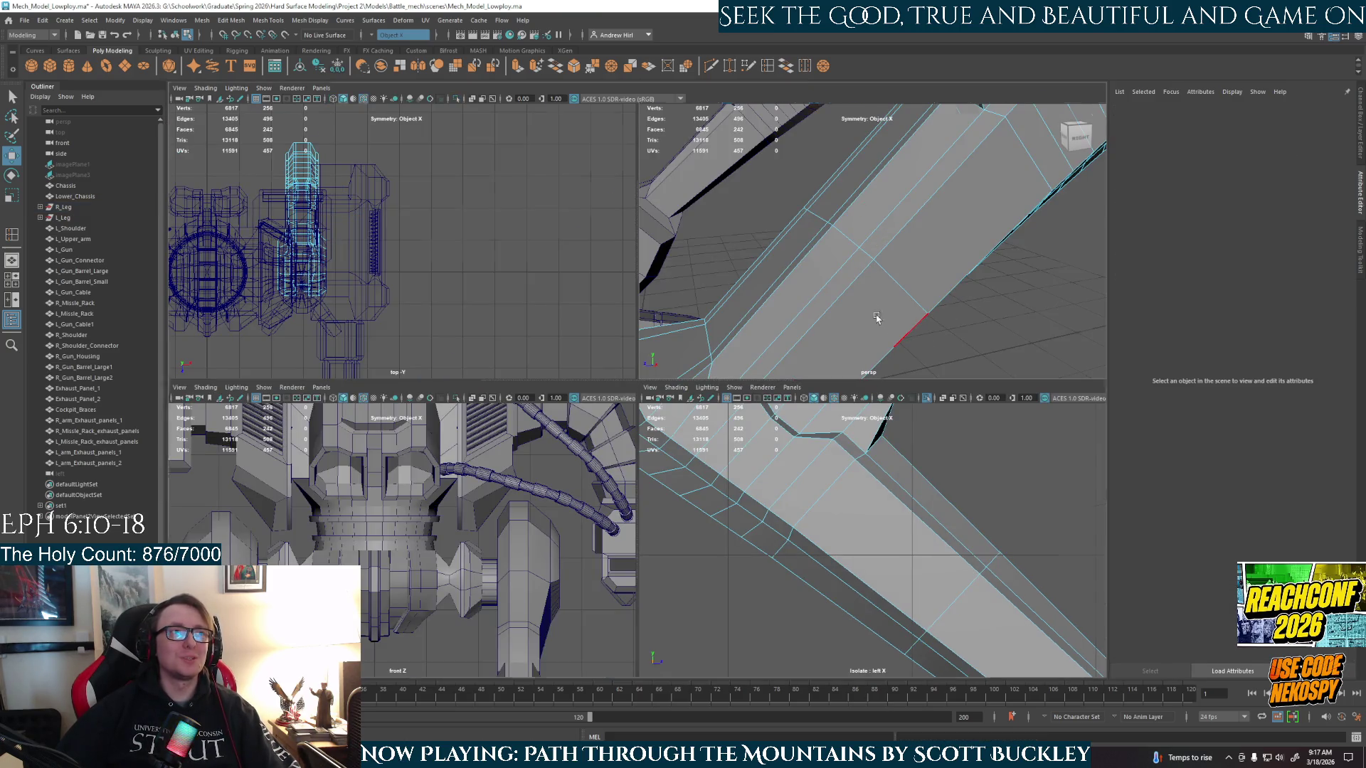
pyautogui.press('space')
pyautogui.moveTo(622, 363)
pyautogui.keyDown('alt'); pyautogui.mouseDown()
pyautogui.moveTo(683, 399)
pyautogui.moveTo(758, 374)
pyautogui.moveTo(665, 353)
pyautogui.moveTo(598, 362)
pyautogui.mouseUp(); pyautogui.keyUp('alt')
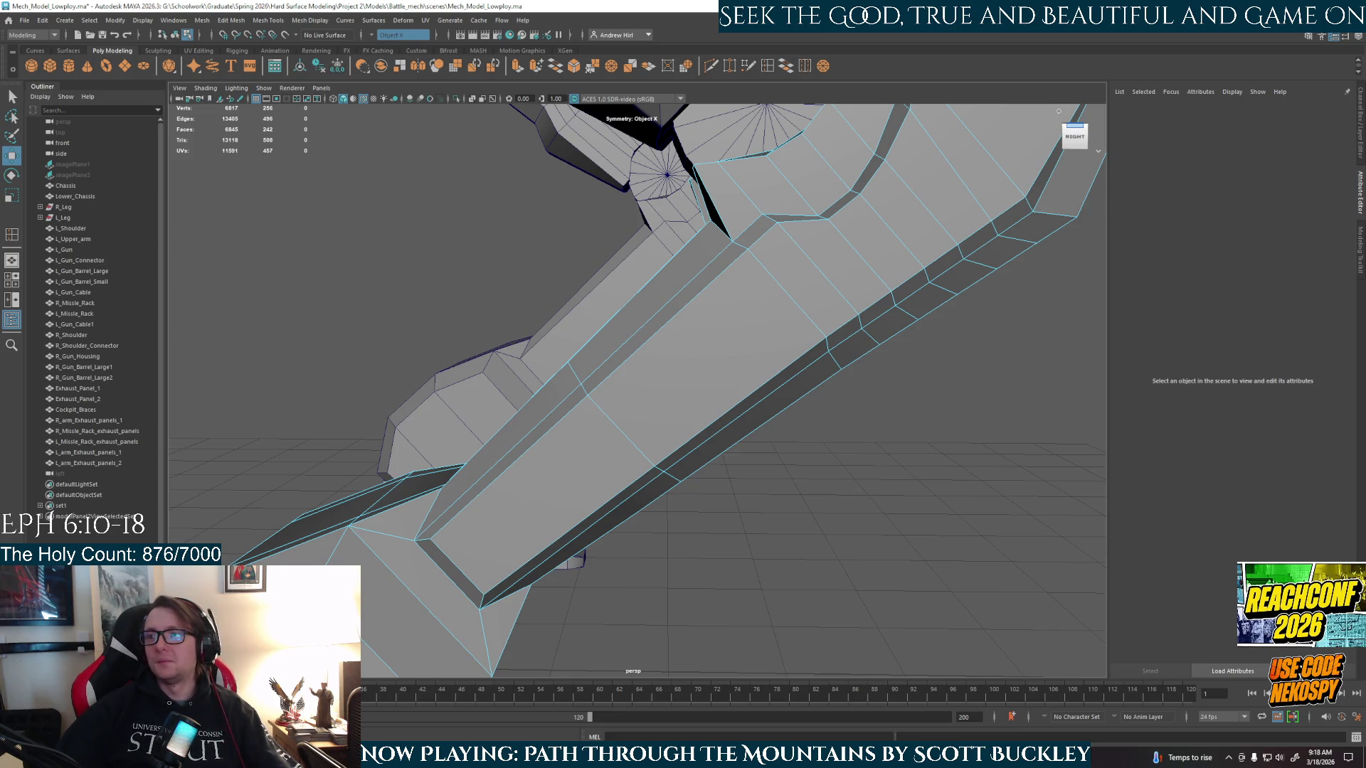
# - Insert a new edge loop across the shin with Insert Edge Loop, then orbit closer
pyautogui.click(804, 65)
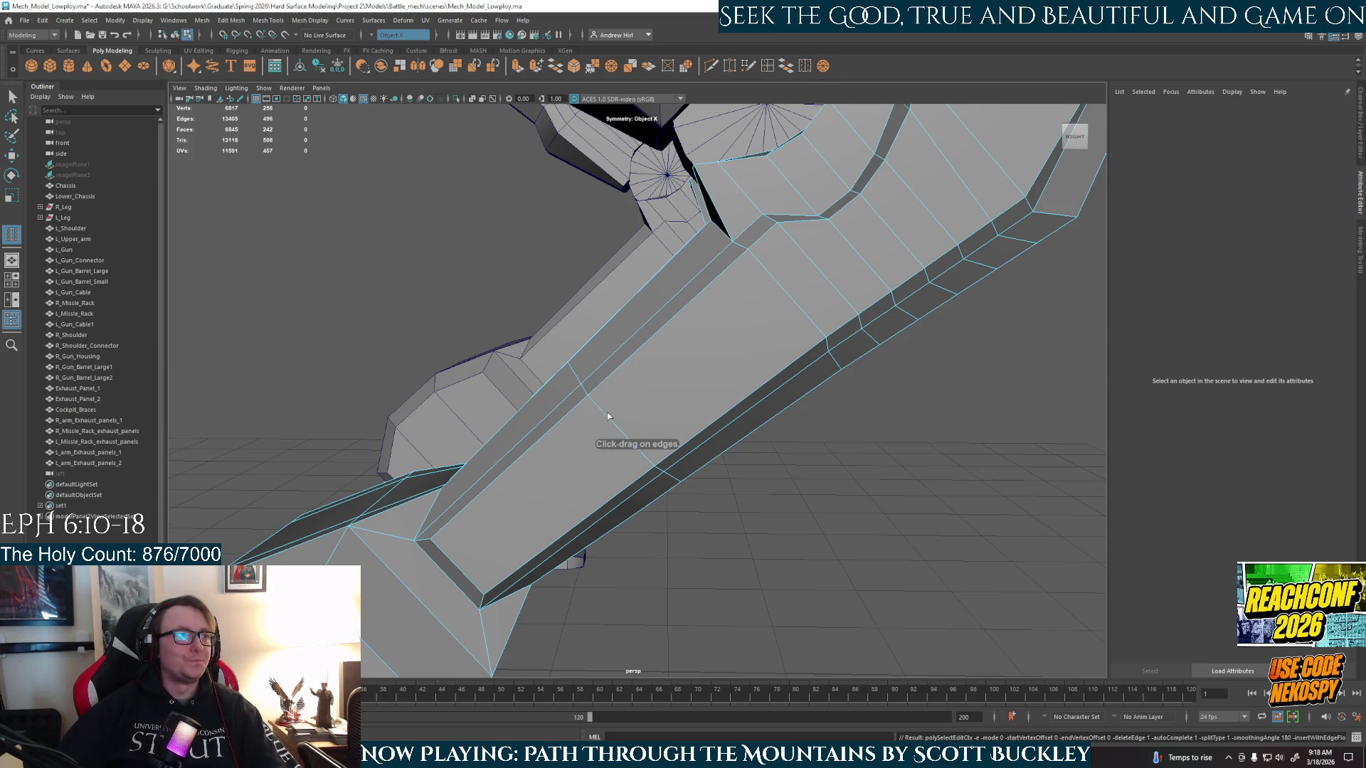
pyautogui.moveTo(605, 426); pyautogui.dragTo(592, 518)
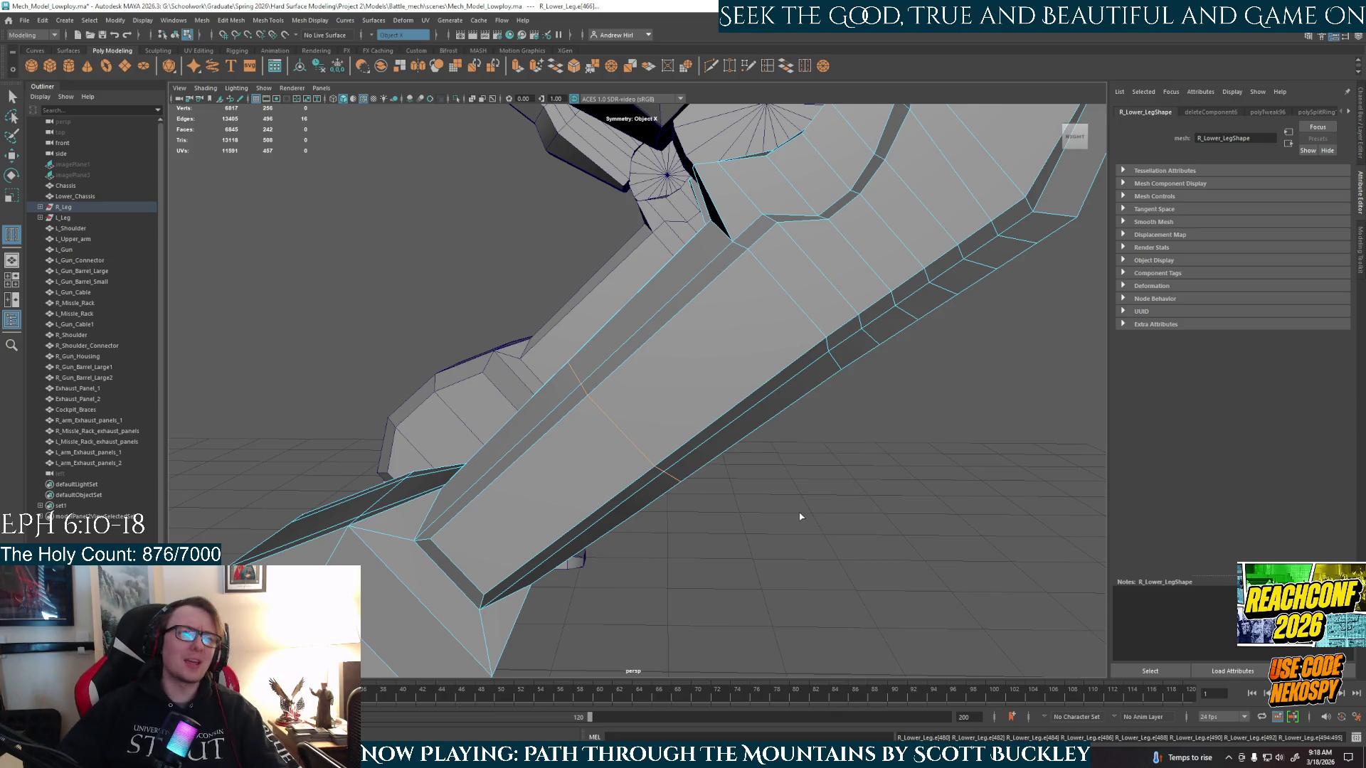
pyautogui.keyDown('alt'); pyautogui.moveTo(800, 517); pyautogui.dragTo(700, 381); pyautogui.keyUp('alt')
pyautogui.press('q')
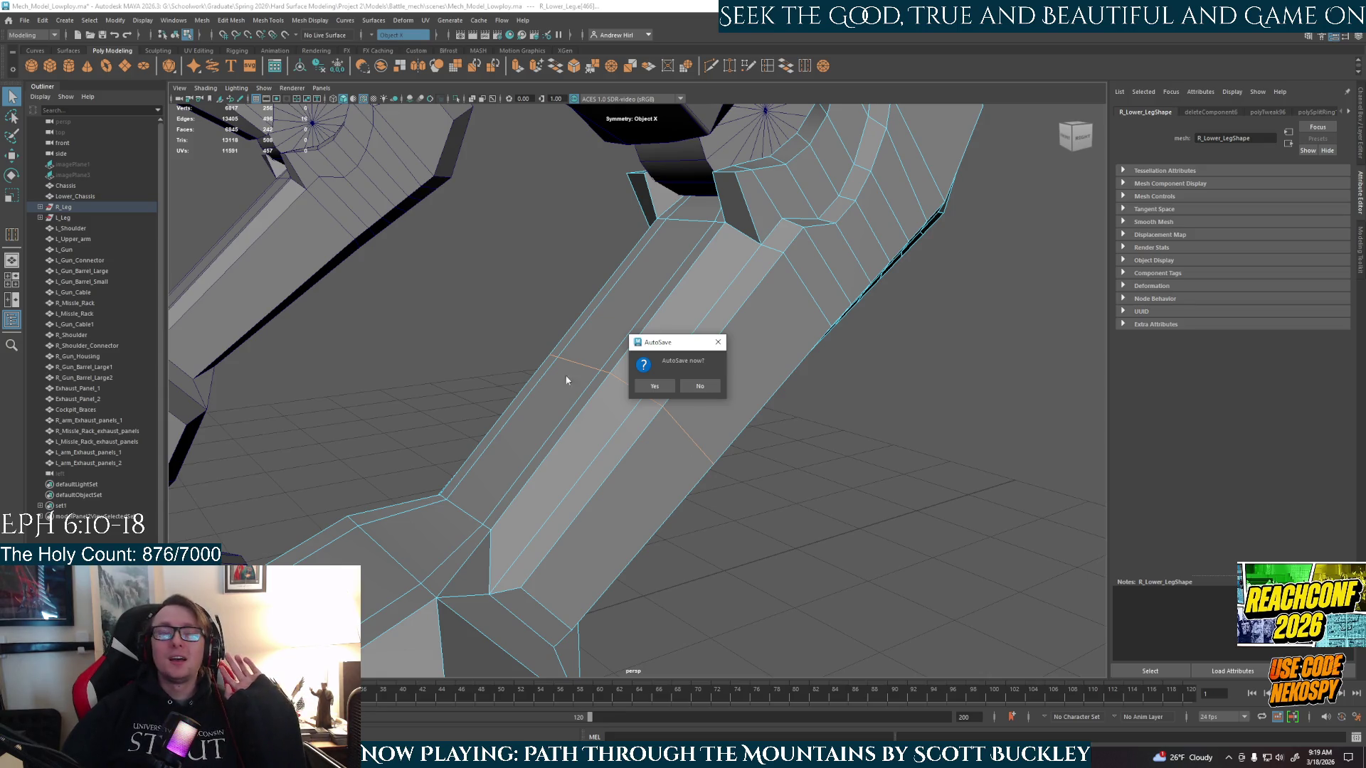
# - Accept the AutoSave prompt so Mesh_Model_Lowpoly.0050.ma is written
pyautogui.click(649, 386)
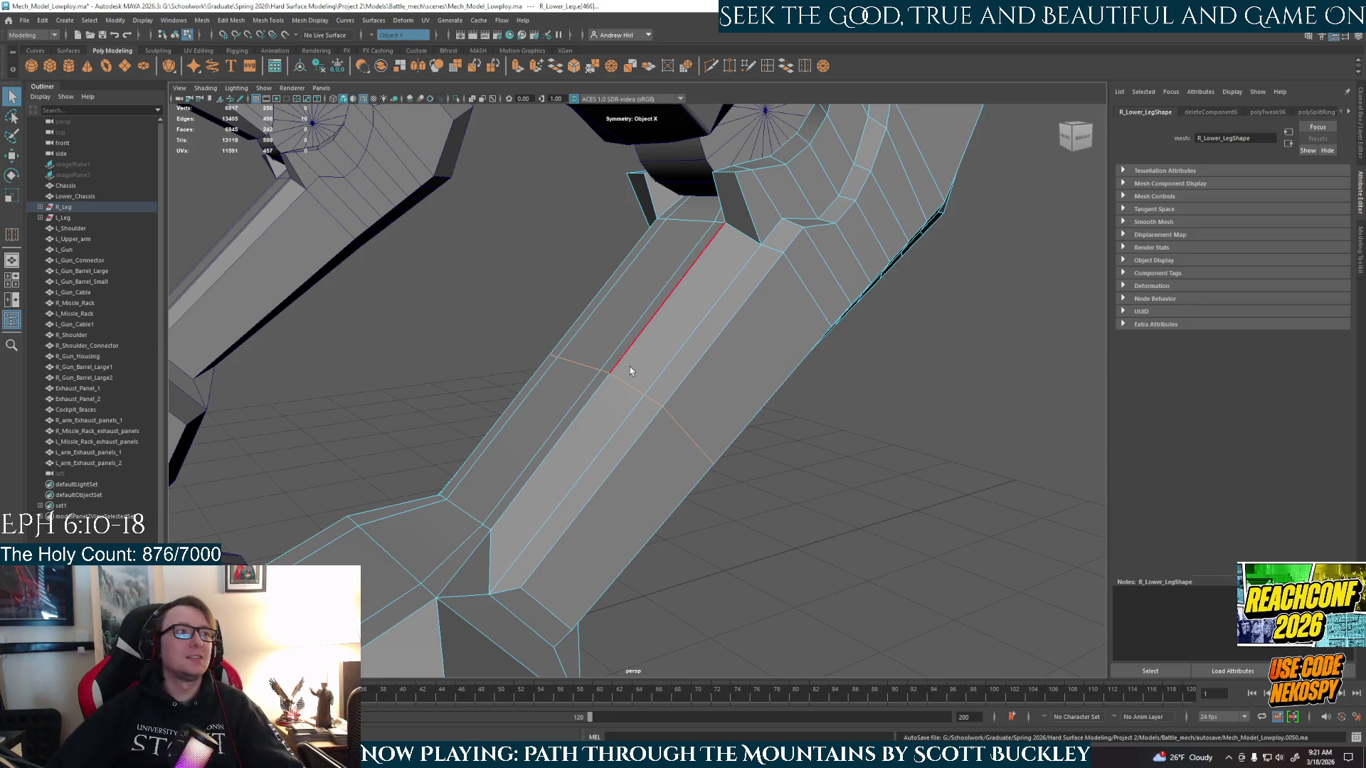
# - Switch to the Move tool, orbit around the leg, return to four views, and zoom in on the shin
pyautogui.press('w')
pyautogui.moveTo(726, 506)
pyautogui.keyDown('alt'); pyautogui.mouseDown()
pyautogui.moveTo(719, 524)
pyautogui.moveTo(679, 528)
pyautogui.mouseUp(); pyautogui.keyUp('alt')
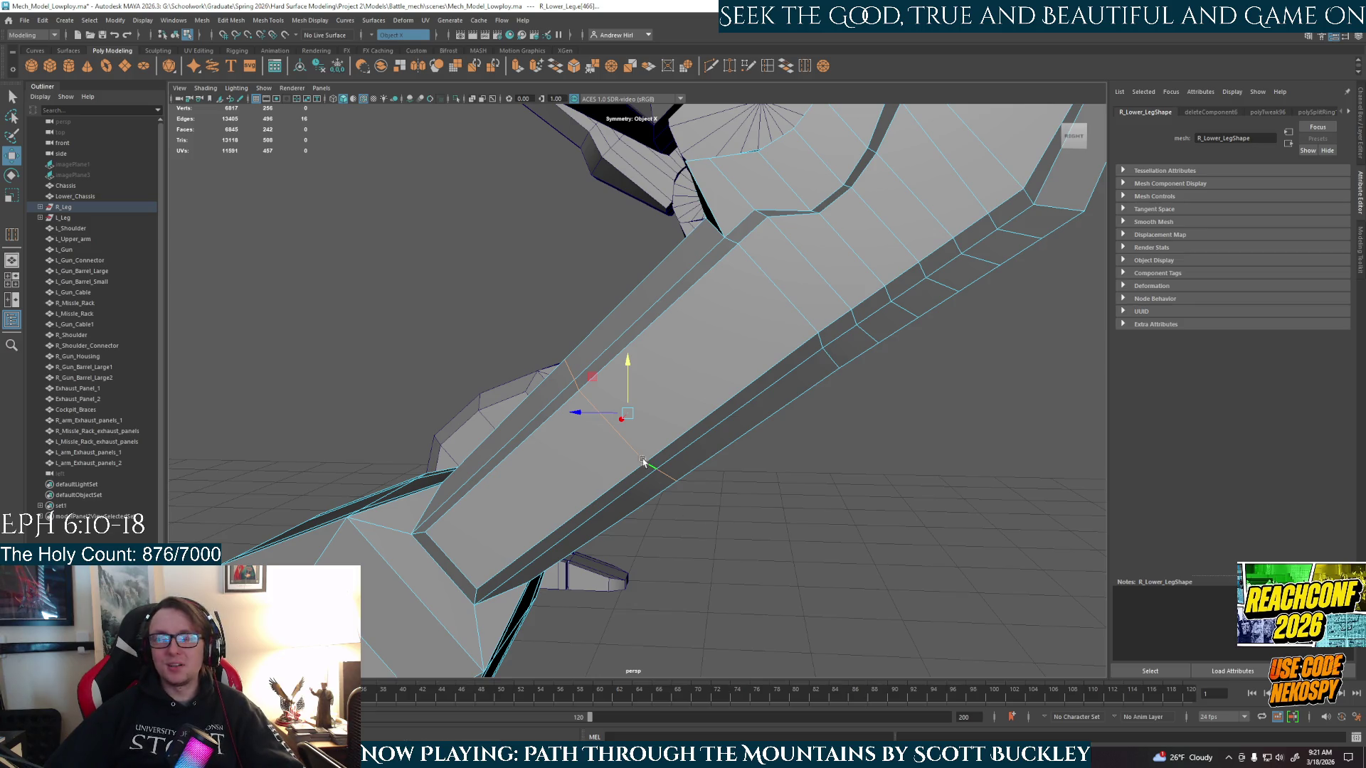
pyautogui.press('space')
pyautogui.press('space')
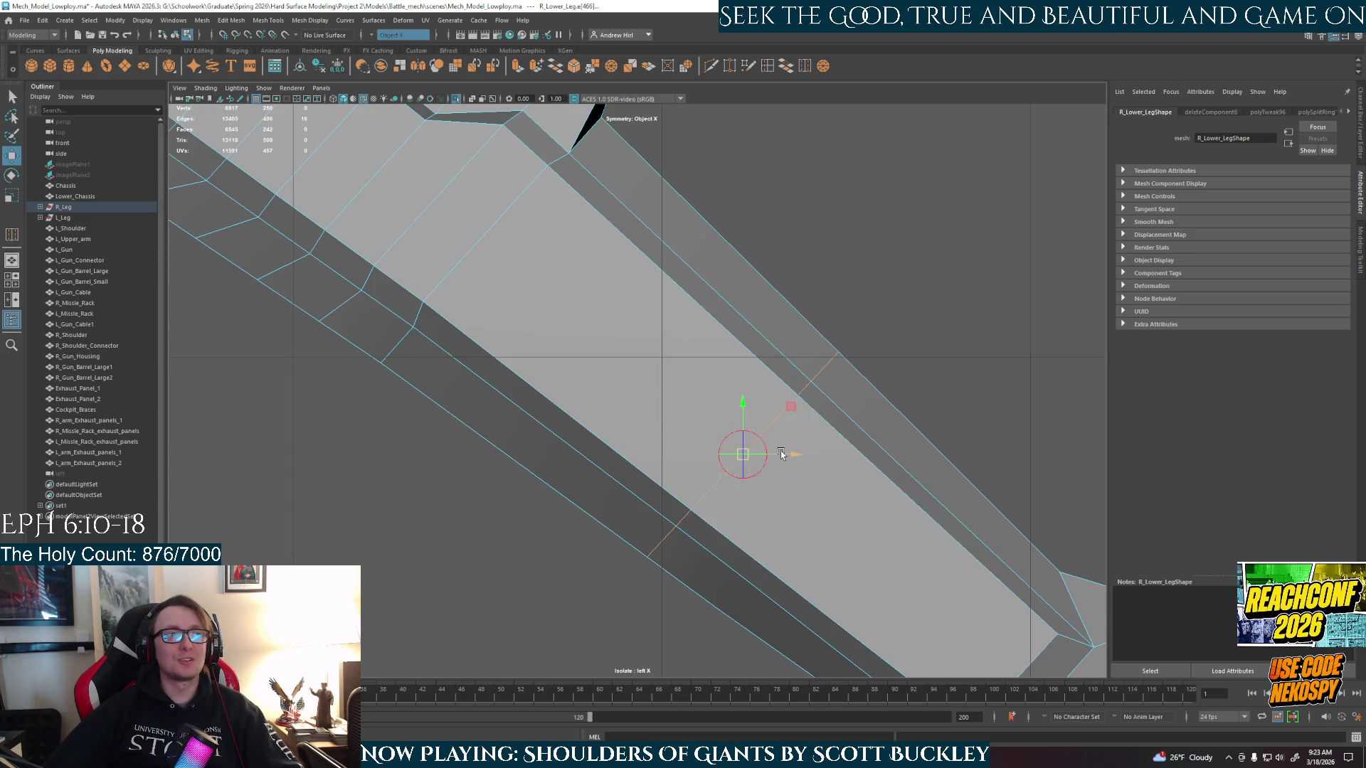
pyautogui.scroll(3, 793, 459)
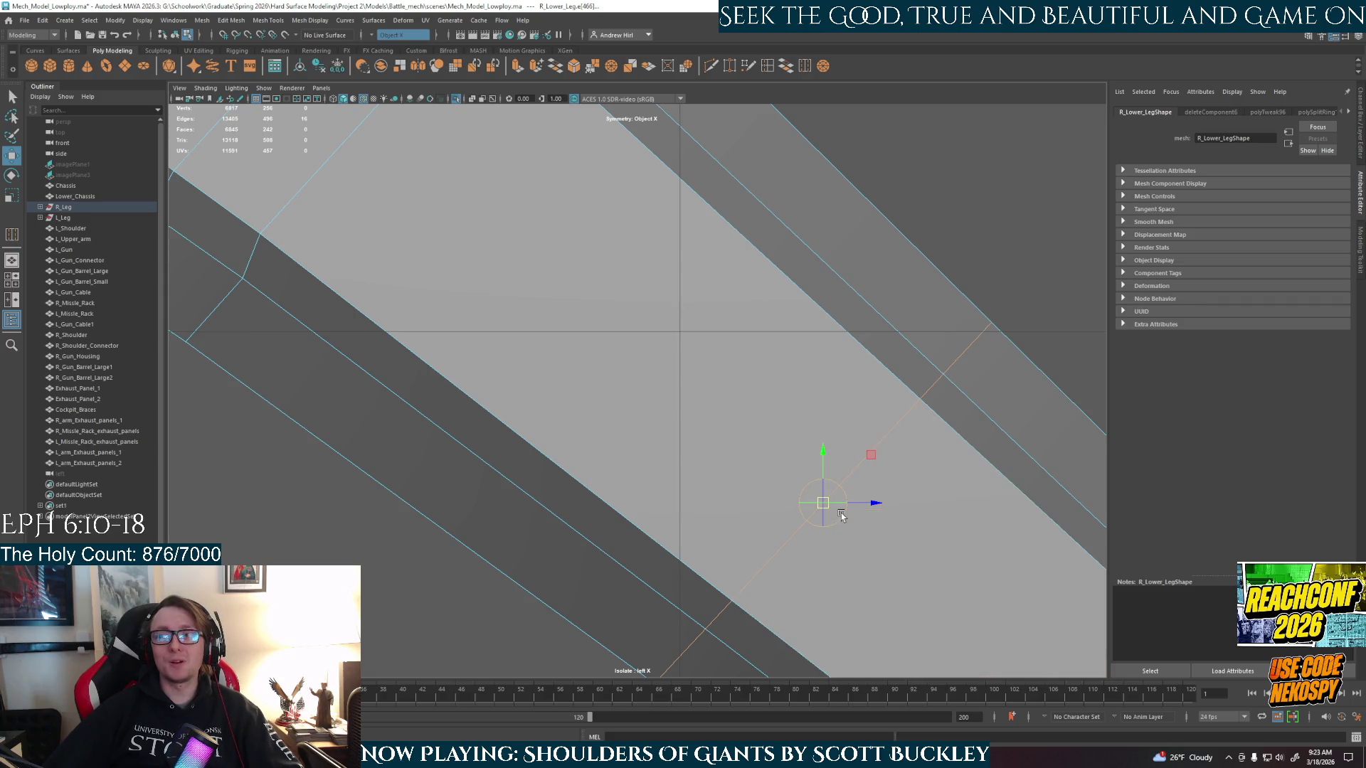
pyautogui.moveTo(843, 513); pyautogui.dragTo(842, 502)
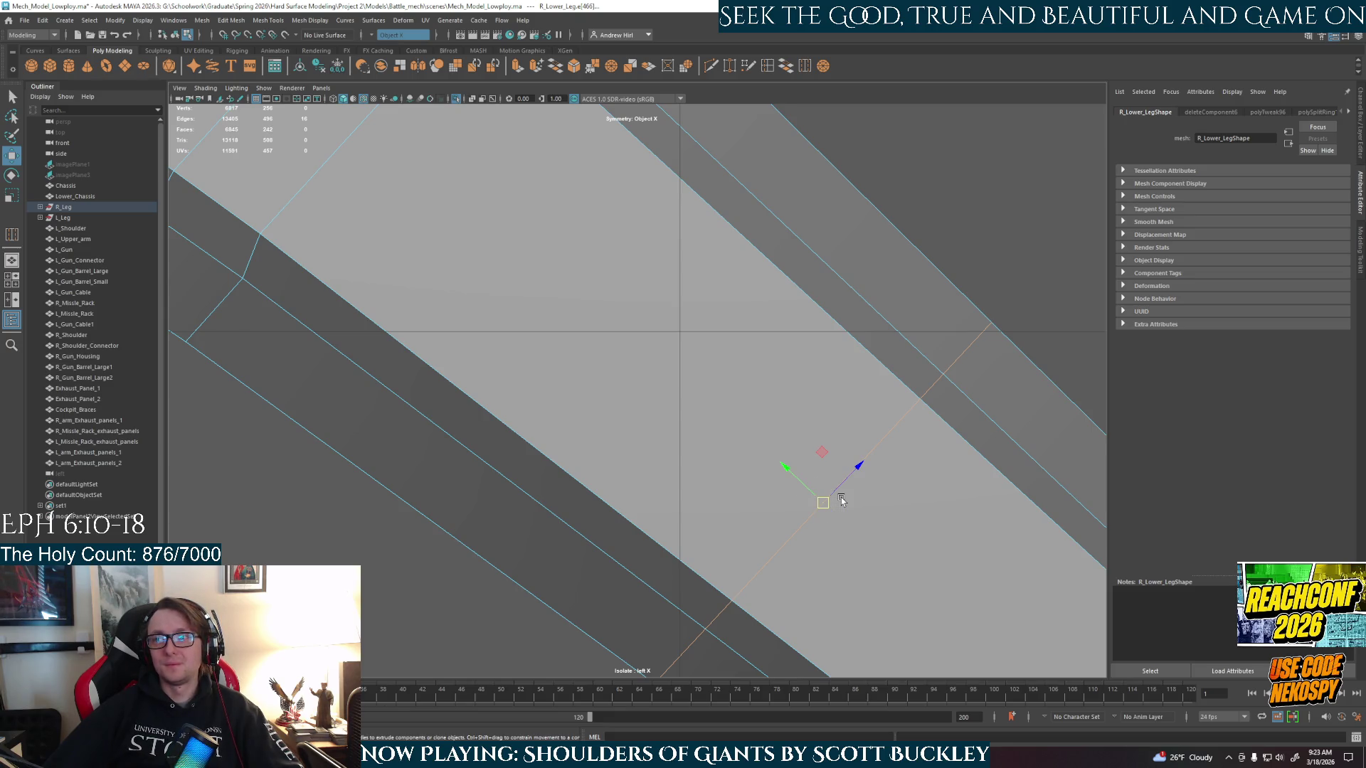
pyautogui.moveTo(842, 502)
pyautogui.keyDown('alt'); pyautogui.mouseDown(button='middle')
pyautogui.moveTo(807, 451)
pyautogui.moveTo(709, 422)
pyautogui.moveTo(549, 289)
pyautogui.mouseUp(button='middle'); pyautogui.keyUp('alt')
pyautogui.moveTo(550, 289); pyautogui.dragTo(450, 197)
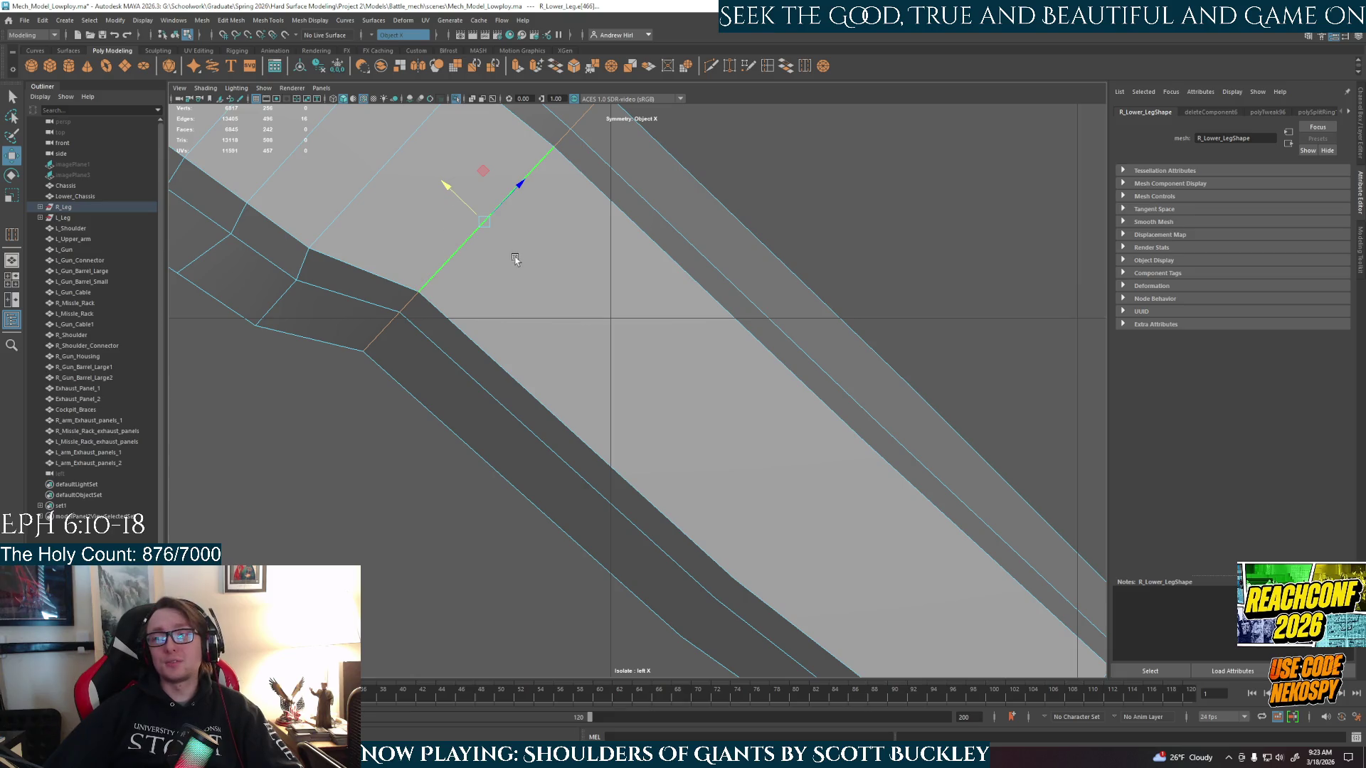
pyautogui.scroll(-5, 589, 352)
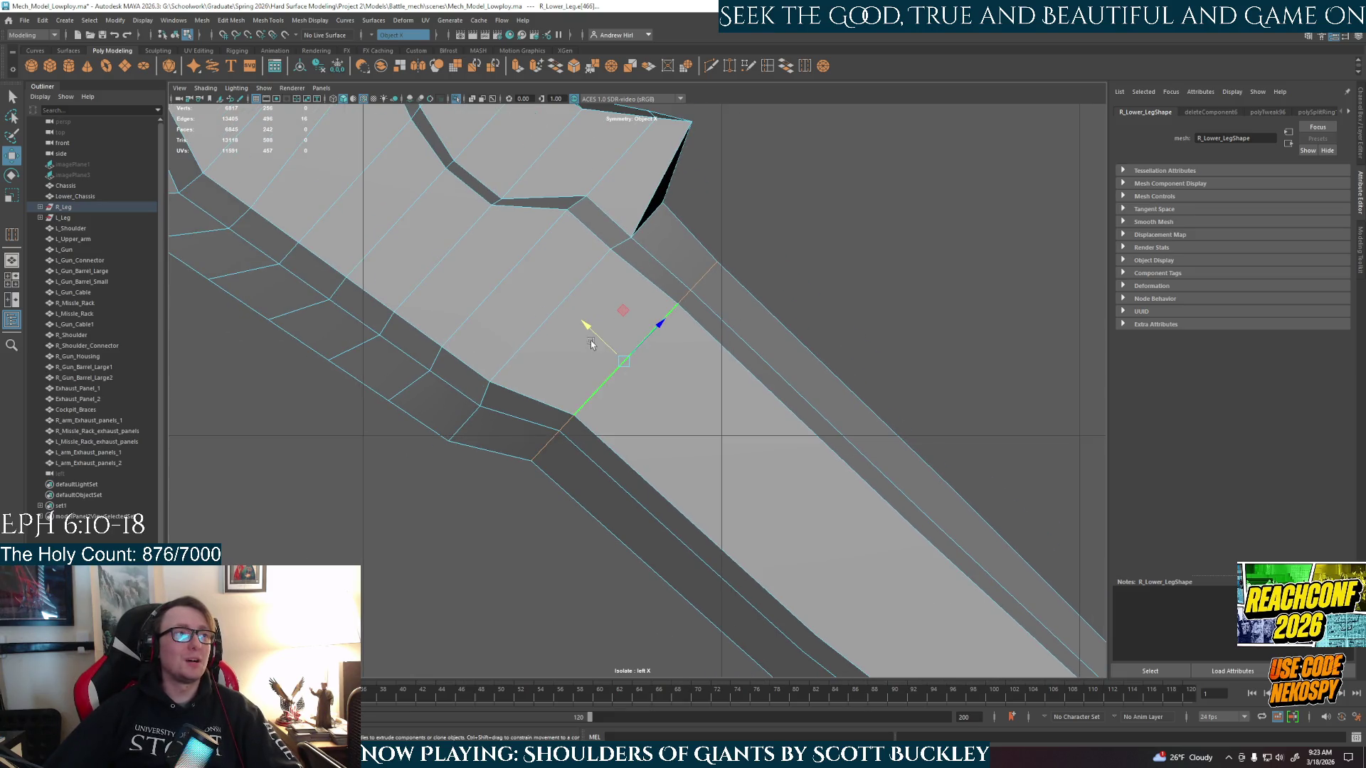
pyautogui.hotkey('ctrl', 'z')
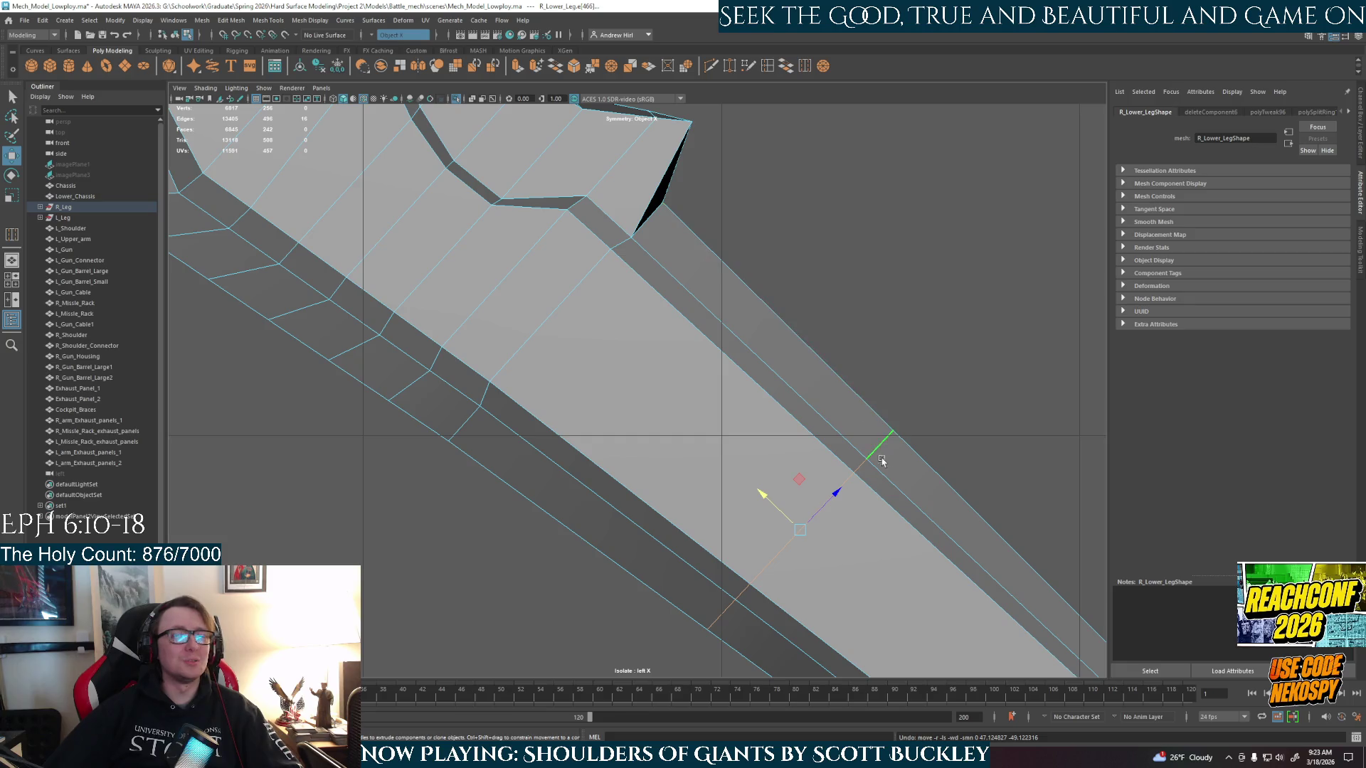
pyautogui.keyDown('alt'); pyautogui.moveTo(844, 445); pyautogui.dragTo(797, 349, button='middle'); pyautogui.keyUp('alt')
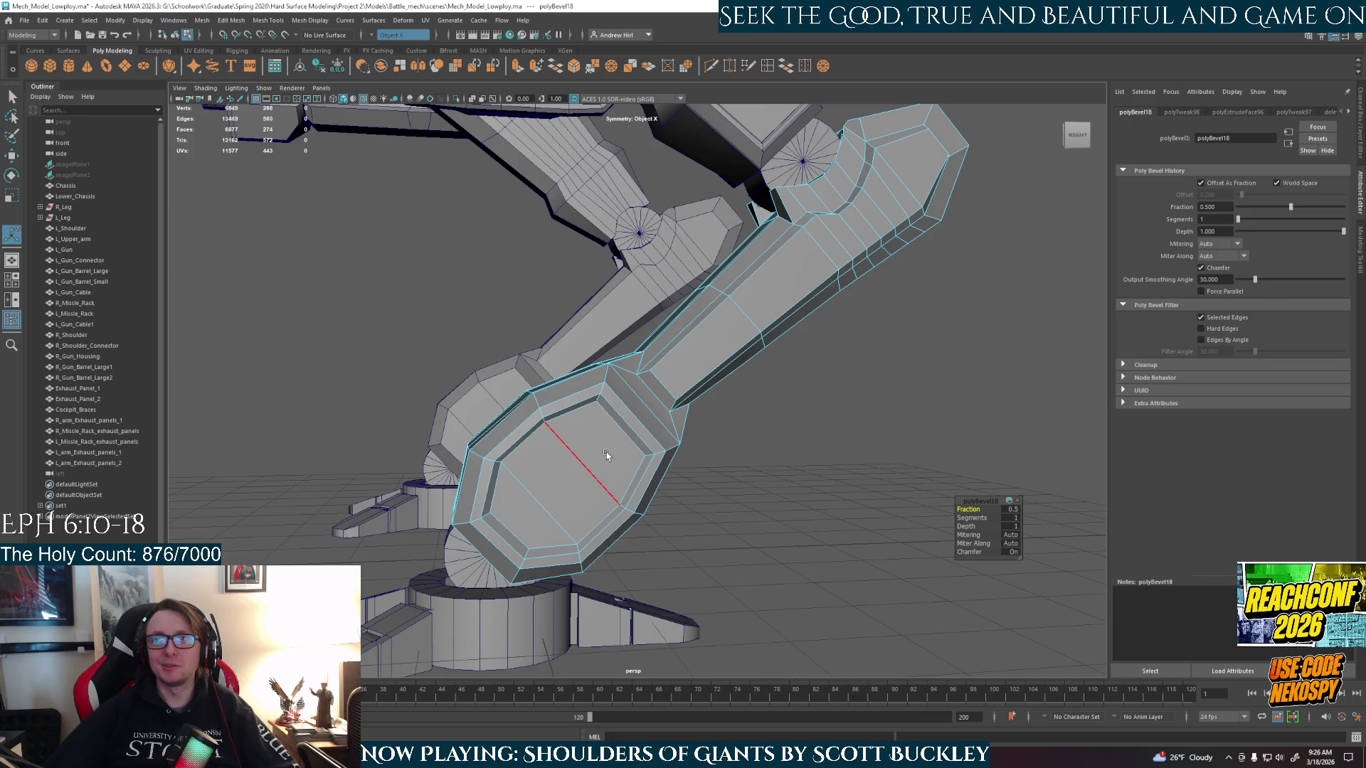
# - Select the strip of faces along the shin, then deselect and orbit out to the whole mech
pyautogui.moveTo(605, 455)
pyautogui.keyDown('alt'); pyautogui.mouseDown()
pyautogui.moveTo(632, 465)
pyautogui.moveTo(626, 441)
pyautogui.moveTo(689, 333)
pyautogui.moveTo(658, 399)
pyautogui.moveTo(677, 391)
pyautogui.moveTo(644, 409)
pyautogui.mouseUp(); pyautogui.keyUp('alt')
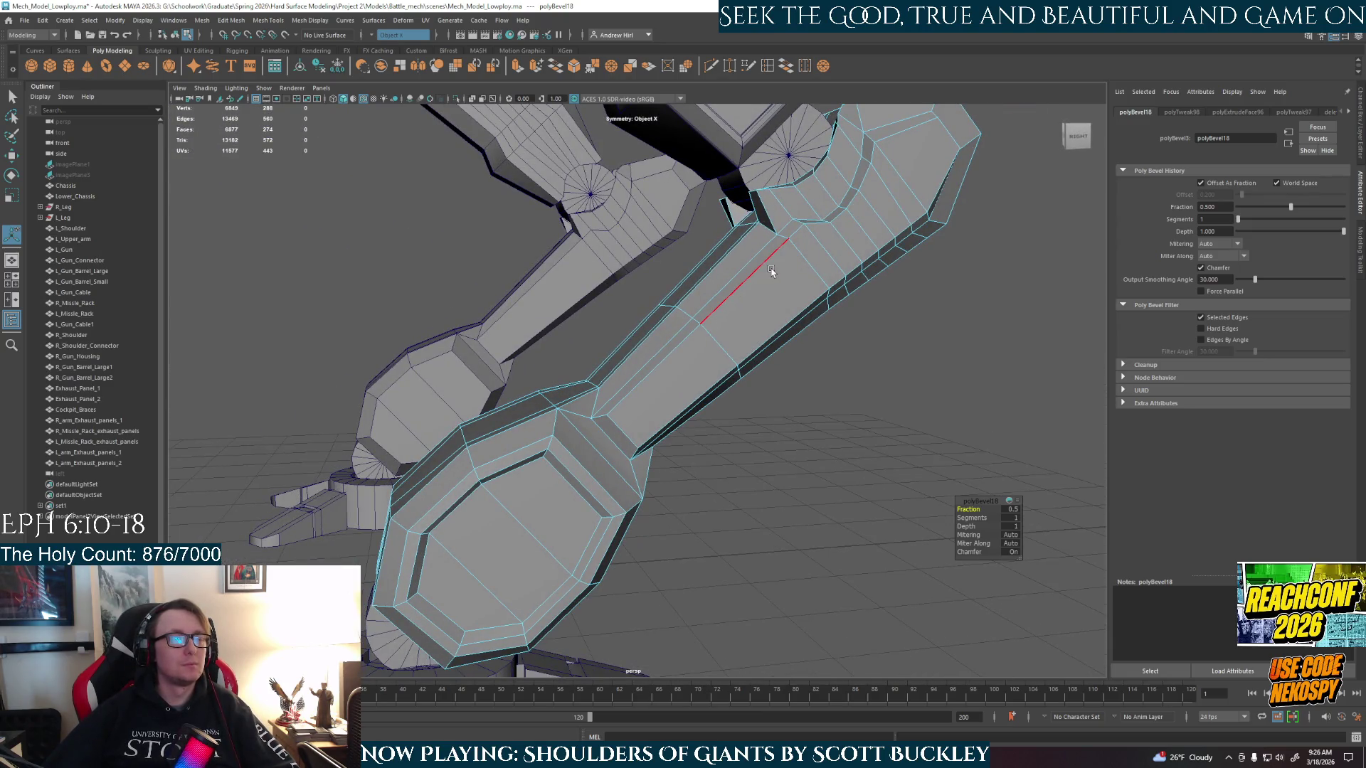
pyautogui.moveTo(775, 286); pyautogui.dragTo(772, 330, button='right')
pyautogui.click(717, 375)
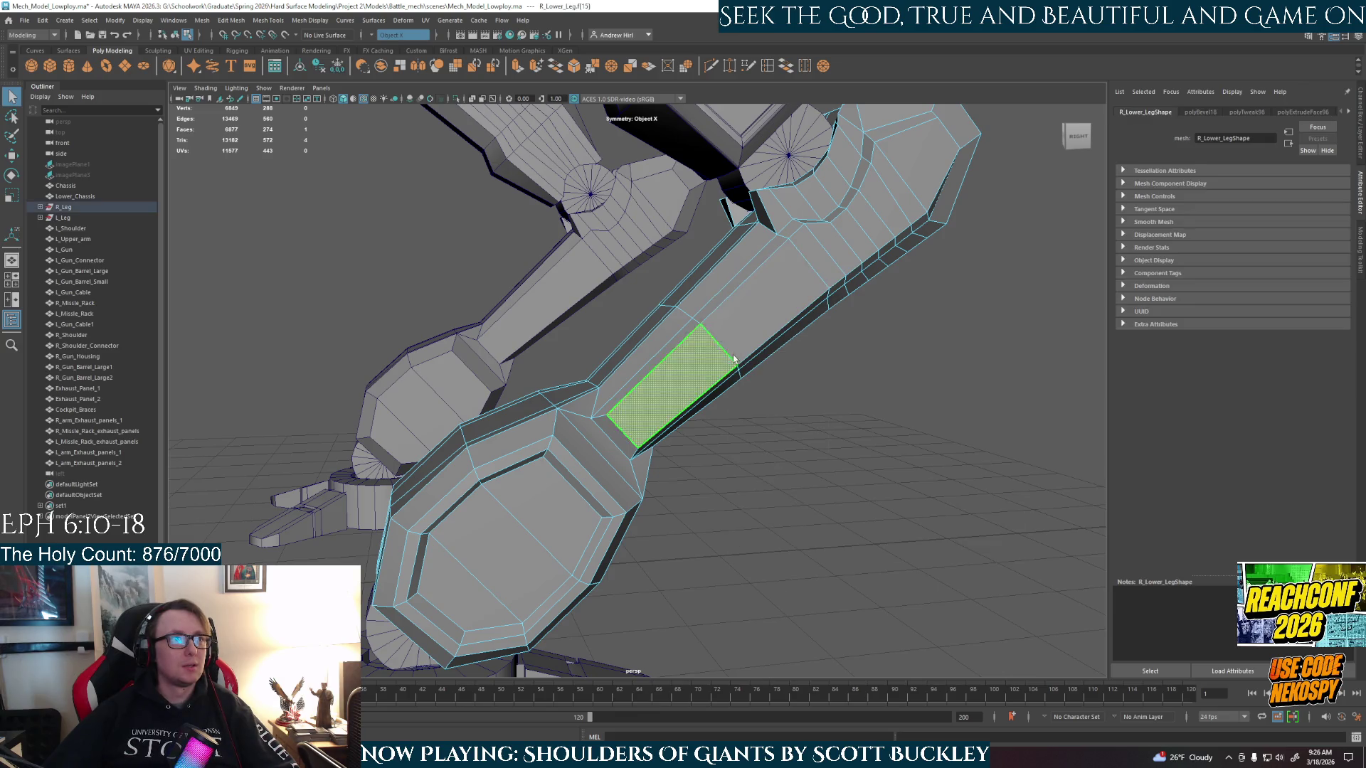
pyautogui.keyDown('shift'); pyautogui.doubleClick(805, 276); pyautogui.keyUp('shift')
pyautogui.keyDown('shift'); pyautogui.doubleClick(848, 242); pyautogui.keyUp('shift')
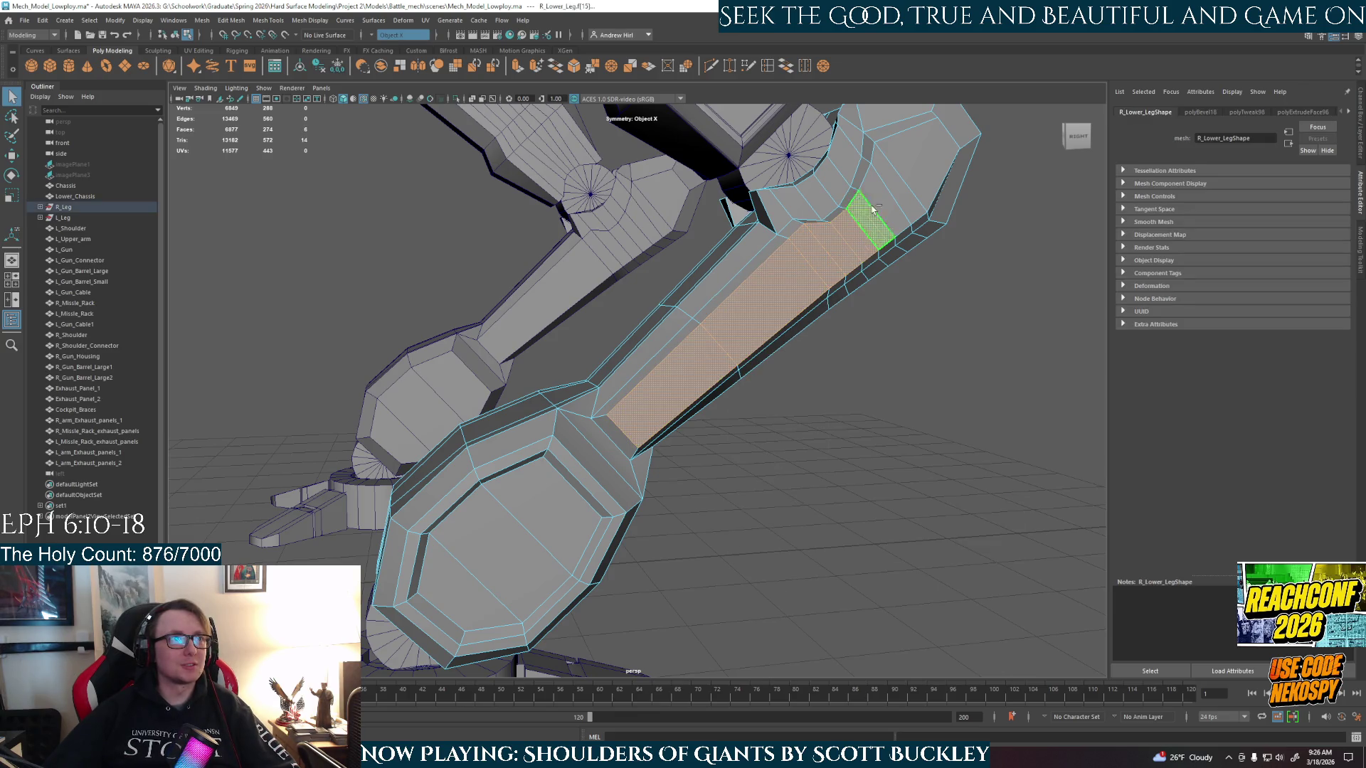
pyautogui.click(894, 345)
pyautogui.moveTo(893, 345)
pyautogui.keyDown('alt'); pyautogui.mouseDown()
pyautogui.moveTo(708, 387)
pyautogui.moveTo(802, 412)
pyautogui.moveTo(890, 402)
pyautogui.moveTo(728, 395)
pyautogui.moveTo(498, 415)
pyautogui.moveTo(698, 491)
pyautogui.moveTo(753, 391)
pyautogui.moveTo(799, 412)
pyautogui.moveTo(696, 401)
pyautogui.moveTo(652, 451)
pyautogui.mouseUp(); pyautogui.keyUp('alt')
# - Switch the lower leg to face mode and select the front shin faces
pyautogui.scroll(5, 653, 451)
pyautogui.rightClick(627, 411)
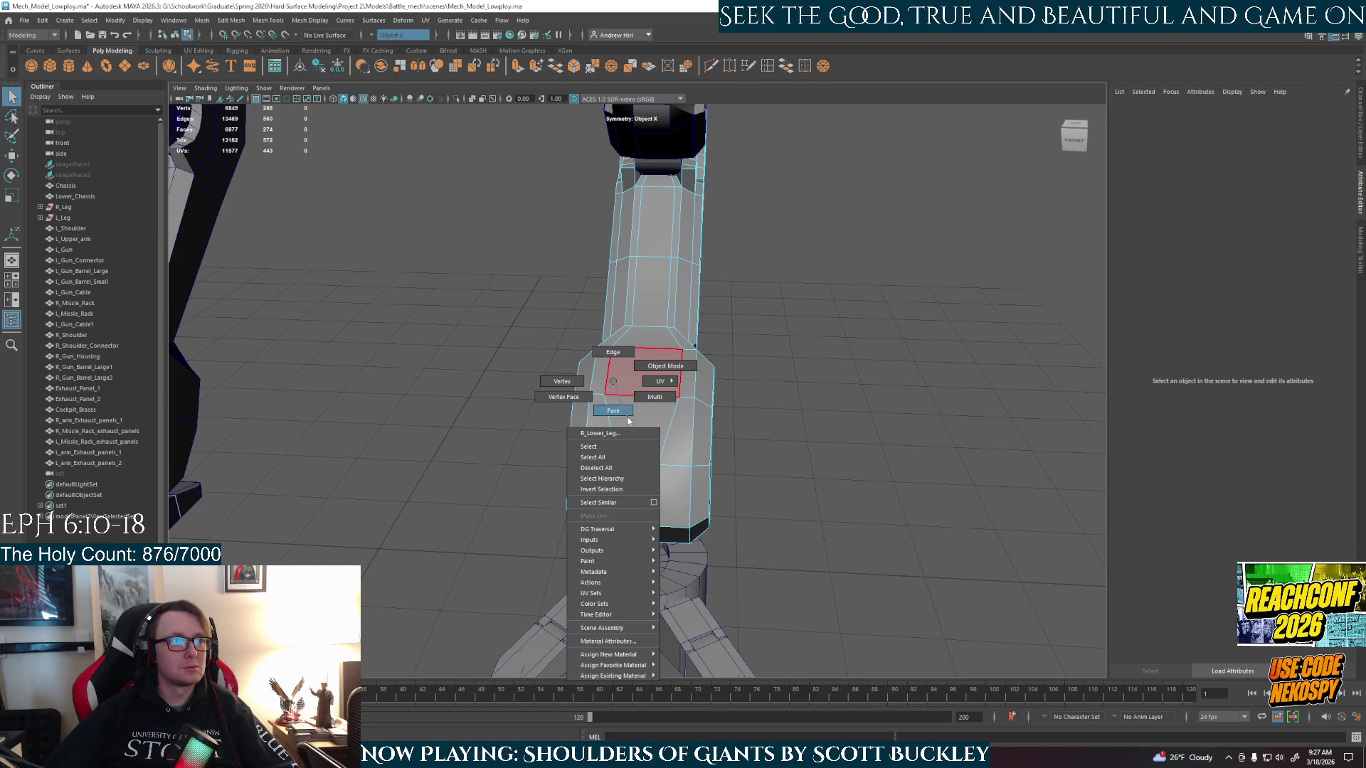
pyautogui.click(646, 383)
pyautogui.moveTo(641, 392)
pyautogui.keyDown('alt'); pyautogui.mouseDown()
pyautogui.moveTo(555, 388)
pyautogui.moveTo(594, 360)
pyautogui.moveTo(535, 353)
pyautogui.mouseUp(); pyautogui.keyUp('alt')
pyautogui.keyDown('shift'); pyautogui.click(669, 381); pyautogui.keyUp('shift')
pyautogui.keyDown('shift'); pyautogui.click(641, 438); pyautogui.keyUp('shift')
pyautogui.keyDown('shift'); pyautogui.click(615, 481); pyautogui.keyUp('shift')
pyautogui.moveTo(616, 480)
pyautogui.keyDown('alt'); pyautogui.mouseDown()
pyautogui.moveTo(642, 508)
pyautogui.moveTo(902, 551)
pyautogui.moveTo(817, 513)
pyautogui.mouseUp(); pyautogui.keyUp('alt')
# - Extrude the shin faces outward as a trial, then undo that extrusion
pyautogui.press('e')
pyautogui.hotkey('ctrl', 'e')
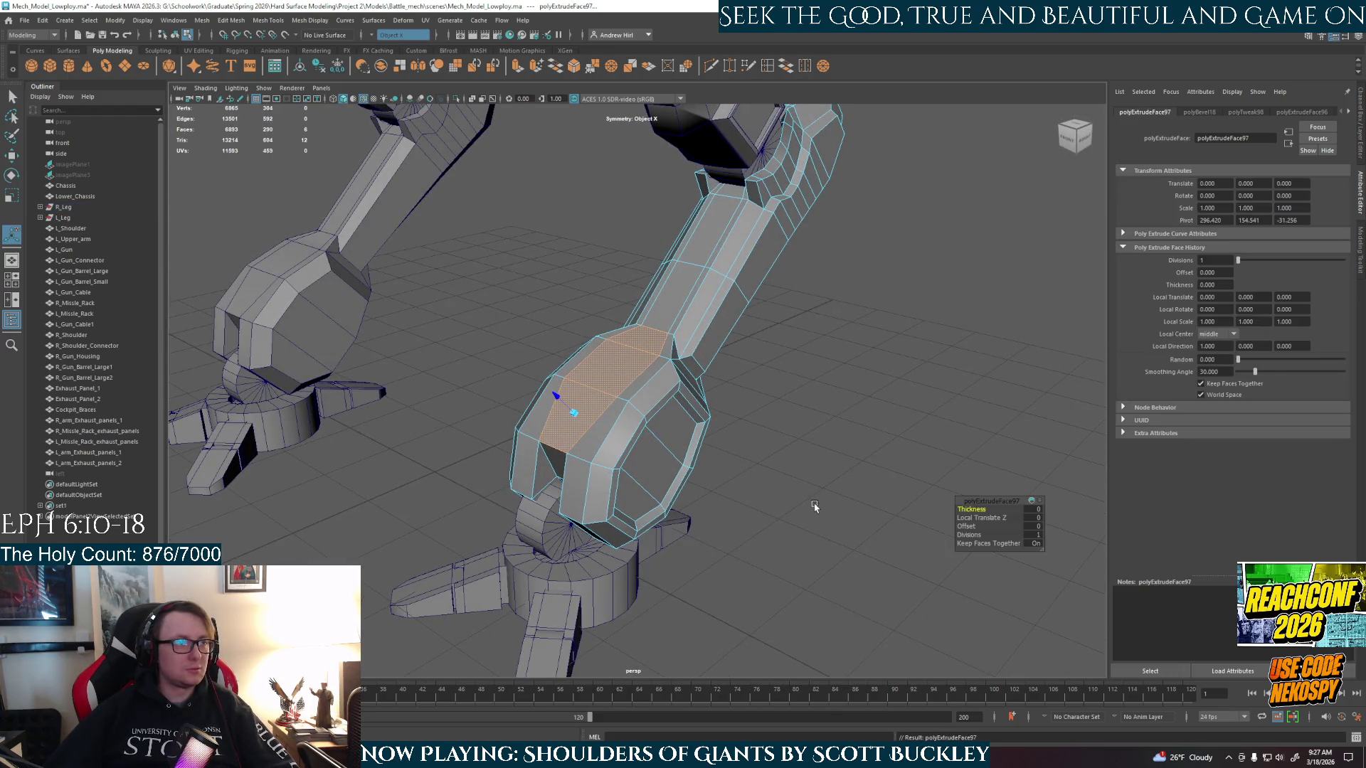
pyautogui.moveTo(557, 399)
pyautogui.mouseDown()
pyautogui.moveTo(671, 456)
pyautogui.moveTo(644, 423)
pyautogui.moveTo(651, 399)
pyautogui.moveTo(677, 406)
pyautogui.mouseUp()
pyautogui.press('r')
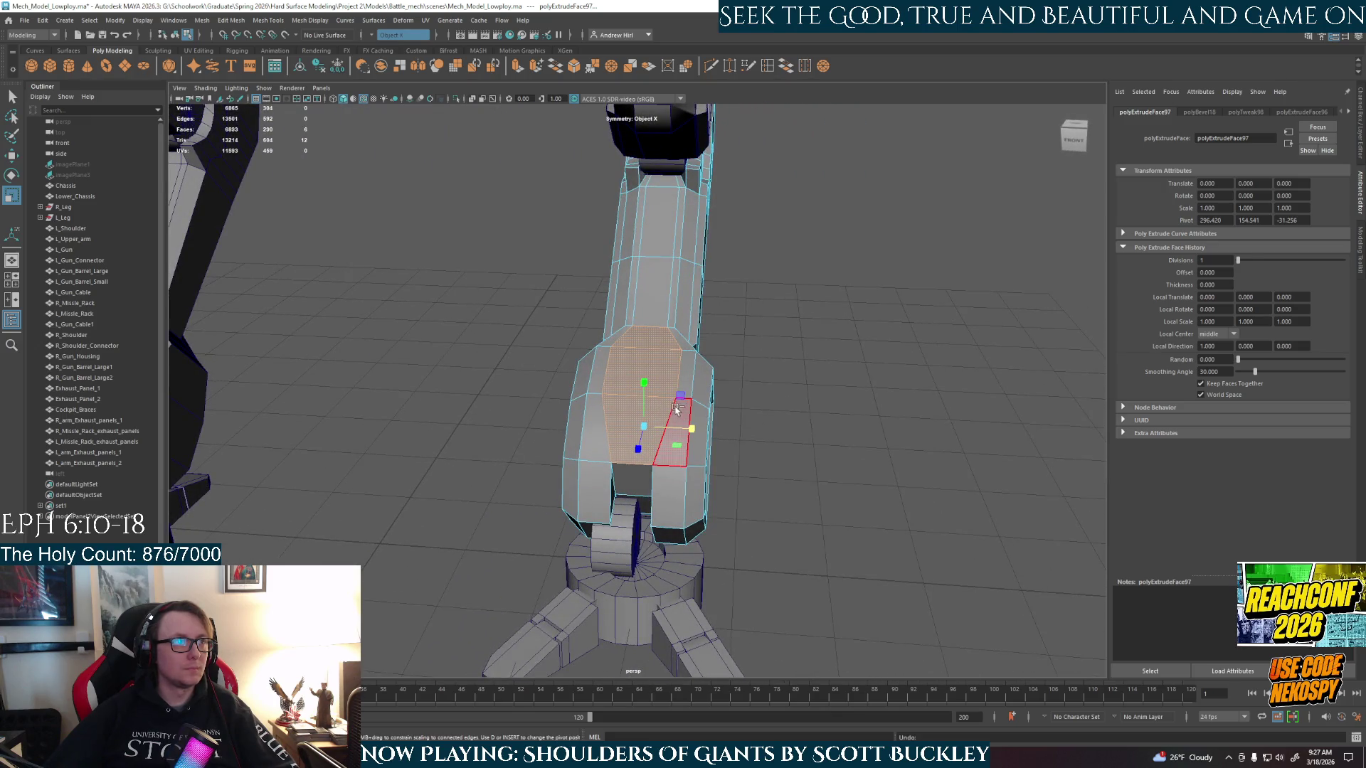
pyautogui.hotkey('ctrl', 'z')
# - Re-extrude the shin faces as an inset panel scaled 0.700 and pushed out 9.417, then inspect it
pyautogui.moveTo(785, 456)
pyautogui.keyDown('alt'); pyautogui.mouseDown()
pyautogui.moveTo(839, 427)
pyautogui.moveTo(818, 370)
pyautogui.moveTo(784, 459)
pyautogui.mouseUp(); pyautogui.keyUp('alt')
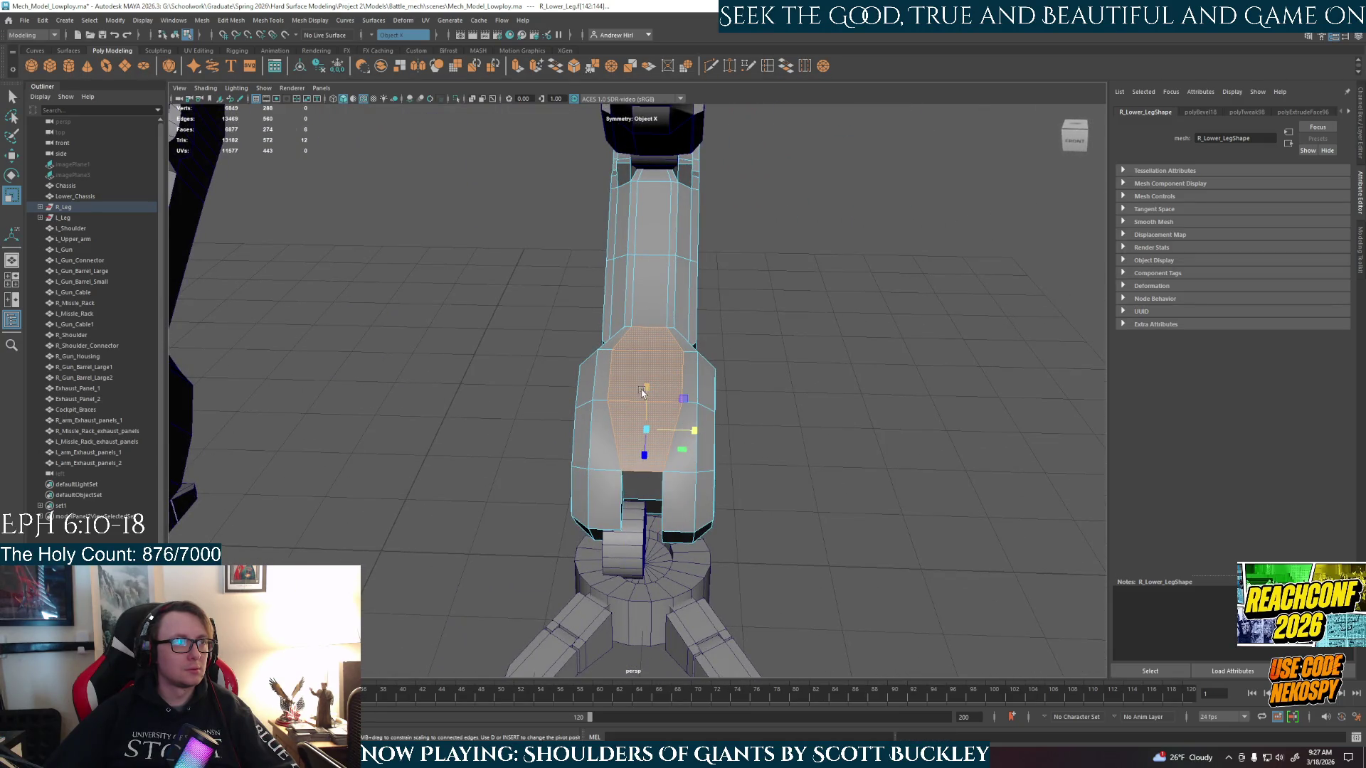
pyautogui.moveTo(652, 425); pyautogui.dragTo(646, 427)
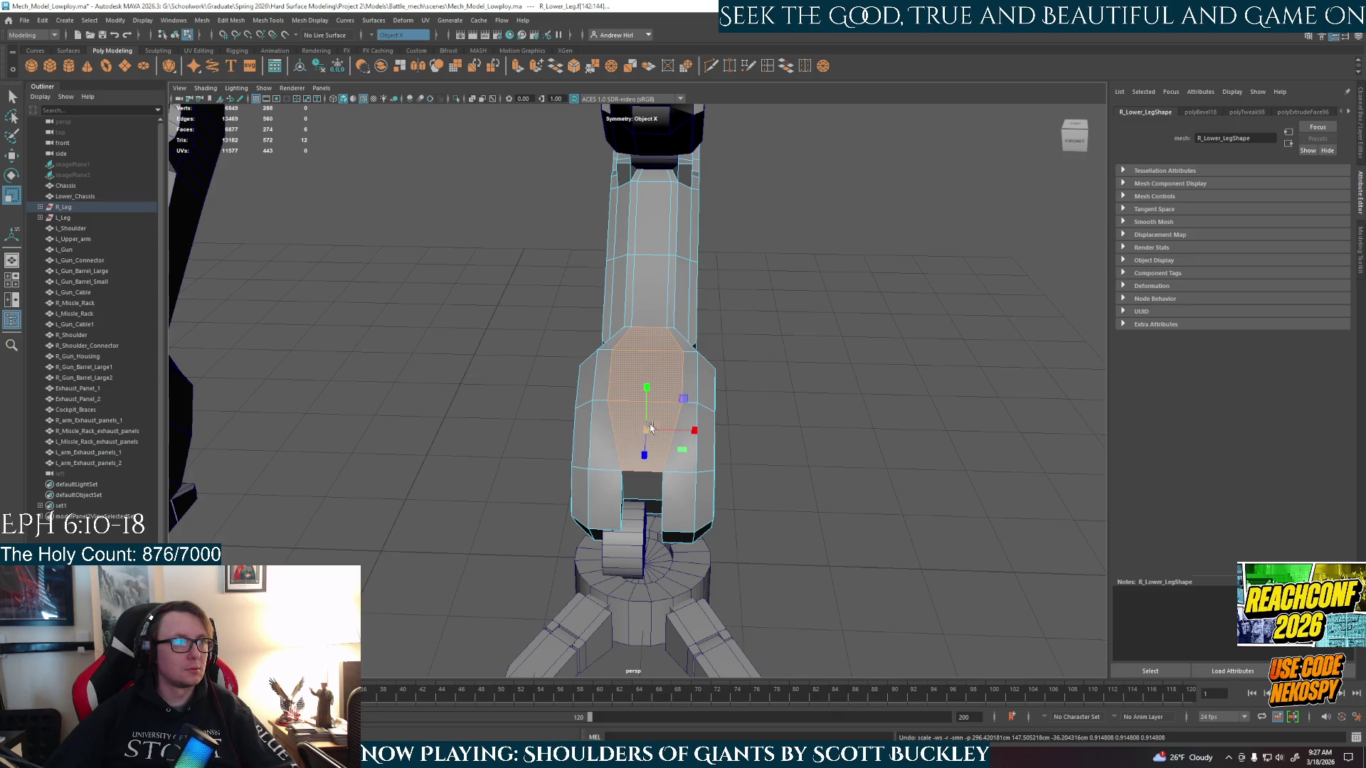
pyautogui.hotkey('ctrl', 'e')
pyautogui.keyDown('alt'); pyautogui.moveTo(779, 420); pyautogui.dragTo(735, 401); pyautogui.keyUp('alt')
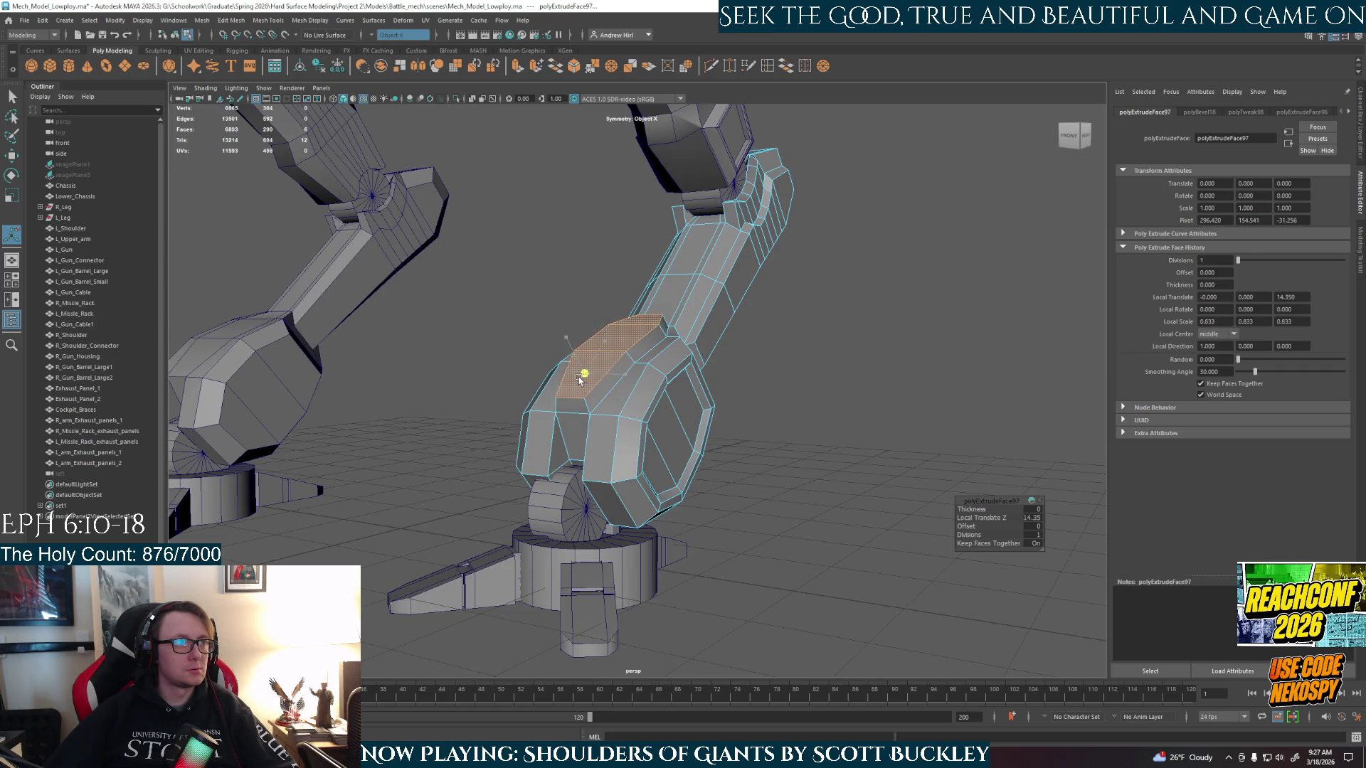
pyautogui.moveTo(576, 379)
pyautogui.keyDown('alt'); pyautogui.mouseDown()
pyautogui.moveTo(694, 441)
pyautogui.moveTo(718, 405)
pyautogui.moveTo(665, 385)
pyautogui.moveTo(712, 392)
pyautogui.moveTo(641, 377)
pyautogui.moveTo(405, 372)
pyautogui.moveTo(665, 418)
pyautogui.mouseUp(); pyautogui.keyUp('alt')
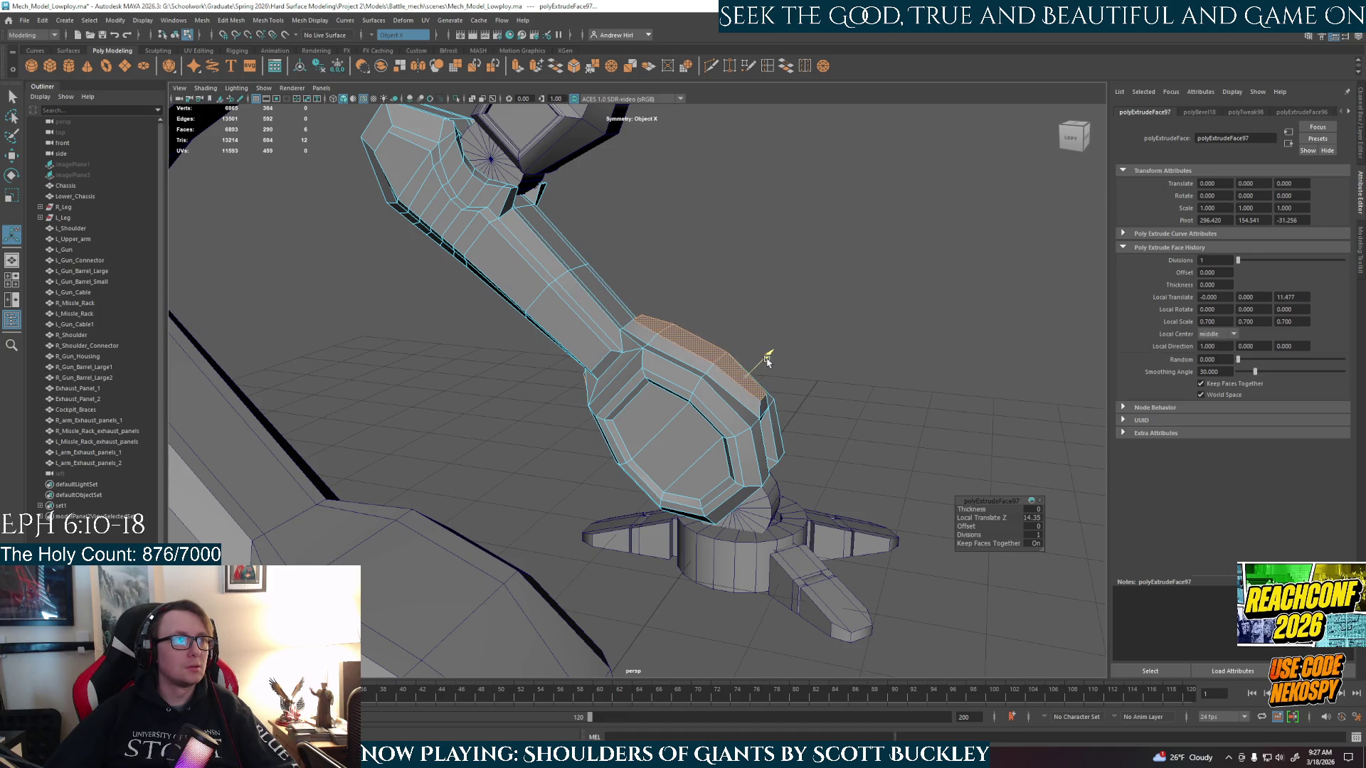
pyautogui.keyDown('alt'); pyautogui.moveTo(764, 361); pyautogui.dragTo(590, 368); pyautogui.keyUp('alt')
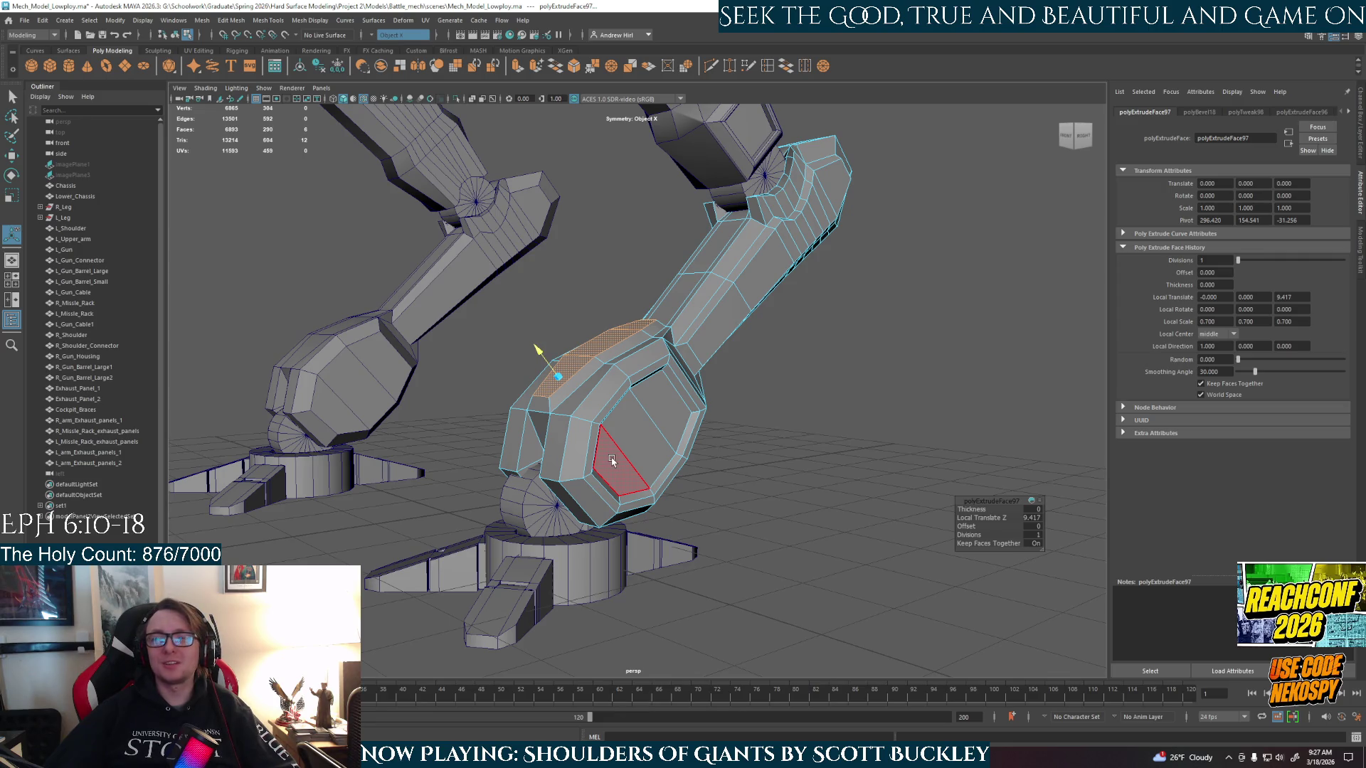
pyautogui.moveTo(604, 446)
pyautogui.keyDown('alt'); pyautogui.mouseDown()
pyautogui.moveTo(679, 436)
pyautogui.moveTo(653, 434)
pyautogui.moveTo(683, 418)
pyautogui.mouseUp(); pyautogui.keyUp('alt')
# - Return to Object Mode, clear the selection and tumble to a front view of both legs
pyautogui.rightClick(683, 419)
pyautogui.click(735, 403)
pyautogui.click(873, 489)
pyautogui.moveTo(872, 490)
pyautogui.keyDown('alt'); pyautogui.mouseDown()
pyautogui.moveTo(637, 460)
pyautogui.moveTo(783, 523)
pyautogui.moveTo(657, 492)
pyautogui.moveTo(648, 395)
pyautogui.moveTo(614, 449)
pyautogui.moveTo(668, 452)
pyautogui.moveTo(718, 413)
pyautogui.moveTo(694, 447)
pyautogui.moveTo(639, 439)
pyautogui.moveTo(562, 395)
pyautogui.moveTo(606, 396)
pyautogui.moveTo(702, 421)
pyautogui.moveTo(544, 425)
pyautogui.moveTo(589, 427)
pyautogui.moveTo(627, 365)
pyautogui.mouseUp(); pyautogui.keyUp('alt')
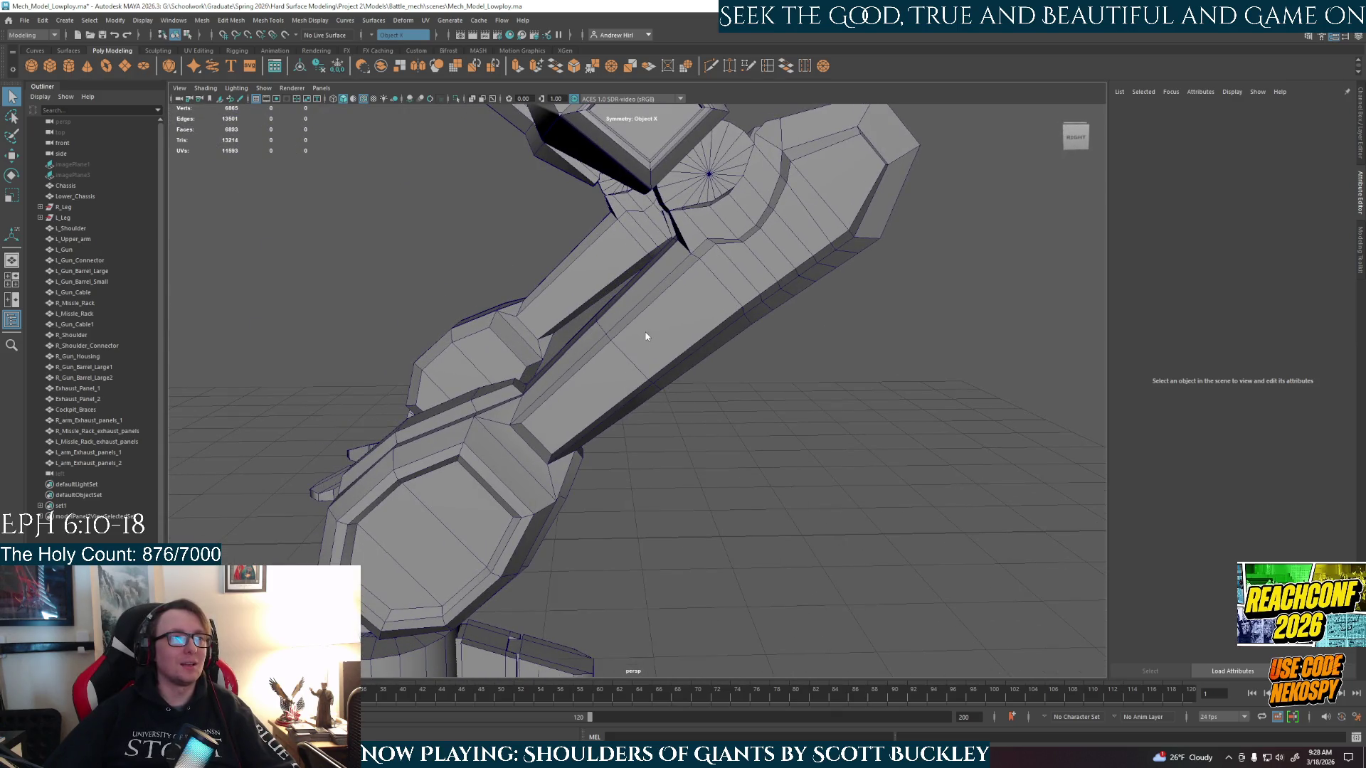
# - Select a strip of faces on the right lower leg, extending it up to the top face
pyautogui.click(619, 367)
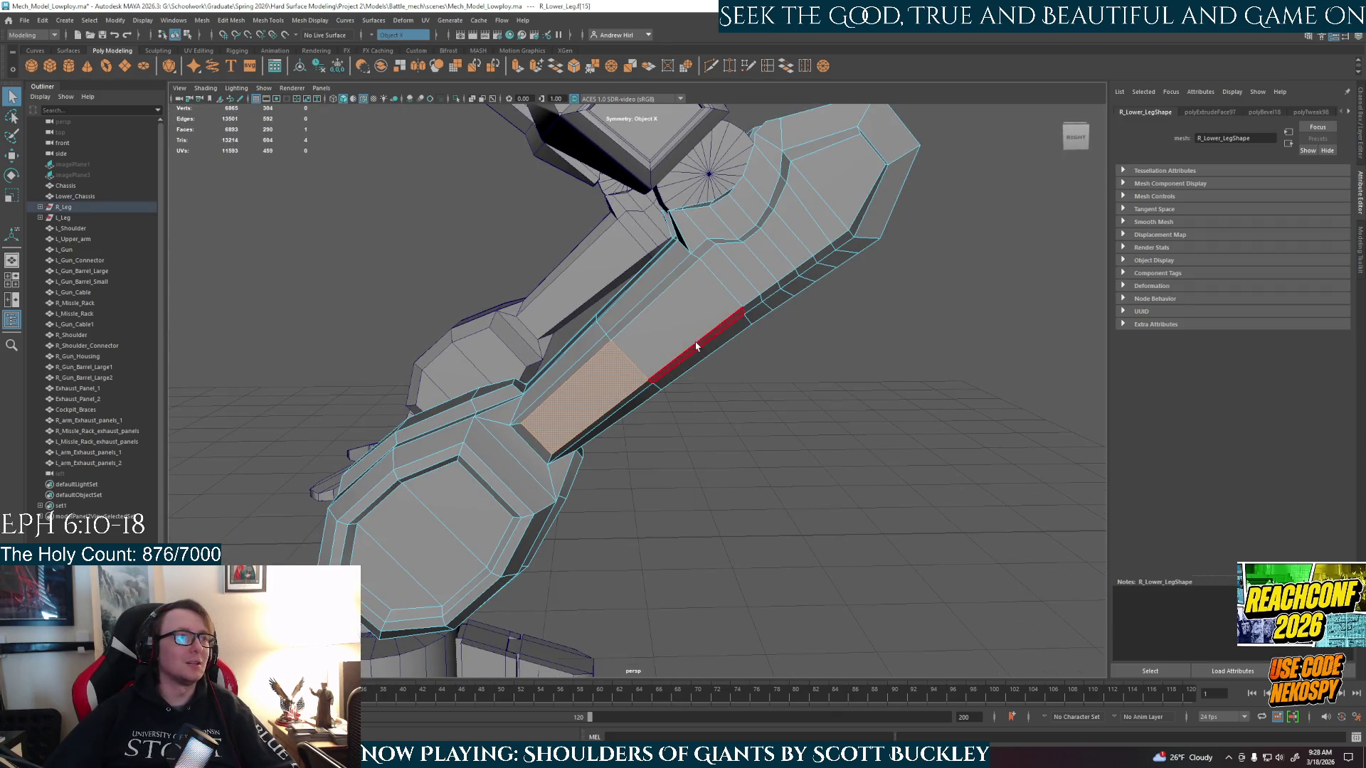
pyautogui.doubleClick(856, 211)
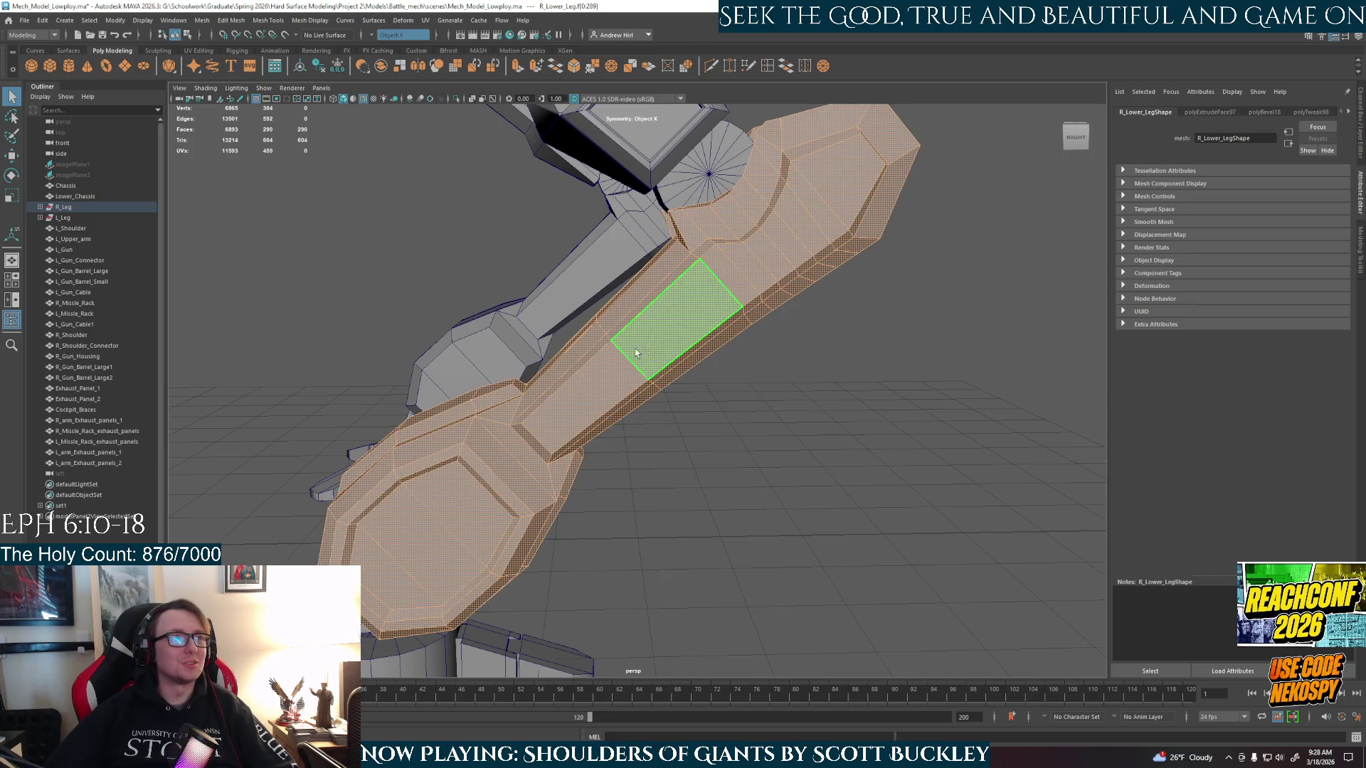
pyautogui.click(673, 333)
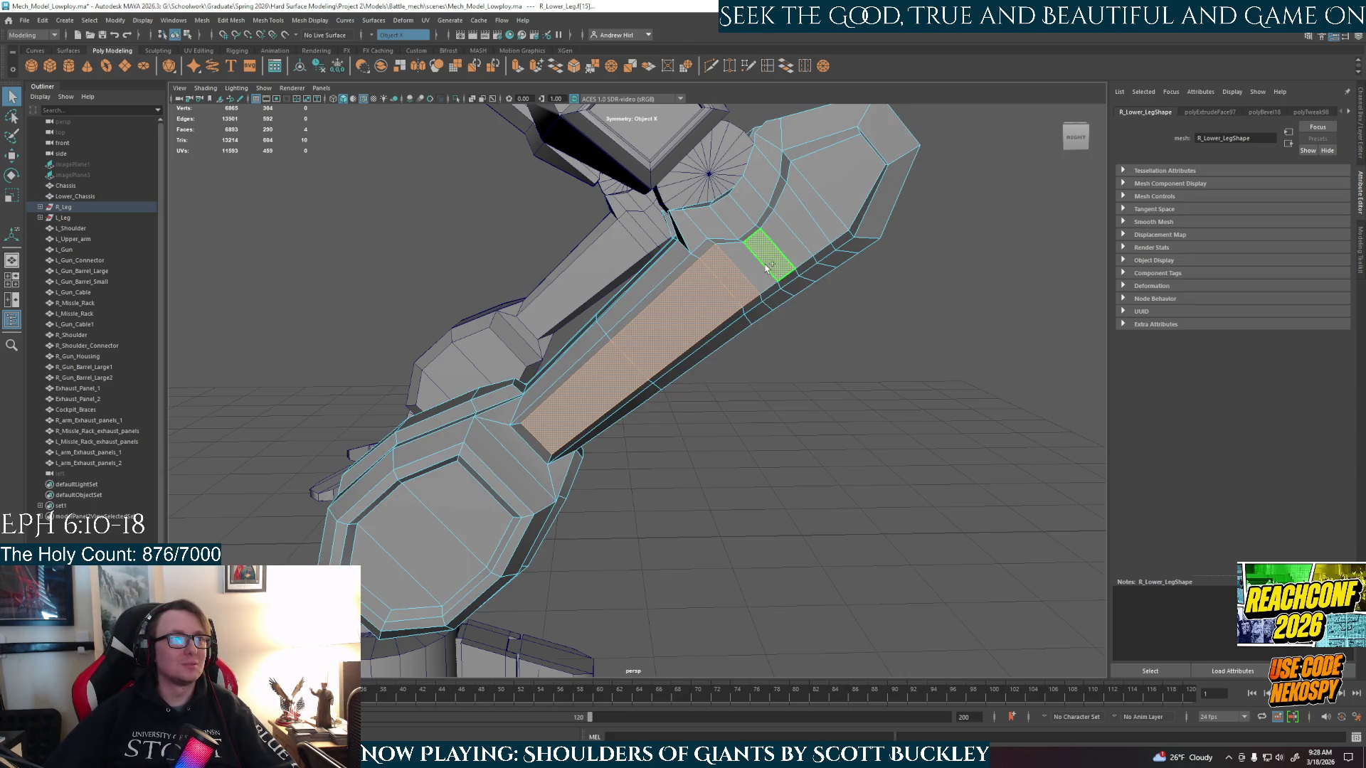
pyautogui.keyDown('shift'); pyautogui.doubleClick(816, 212); pyautogui.keyUp('shift')
pyautogui.keyDown('shift'); pyautogui.click(816, 211); pyautogui.keyUp('shift')
# - Extend the face strip around the other side of R_Lower_Leg to 18 faces
pyautogui.keyDown('alt'); pyautogui.moveTo(756, 320); pyautogui.dragTo(950, 338); pyautogui.keyUp('alt')
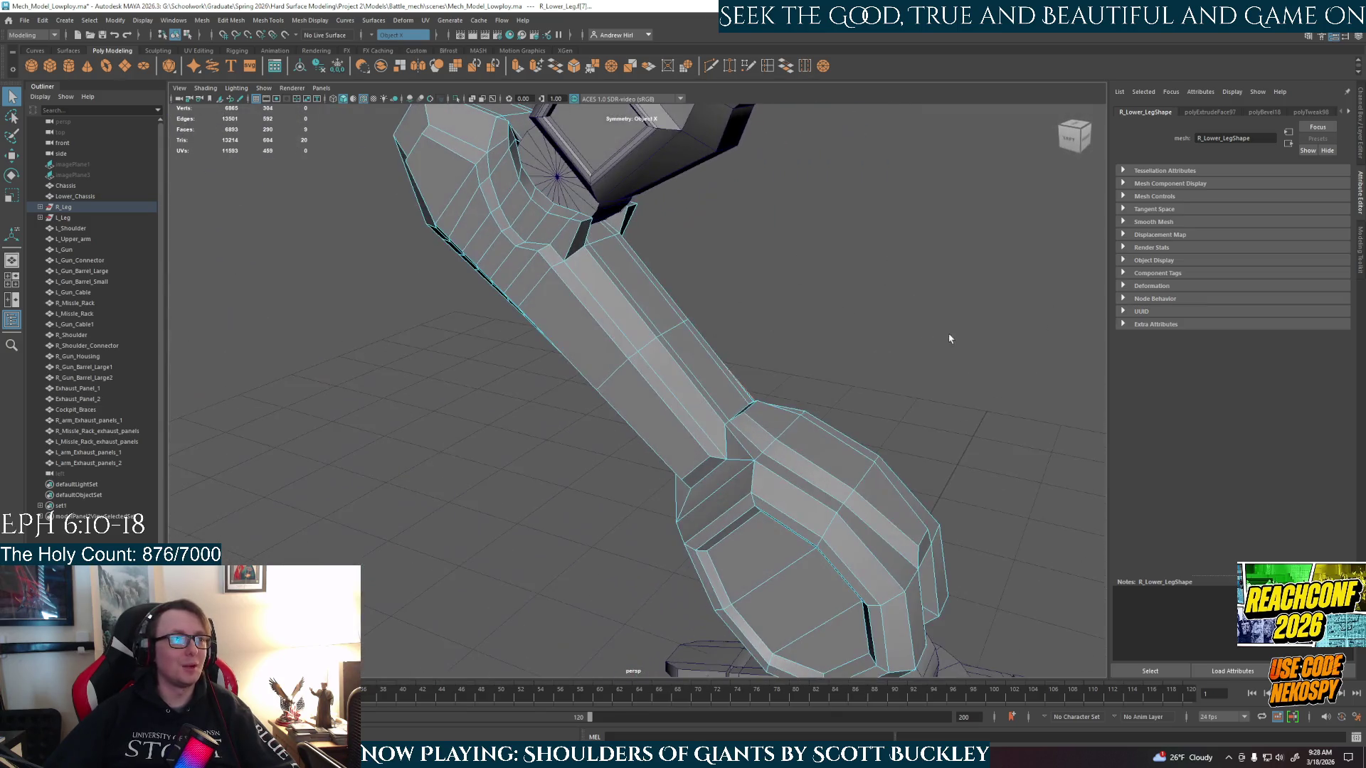
pyautogui.keyDown('shift'); pyautogui.click(649, 453); pyautogui.keyUp('shift')
pyautogui.keyDown('shift'); pyautogui.click(562, 327); pyautogui.keyUp('shift')
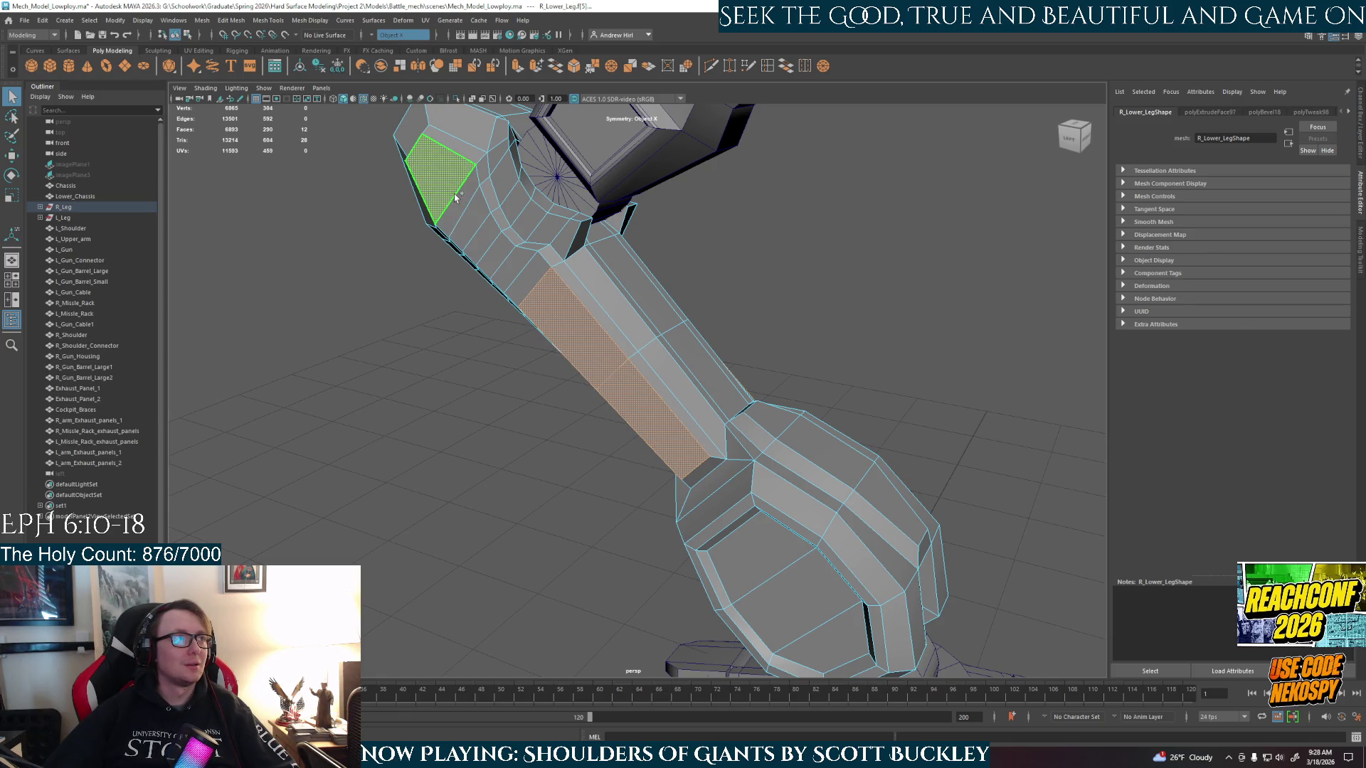
pyautogui.keyDown('shift'); pyautogui.doubleClick(456, 198); pyautogui.keyUp('shift')
pyautogui.moveTo(580, 348)
pyautogui.keyDown('alt'); pyautogui.mouseDown()
pyautogui.moveTo(477, 347)
pyautogui.moveTo(564, 396)
pyautogui.moveTo(551, 461)
pyautogui.moveTo(633, 394)
pyautogui.mouseUp(); pyautogui.keyUp('alt')
pyautogui.moveTo(634, 395); pyautogui.dragTo(726, 421, button='right')
# - Select R_Lower_Leg, orbit to a front view of the legs, then select R_Ankle_Joint
pyautogui.click(725, 420)
pyautogui.scroll(-5, 616, 494)
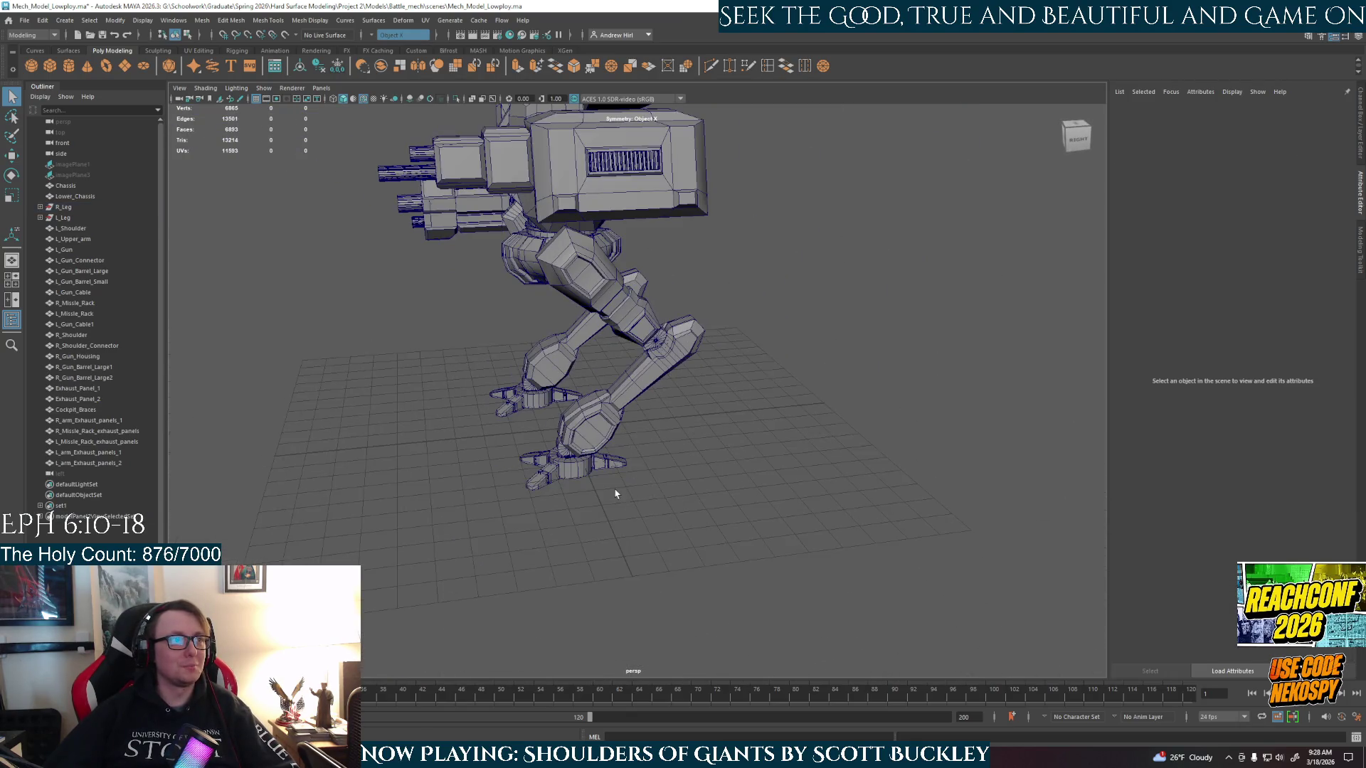
pyautogui.click(630, 390)
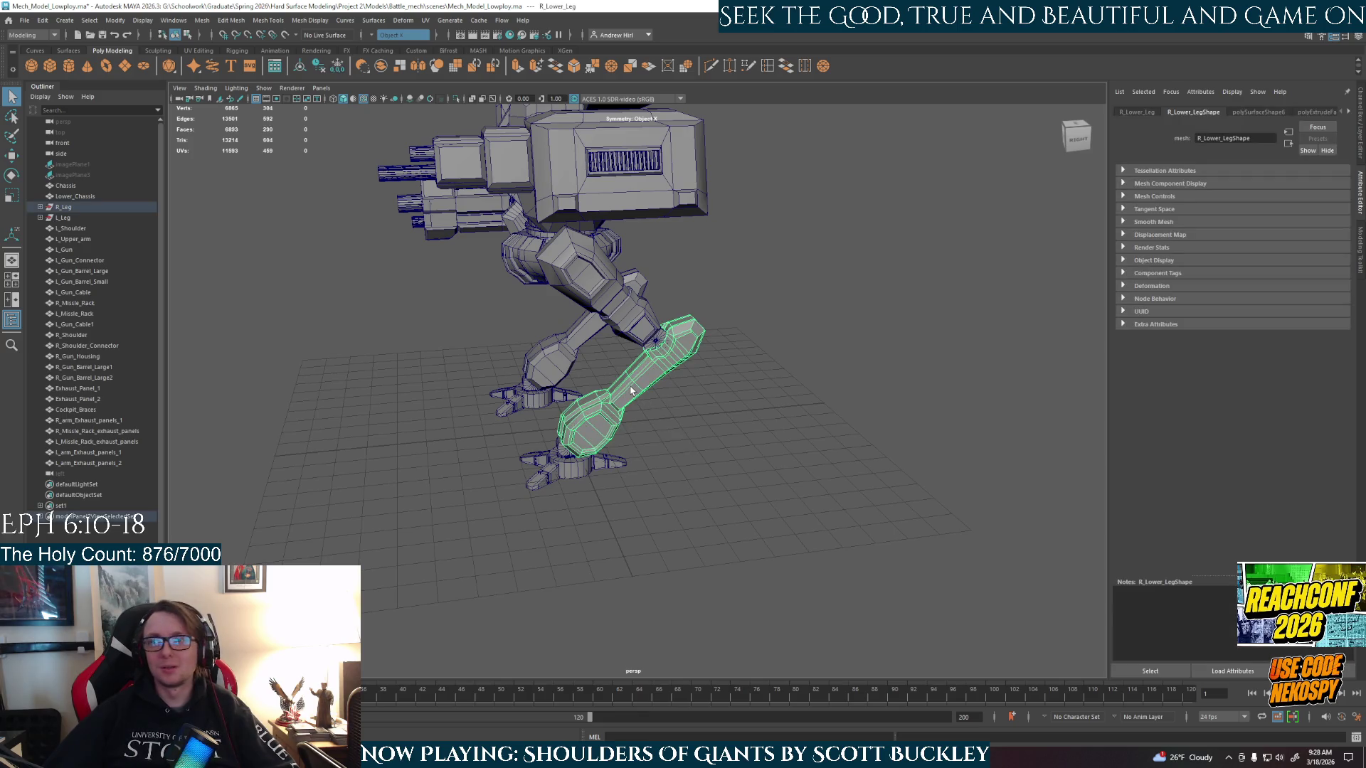
pyautogui.scroll(4, 630, 390)
pyautogui.moveTo(630, 439)
pyautogui.keyDown('alt'); pyautogui.mouseDown()
pyautogui.moveTo(633, 470)
pyautogui.moveTo(756, 427)
pyautogui.moveTo(743, 426)
pyautogui.moveTo(793, 437)
pyautogui.moveTo(734, 433)
pyautogui.mouseUp(); pyautogui.keyUp('alt')
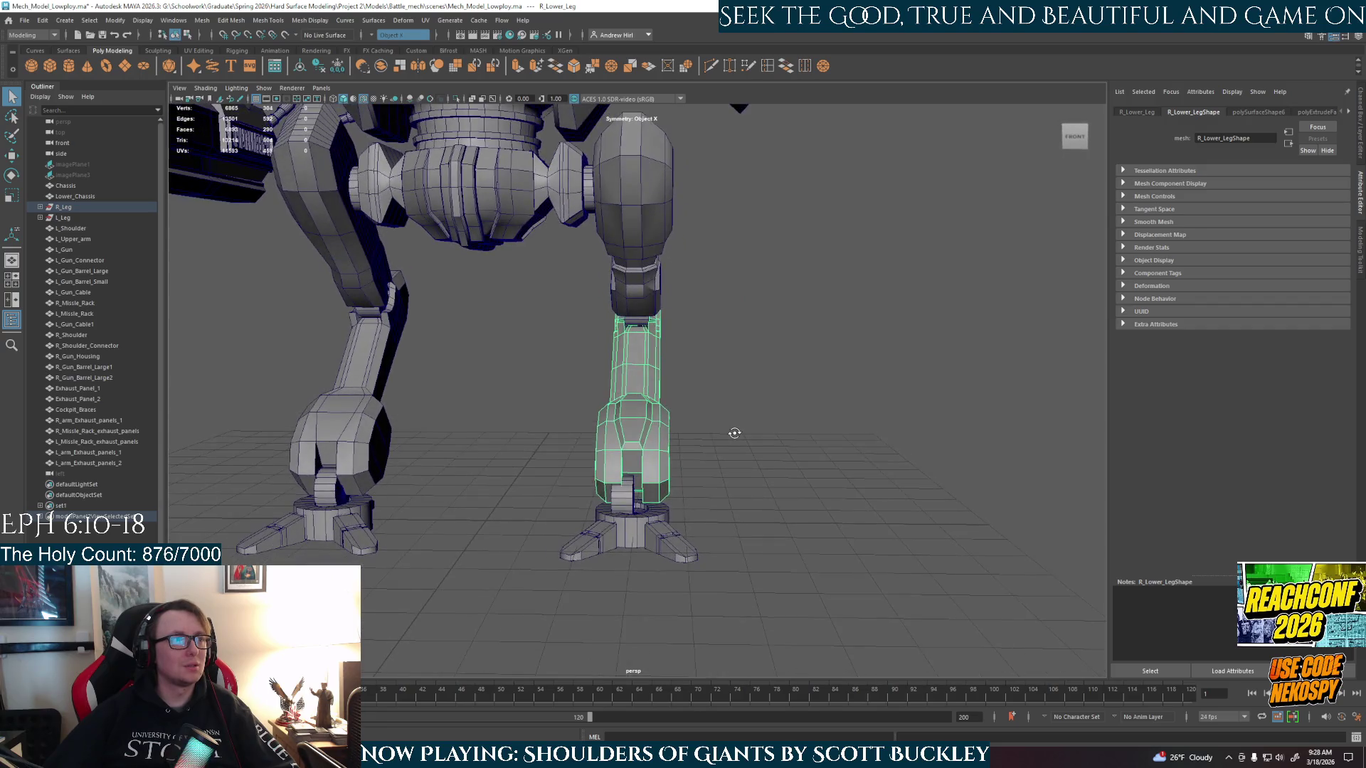
pyautogui.click(618, 503)
# - Frame R_Ankle_Joint with the Move tool active and apply Modify > Center Pivot
pyautogui.press('f')
pyautogui.press('w')
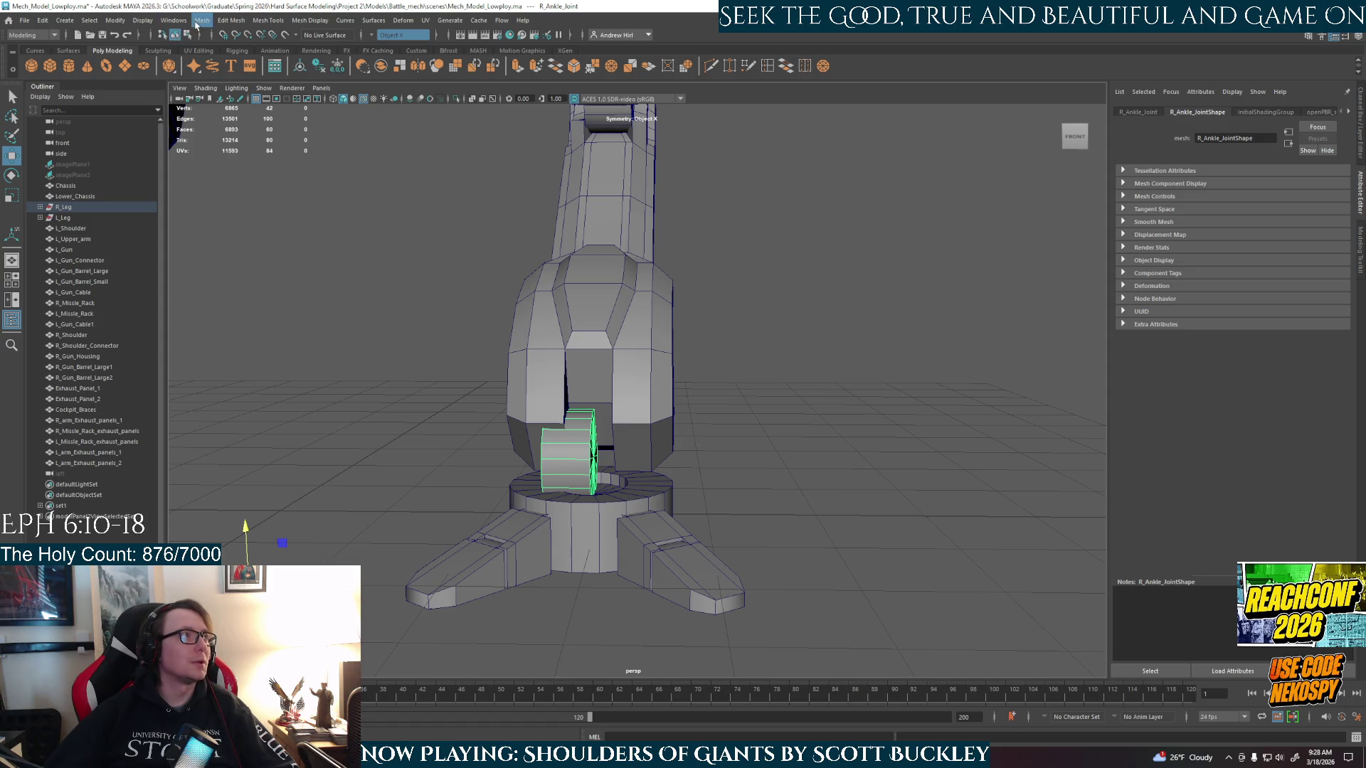
pyautogui.click(198, 22)
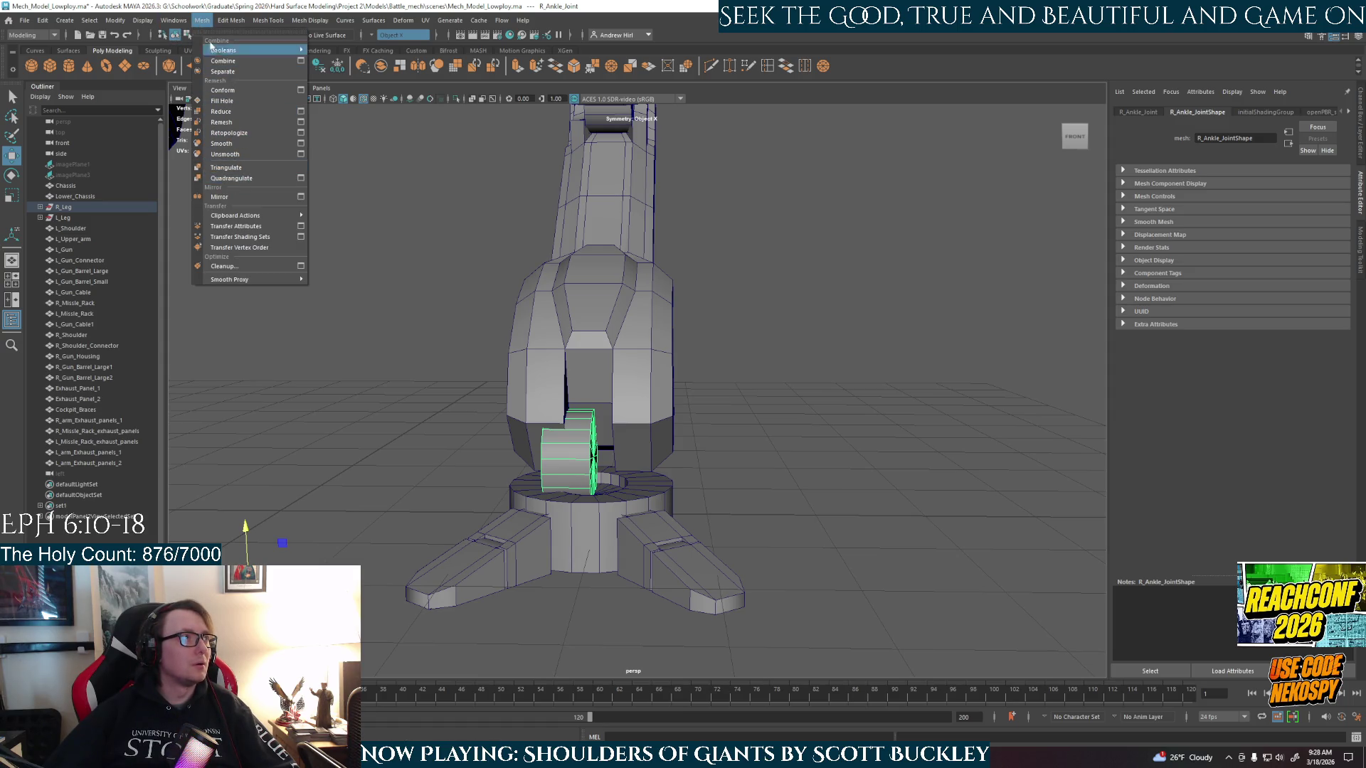
pyautogui.moveTo(116, 22)
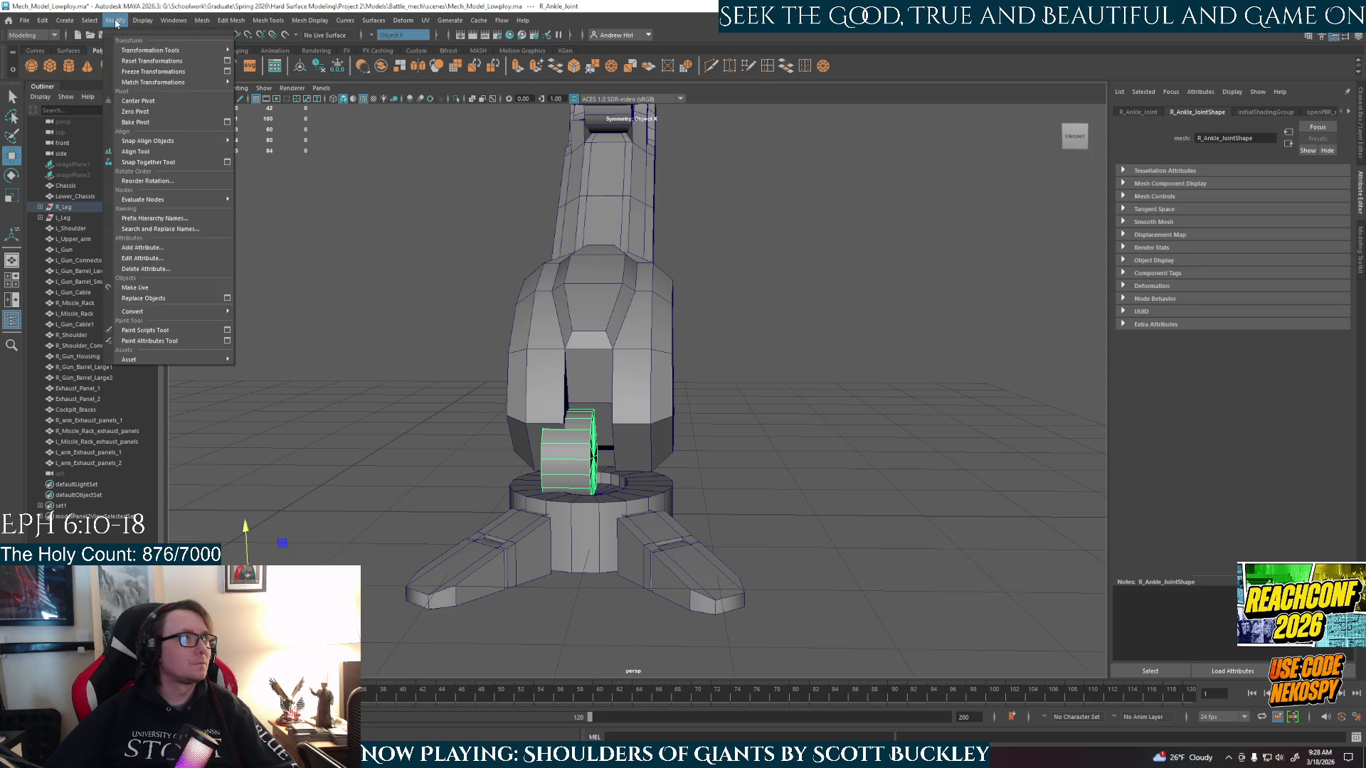
pyautogui.click(155, 101)
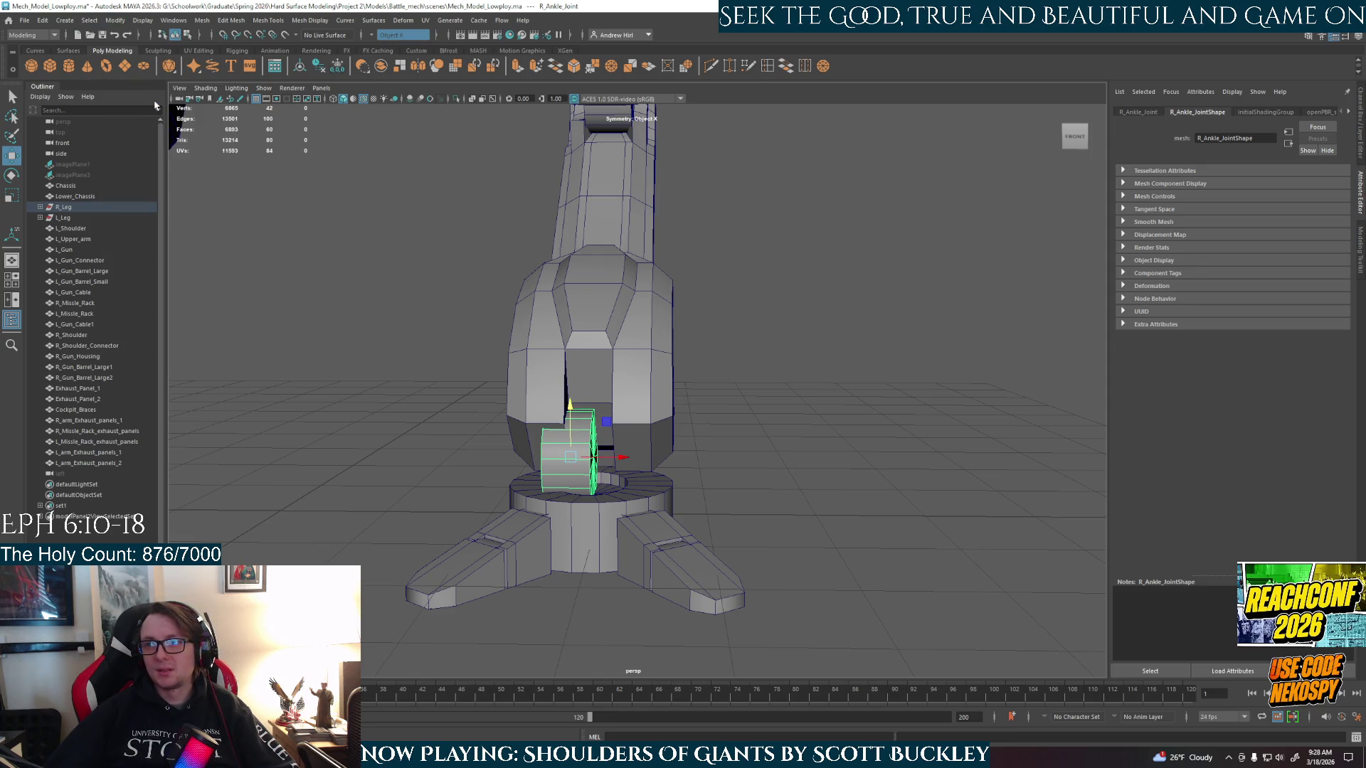